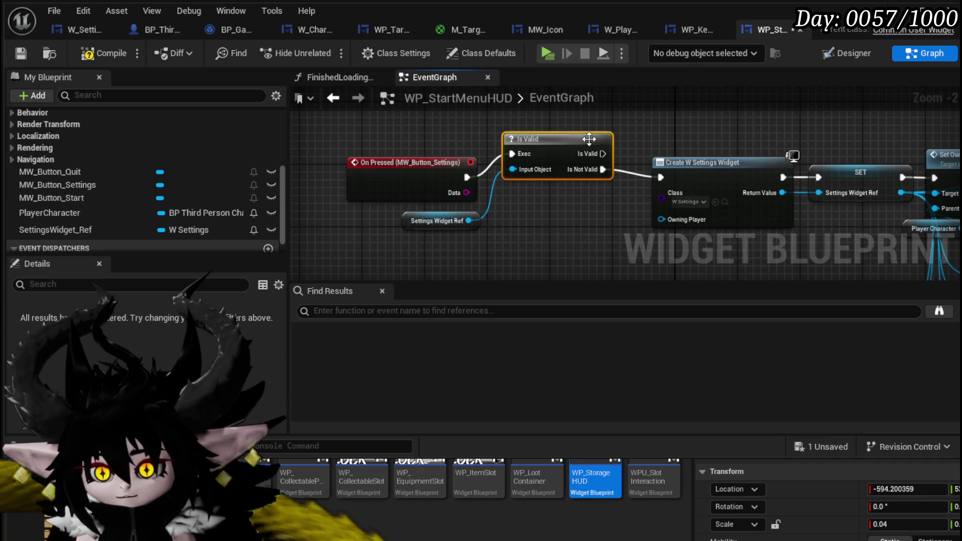
# - Add a Set Visibility (Visible) node for Settings Widget Ref, driven by Is Valid's valid output
pyautogui.moveTo(665, 183)
pyautogui.mouseDown()
pyautogui.moveTo(486, 167)
pyautogui.moveTo(459, 238)
pyautogui.moveTo(327, 249)
pyautogui.mouseUp()
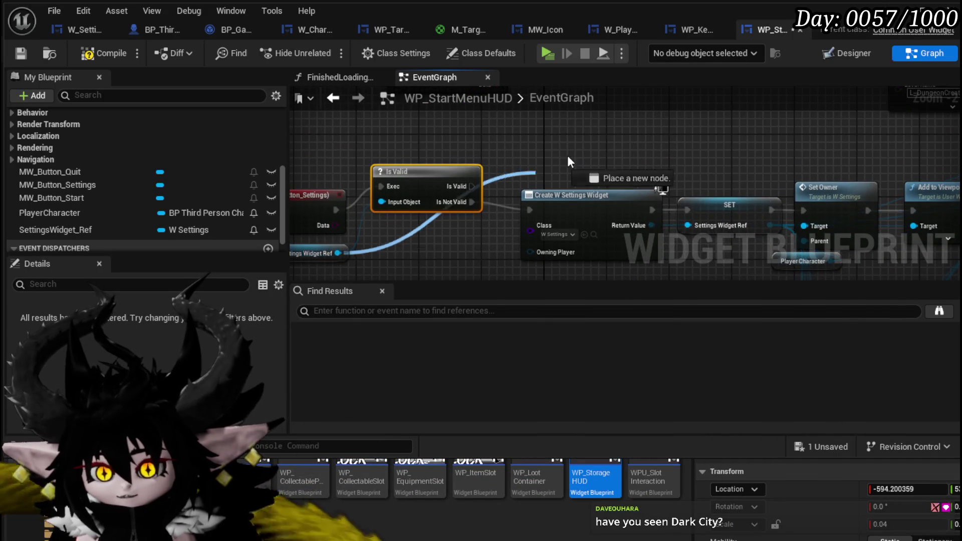
pyautogui.moveTo(567, 156); pyautogui.dragTo(578, 145)
pyautogui.write('Set Visi')
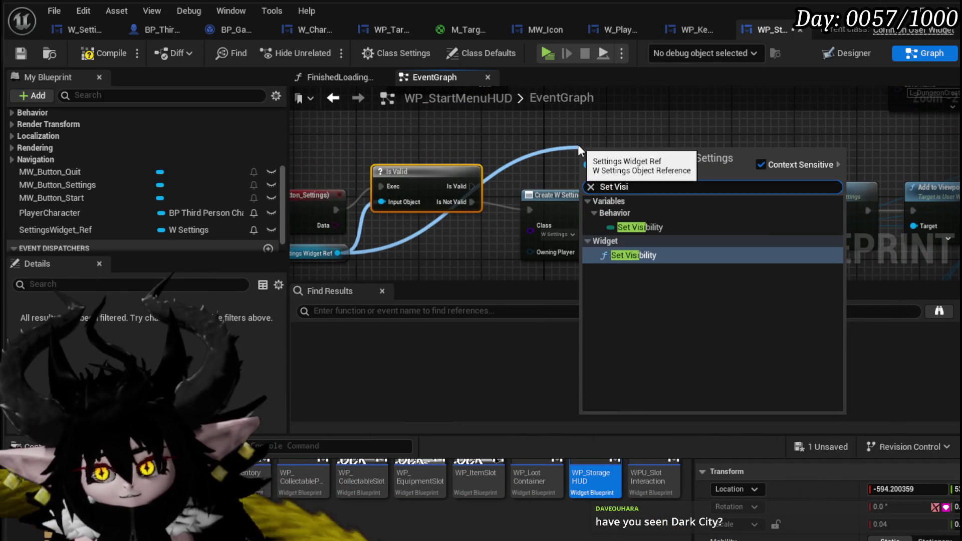
pyautogui.click(621, 255)
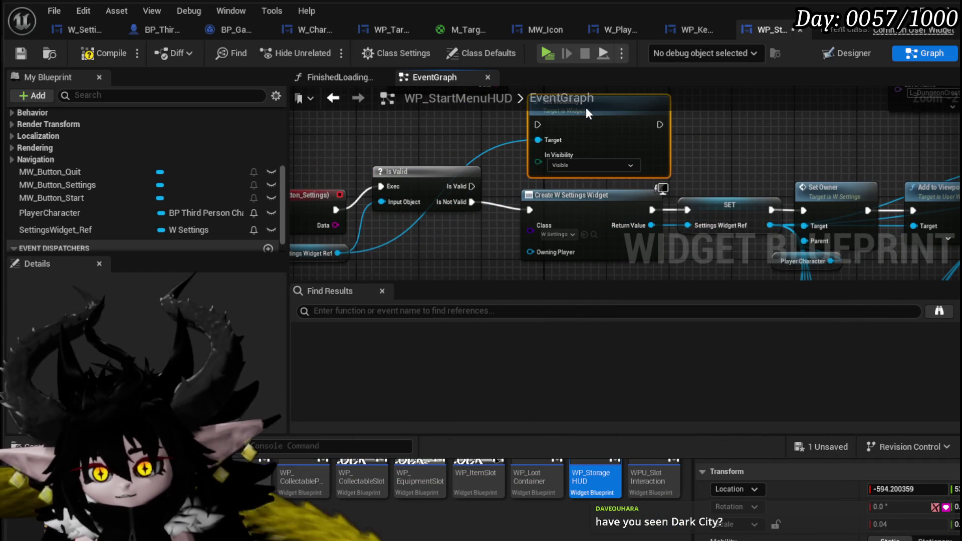
pyautogui.click(576, 165)
pyautogui.moveTo(472, 186); pyautogui.dragTo(538, 125)
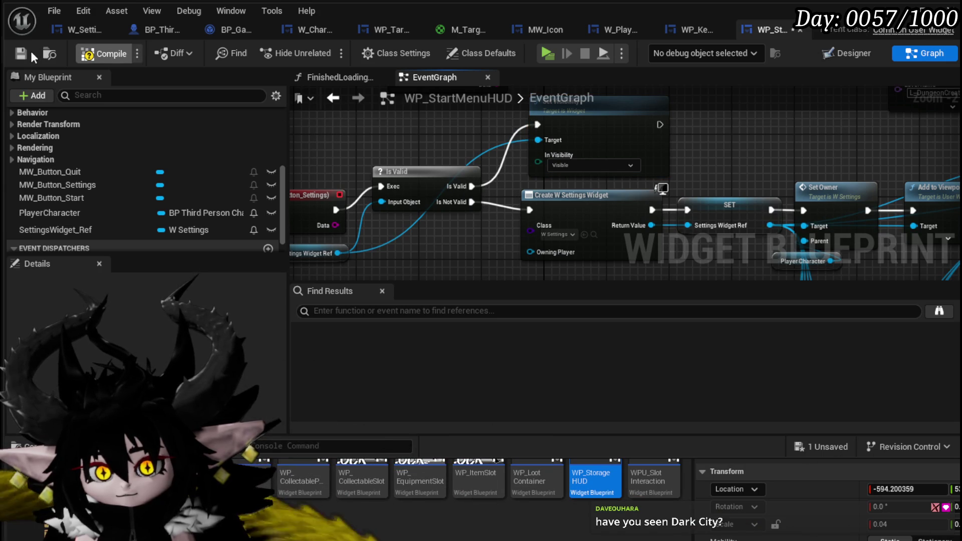
# - Save WP_StartMenuHUD, load L_StartGameHUD from Recent Levels and start a play preview
pyautogui.click(16, 58)
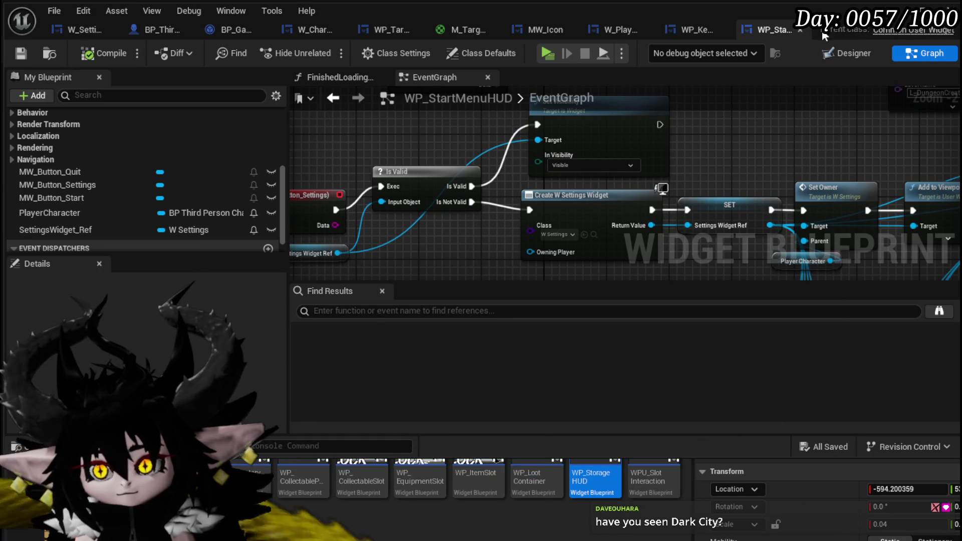
pyautogui.hotkey('alt', 'Tab')
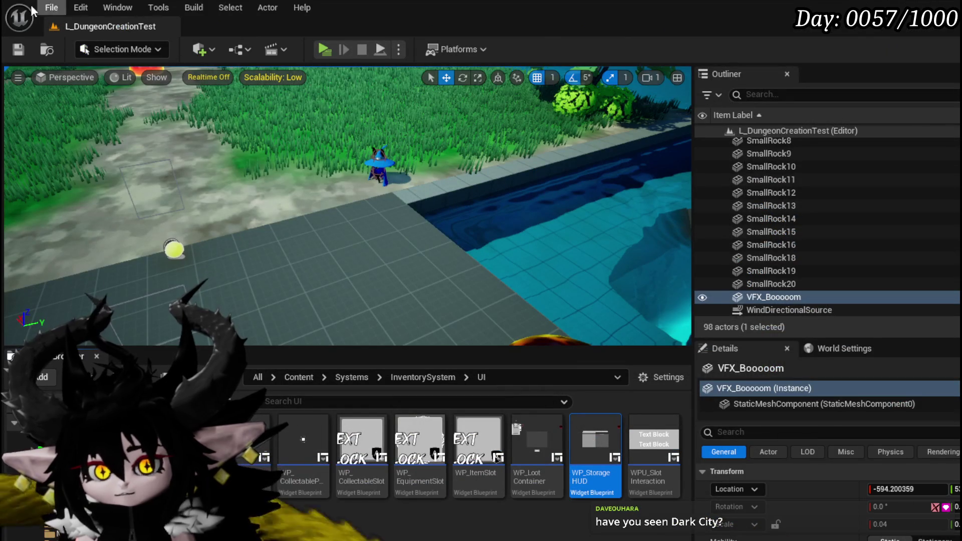
pyautogui.click(50, 7)
pyautogui.moveTo(94, 102)
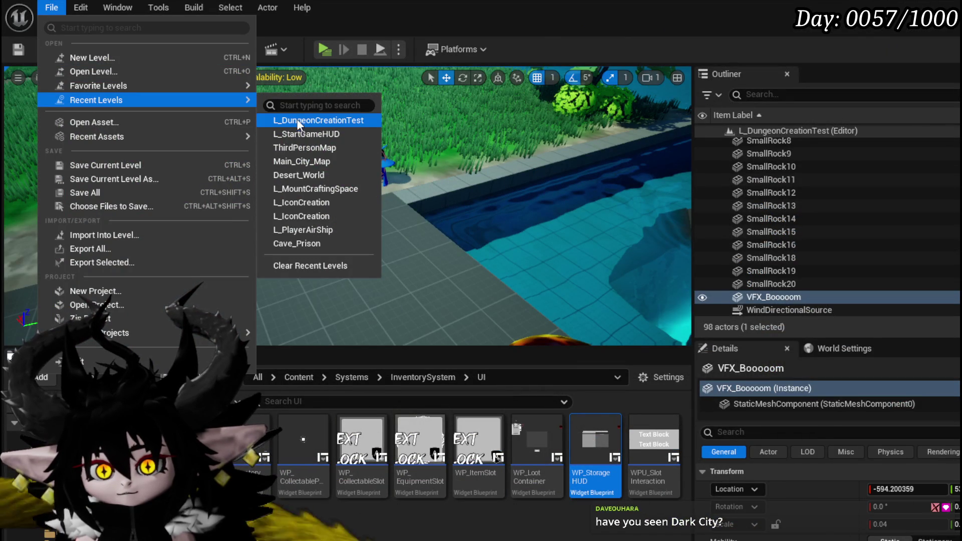
pyautogui.click(302, 133)
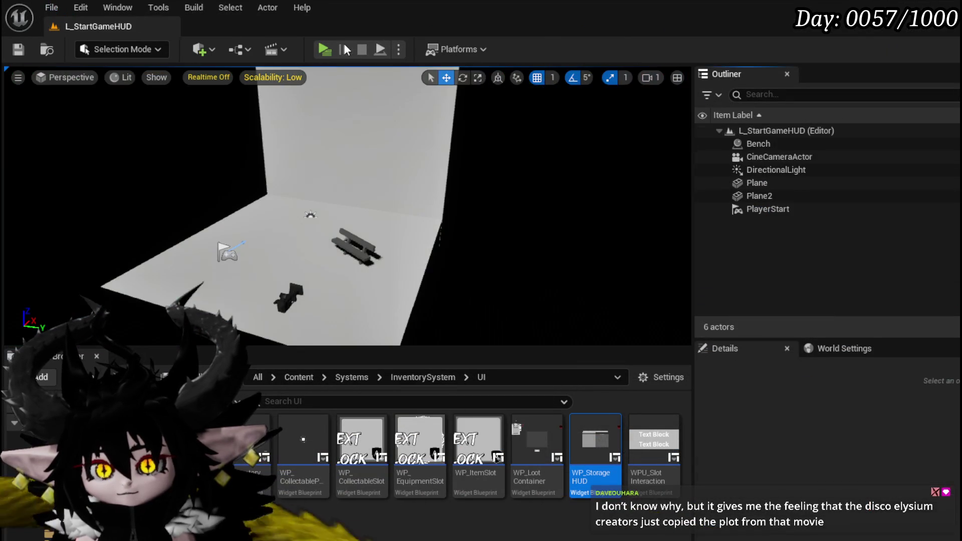
pyautogui.click(326, 49)
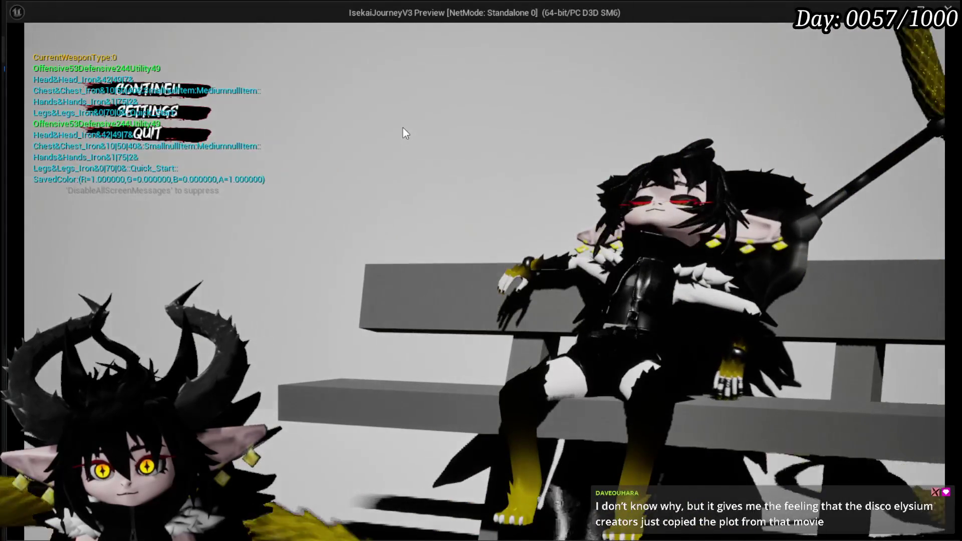
# - Open and close the in-game Settings menu, then stop the preview and save the level
pyautogui.click(149, 115)
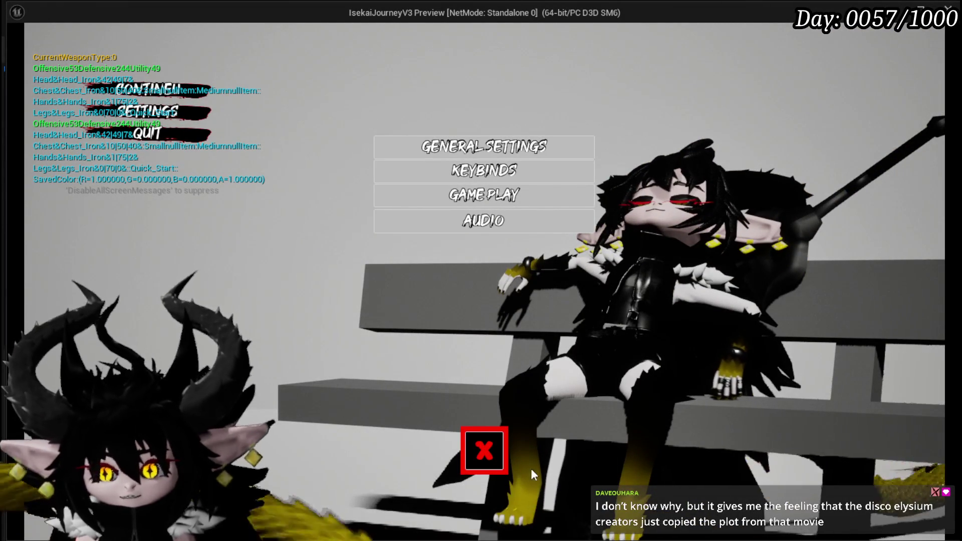
pyautogui.click(484, 449)
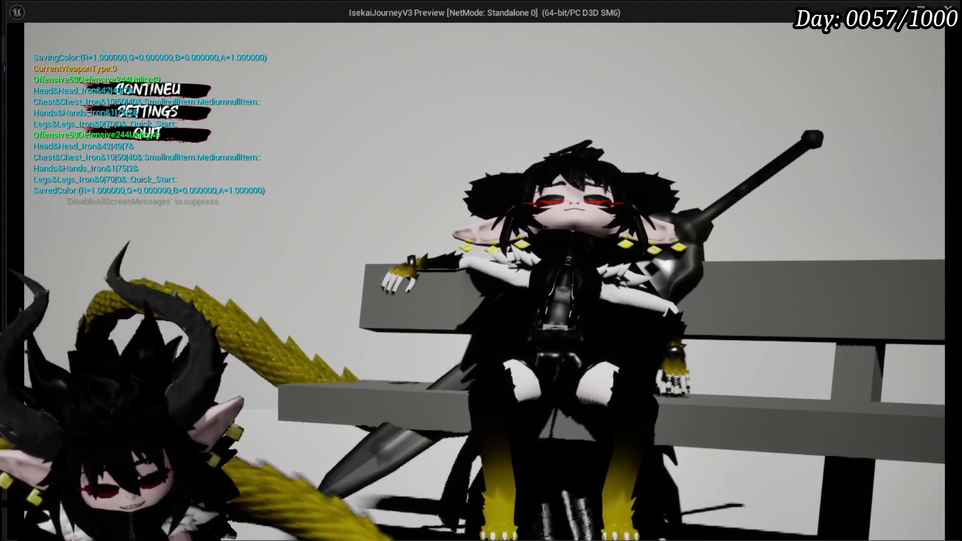
pyautogui.hotkey('alt', 'Tab')
pyautogui.press('Escape')
pyautogui.click(17, 50)
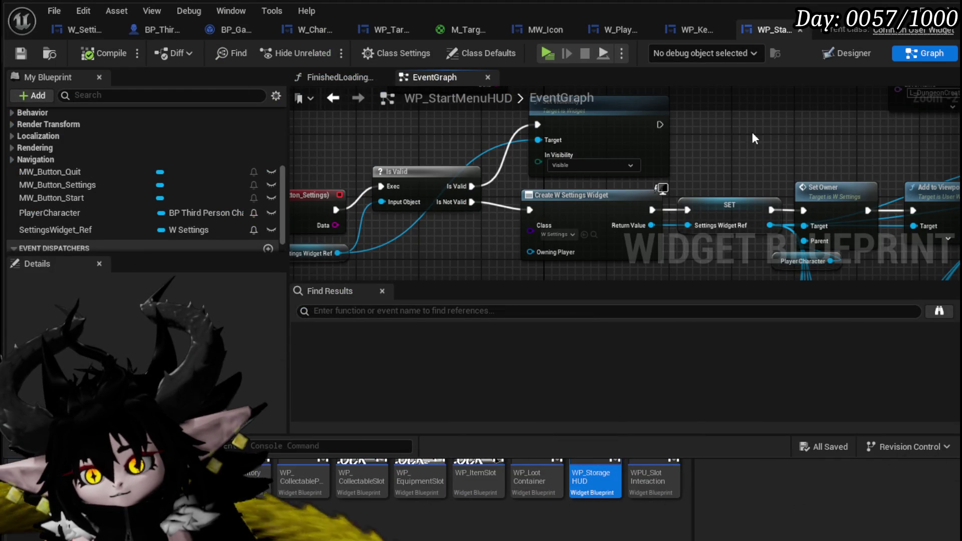
# - Go from W_Settings' Set Parent Widget into WPU_Button_Closing's CloseWidget function graph
pyautogui.click(69, 33)
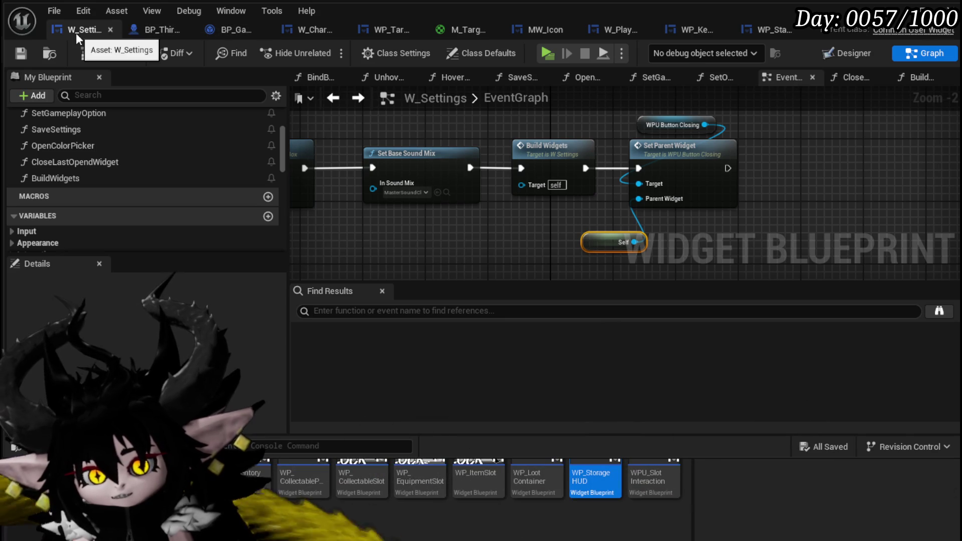
pyautogui.doubleClick(677, 145)
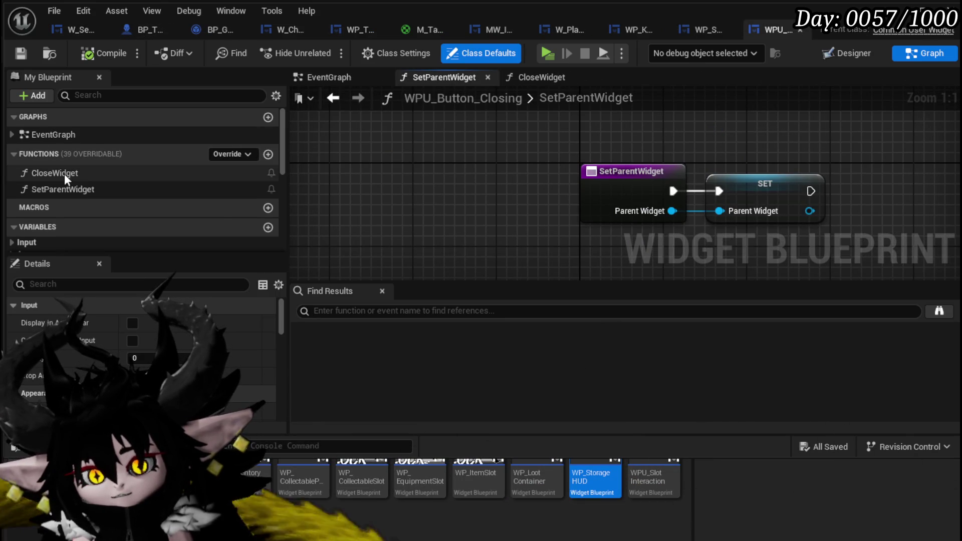
pyautogui.doubleClick(60, 176)
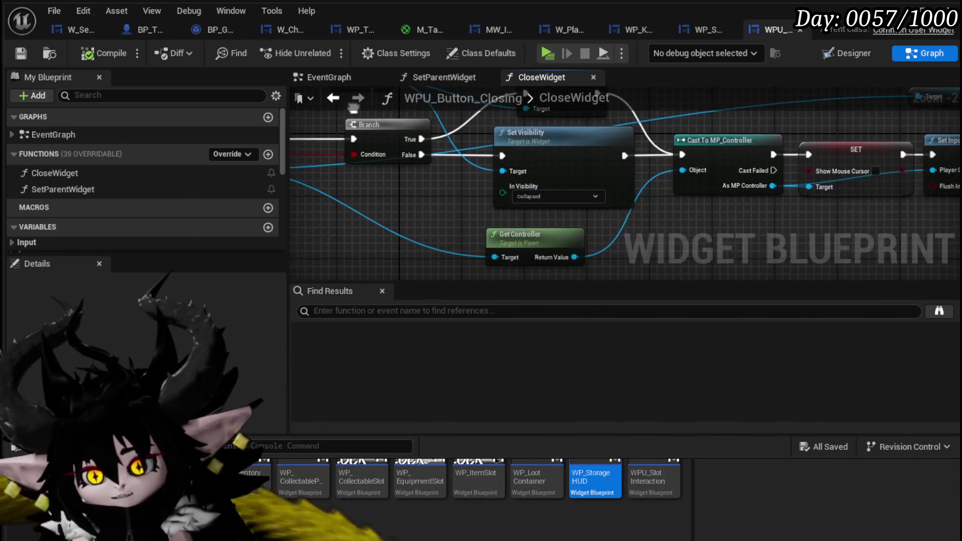
pyautogui.scroll(-2, 585, 155)
pyautogui.scroll(2, 500, 181)
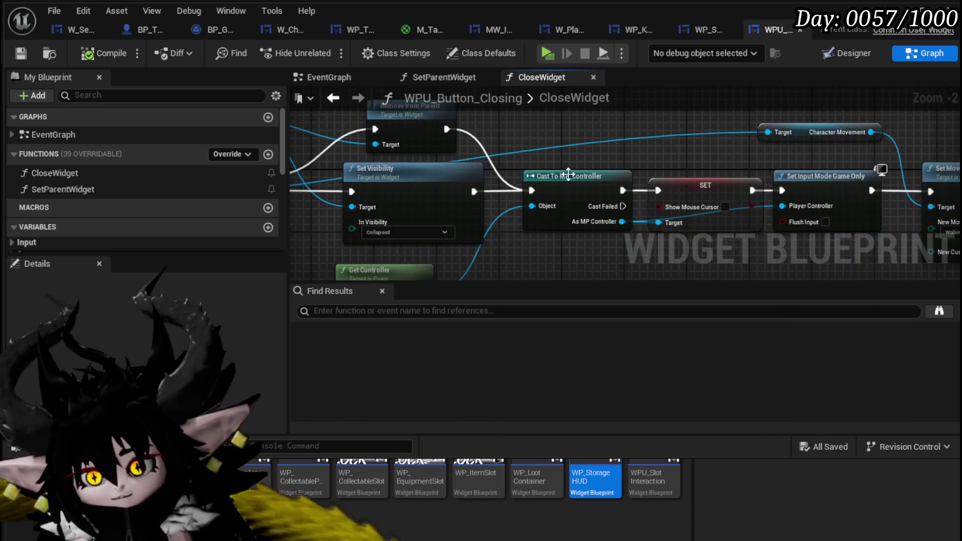
# - Spread the CloseWidget nodes apart, shifting the cast, input-mode, Get Controller and Set Visibility nodes
pyautogui.moveTo(568, 175)
pyautogui.mouseDown()
pyautogui.moveTo(558, 233)
pyautogui.moveTo(493, 243)
pyautogui.mouseUp()
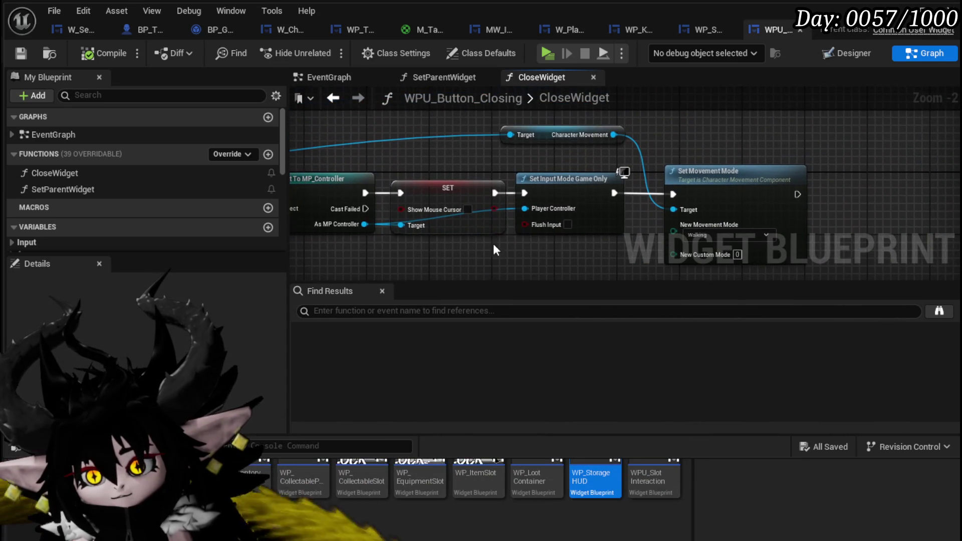
pyautogui.moveTo(553, 133)
pyautogui.mouseDown()
pyautogui.moveTo(734, 131)
pyautogui.moveTo(728, 102)
pyautogui.mouseUp()
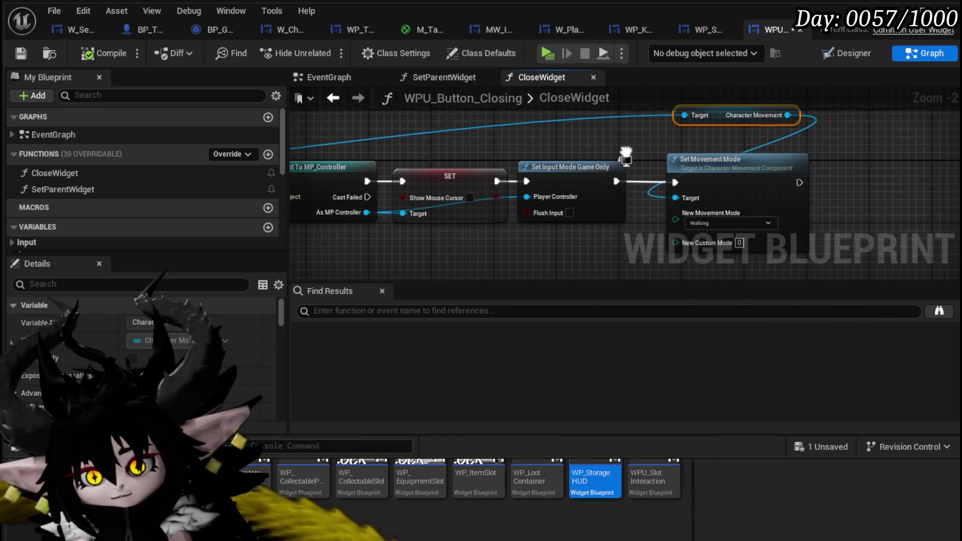
pyautogui.scroll(-1, 489, 209)
pyautogui.moveTo(445, 266); pyautogui.dragTo(858, 103)
pyautogui.moveTo(430, 200)
pyautogui.mouseDown()
pyautogui.moveTo(480, 195)
pyautogui.moveTo(469, 182)
pyautogui.moveTo(728, 139)
pyautogui.mouseUp()
pyautogui.moveTo(519, 226); pyautogui.dragTo(569, 279)
pyautogui.moveTo(538, 162); pyautogui.dragTo(549, 221)
pyautogui.moveTo(406, 190); pyautogui.dragTo(577, 208)
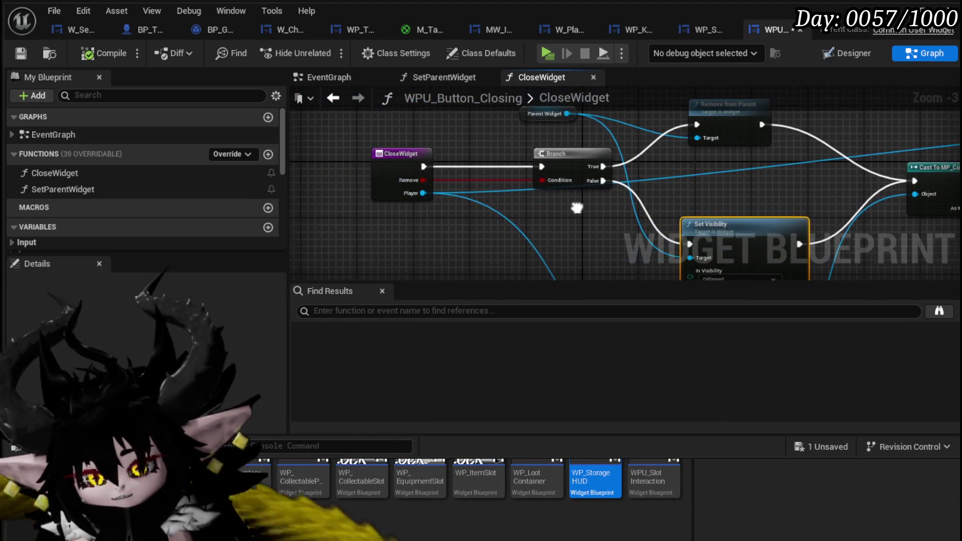
# - Add a new boolean input named Is Main Widget to CloseWidget
pyautogui.click(372, 190)
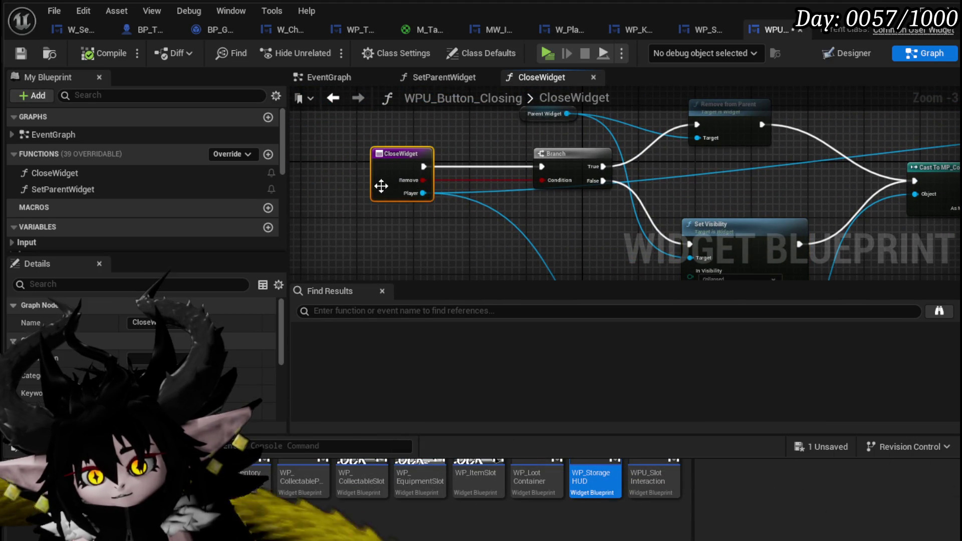
pyautogui.scroll(-3, 181, 330)
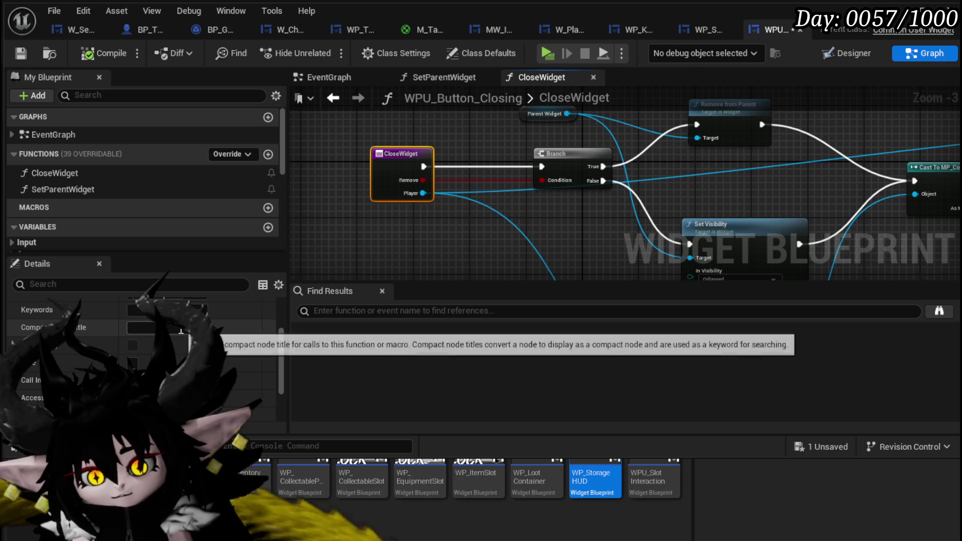
pyautogui.scroll(-3, 181, 331)
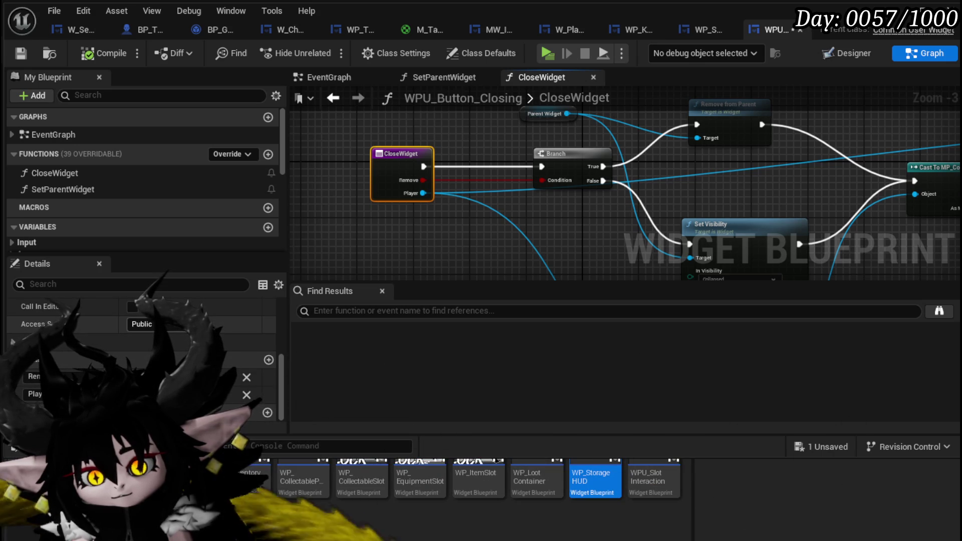
pyautogui.click(267, 360)
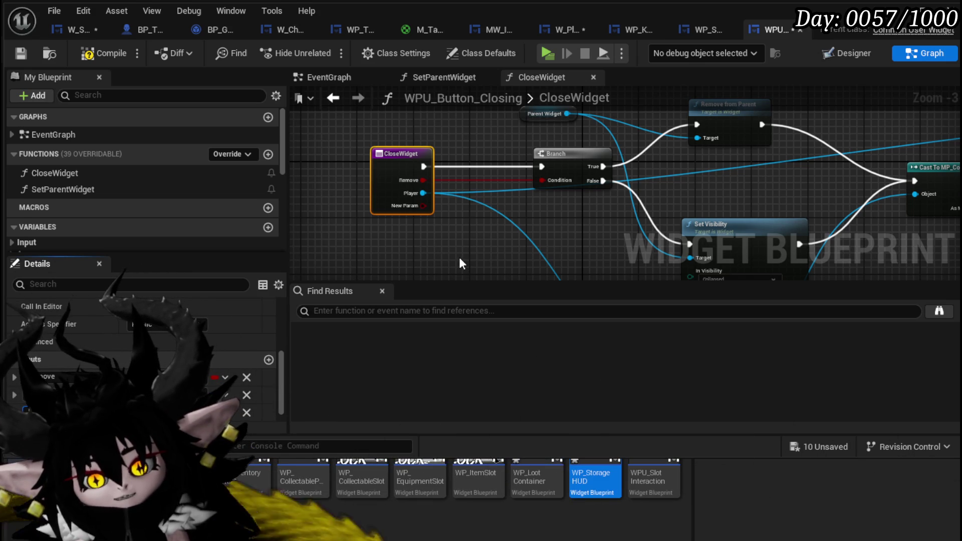
pyautogui.press('Return')
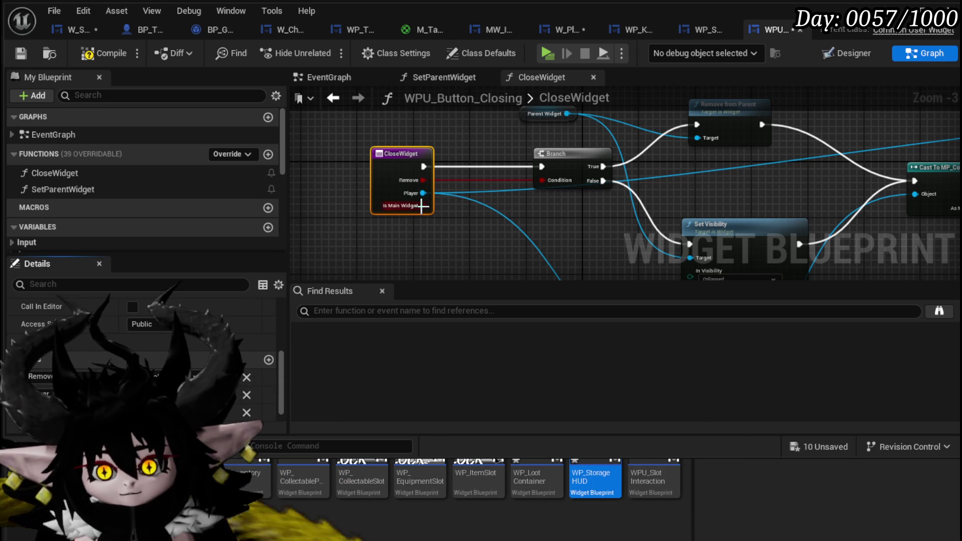
# - Add a second Branch off the first Branch's False, feeding a duplicated Set Visibility node
pyautogui.click(509, 200)
pyautogui.moveTo(509, 201)
pyautogui.mouseDown()
pyautogui.moveTo(366, 186)
pyautogui.moveTo(430, 194)
pyautogui.mouseUp()
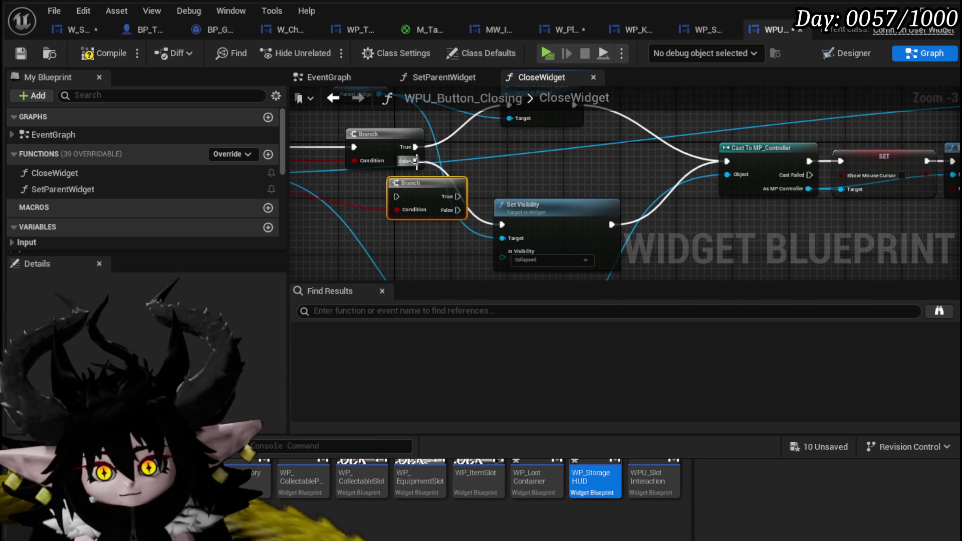
pyautogui.moveTo(415, 161)
pyautogui.mouseDown()
pyautogui.moveTo(396, 181)
pyautogui.moveTo(396, 196)
pyautogui.moveTo(446, 201)
pyautogui.moveTo(461, 224)
pyautogui.moveTo(582, 224)
pyautogui.moveTo(543, 173)
pyautogui.mouseUp()
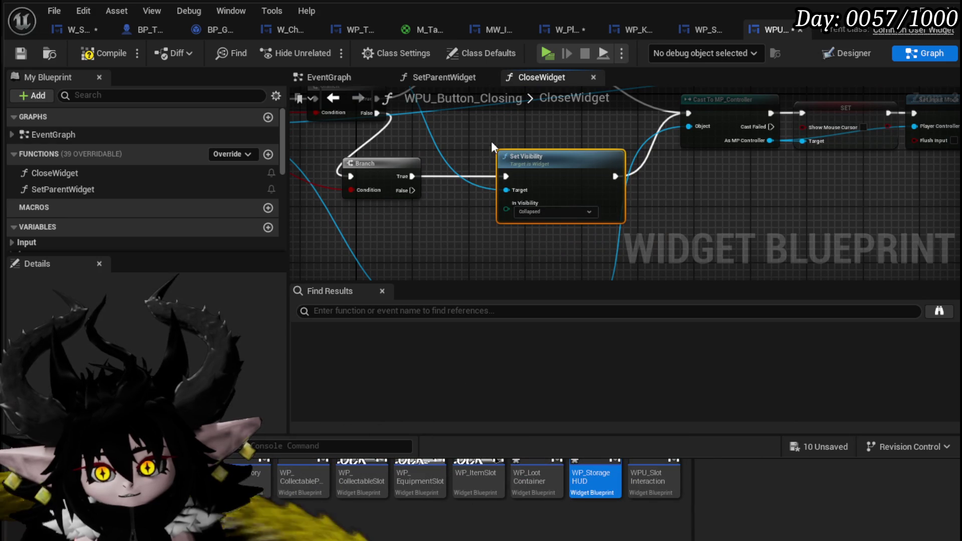
pyautogui.hotkey('ctrl', 'c')
pyautogui.hotkey('ctrl', 'v')
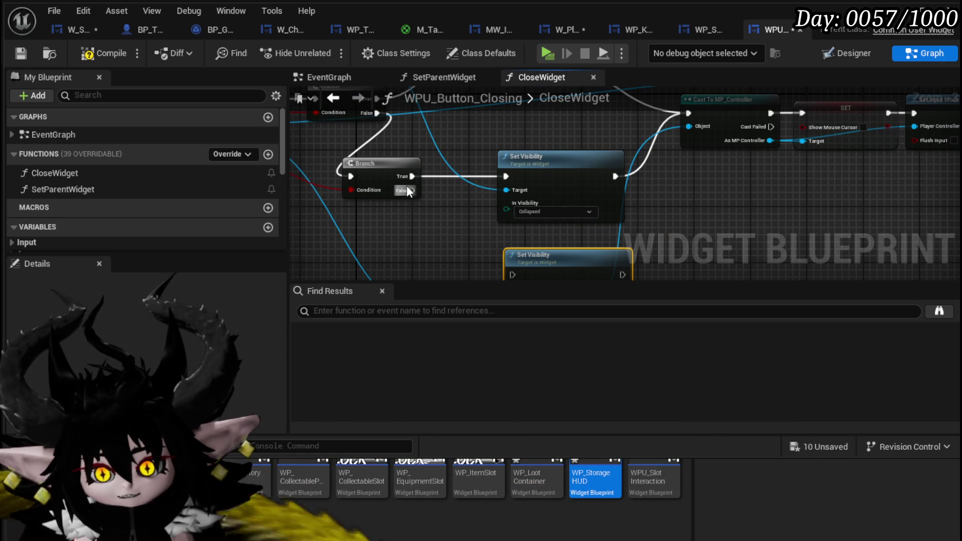
pyautogui.moveTo(407, 190)
pyautogui.mouseDown()
pyautogui.moveTo(473, 270)
pyautogui.moveTo(510, 235)
pyautogui.mouseUp()
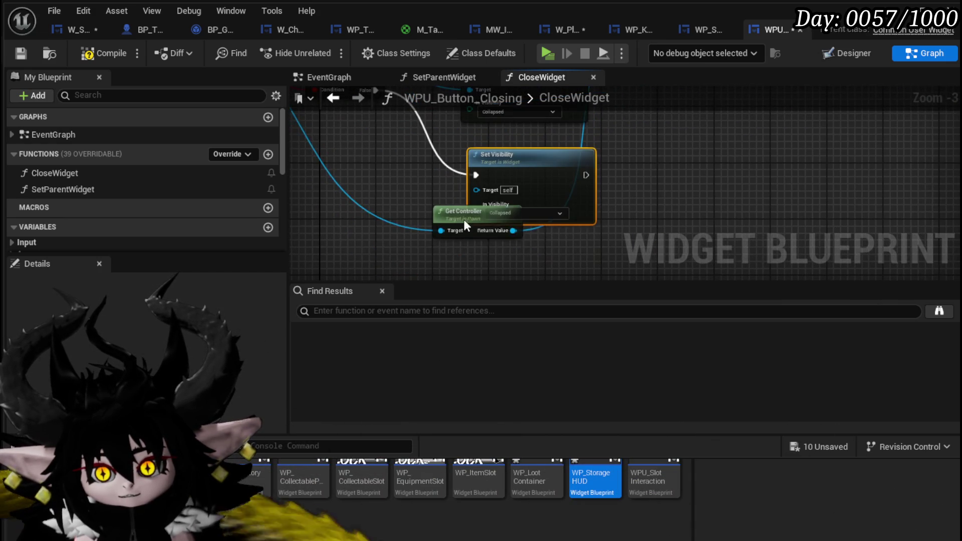
pyautogui.scroll(-3, 461, 185)
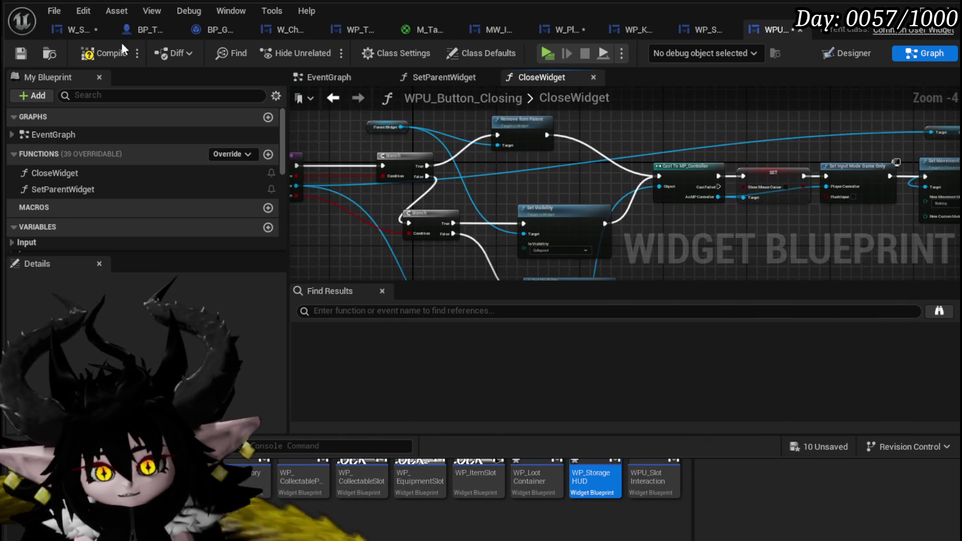
# - Compile WPU_Button_Closing, save all nine unsaved assets, and review CloseWidget's inputs
pyautogui.click(18, 53)
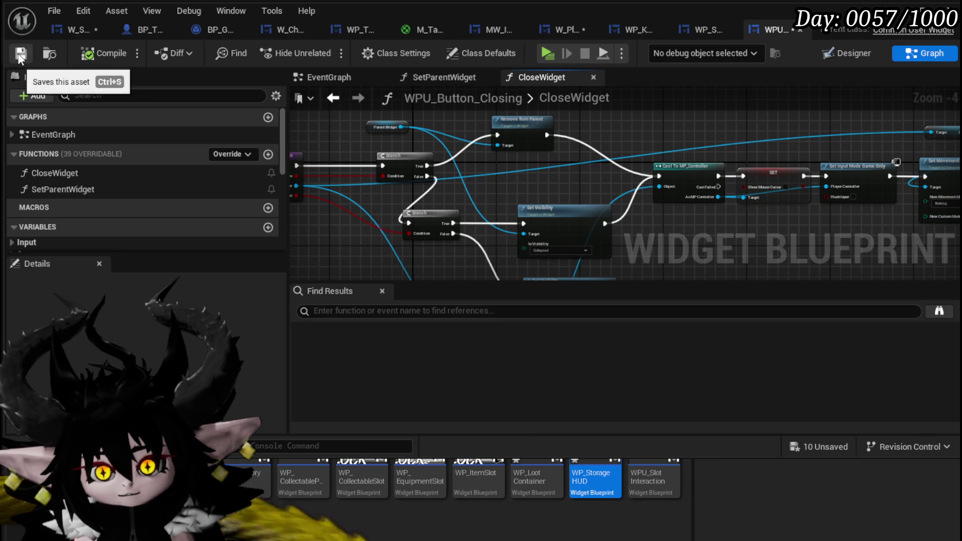
pyautogui.click(818, 443)
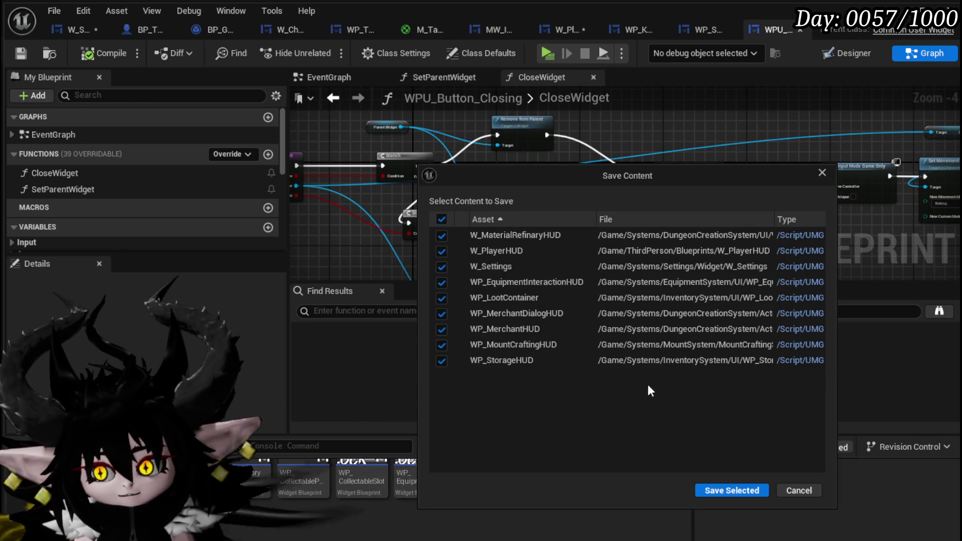
pyautogui.click(725, 483)
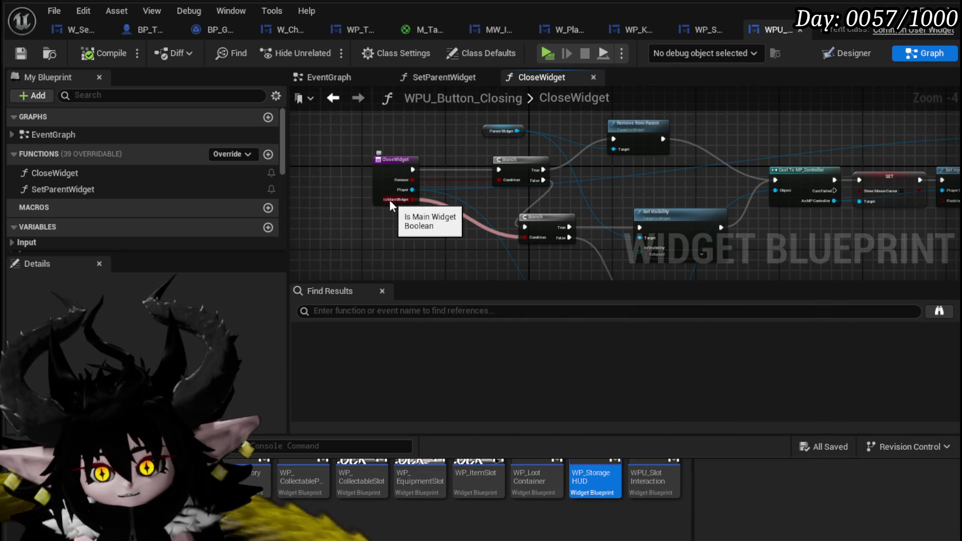
pyautogui.click(385, 186)
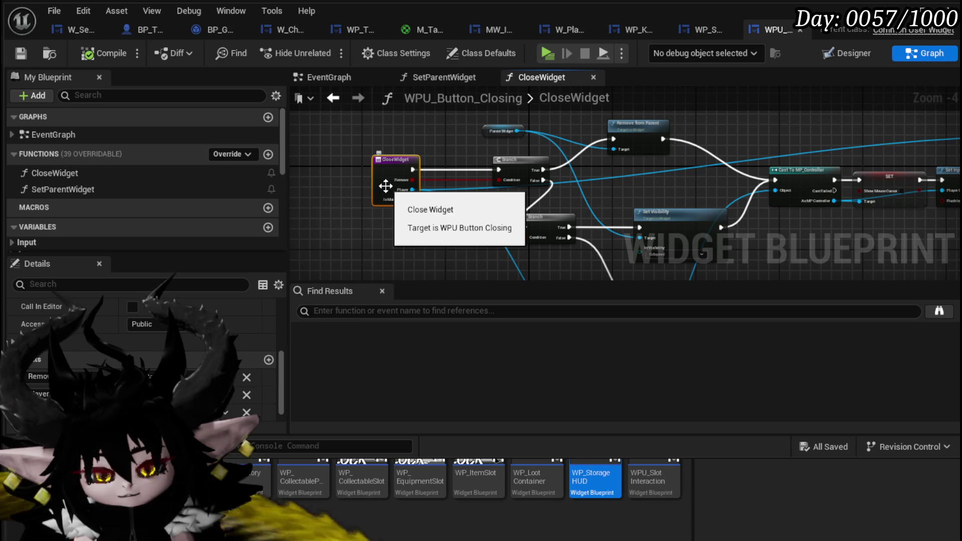
pyautogui.click(407, 228)
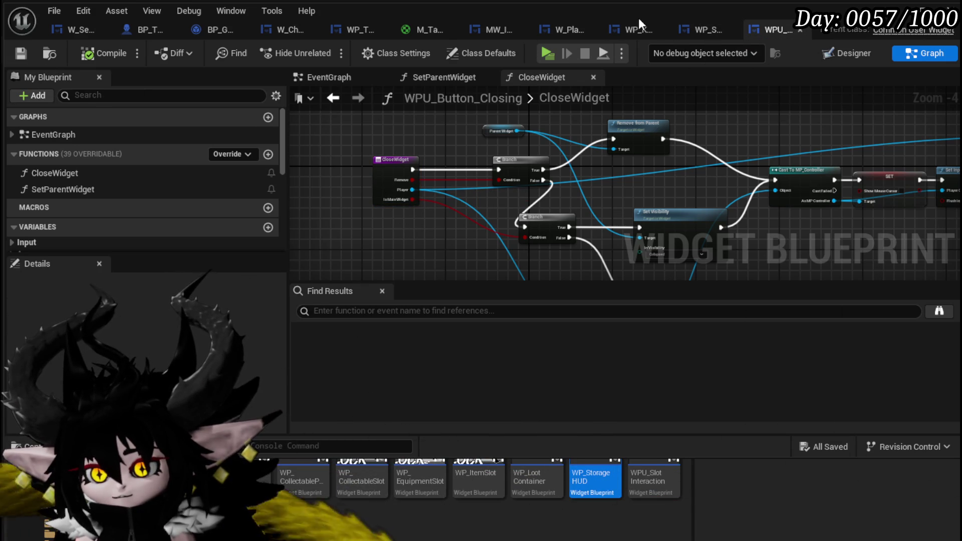
# - In W_PlayerHUD, select the WPU_Button_Closing widget and view its properties
pyautogui.click(575, 32)
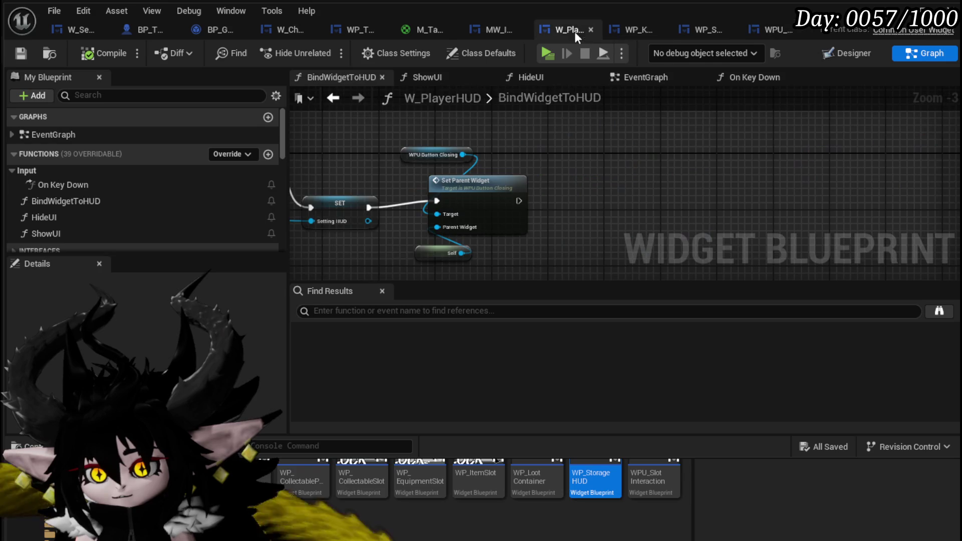
pyautogui.moveTo(399, 143); pyautogui.dragTo(876, 131)
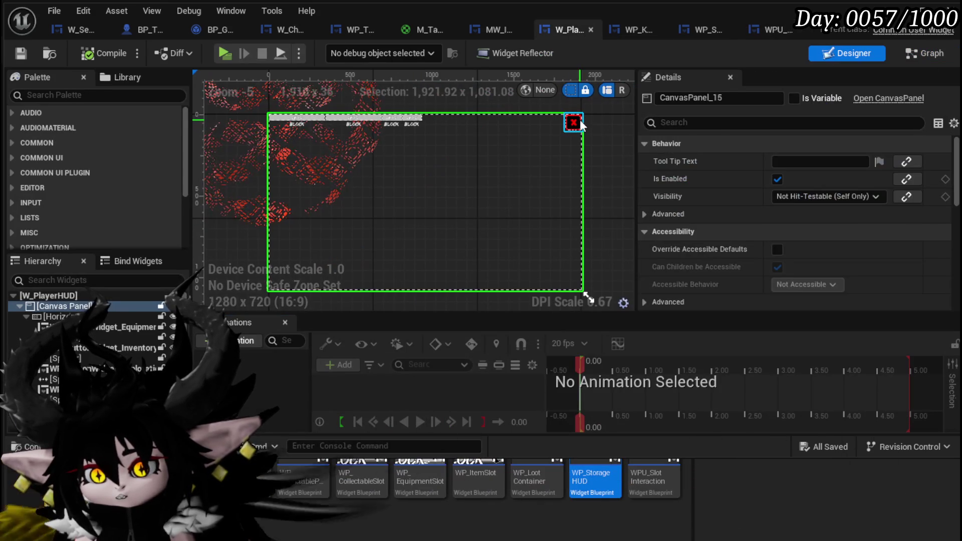
pyautogui.click(579, 119)
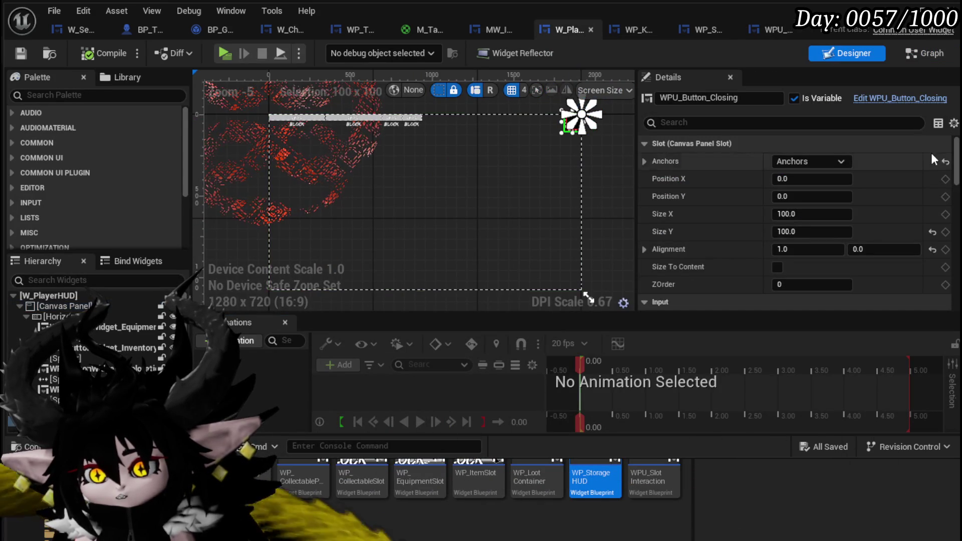
pyautogui.moveTo(956, 160); pyautogui.dragTo(947, 283)
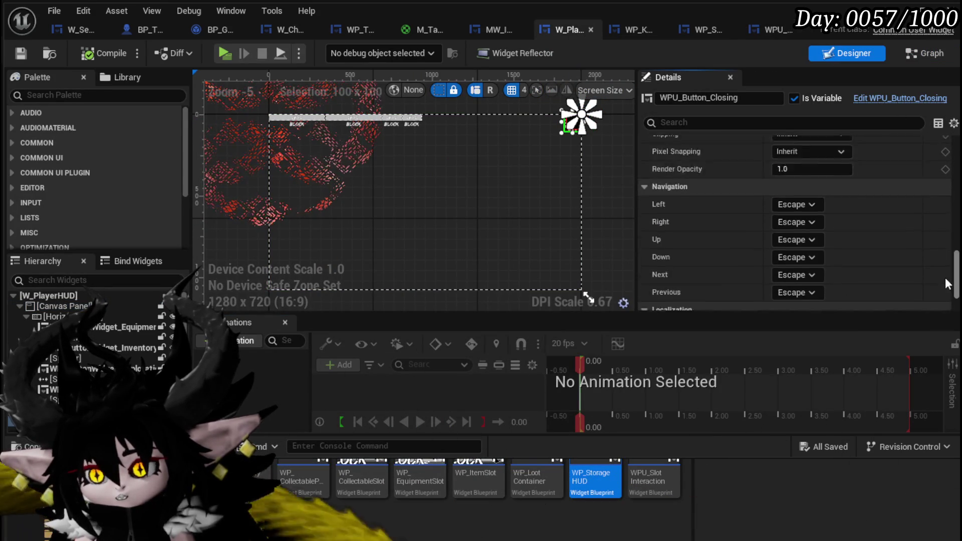
pyautogui.scroll(-3, 947, 284)
# - Jump to the button's On Press Button event and inspect the Close Widget and Cast To MP_Controller chain
pyautogui.click(810, 282)
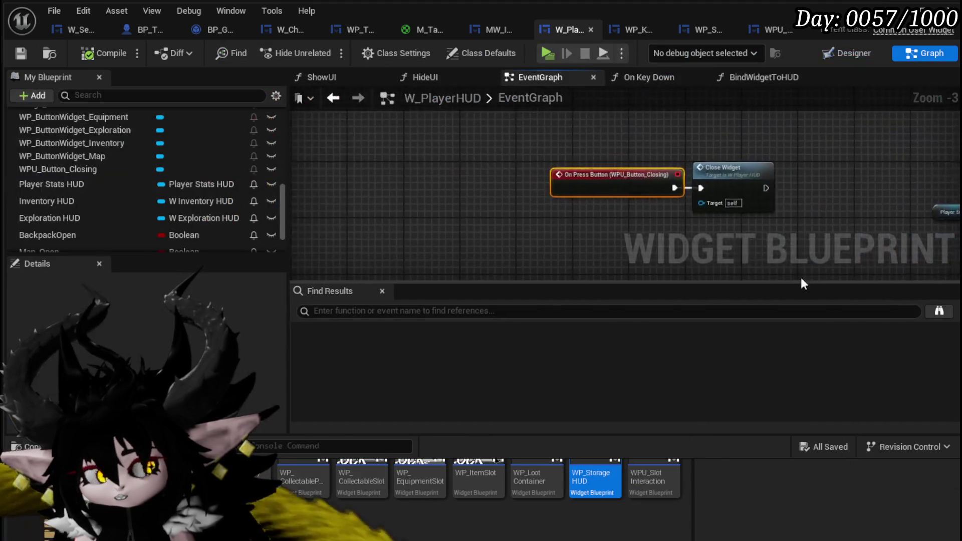
pyautogui.scroll(3, 800, 277)
pyautogui.click(592, 175)
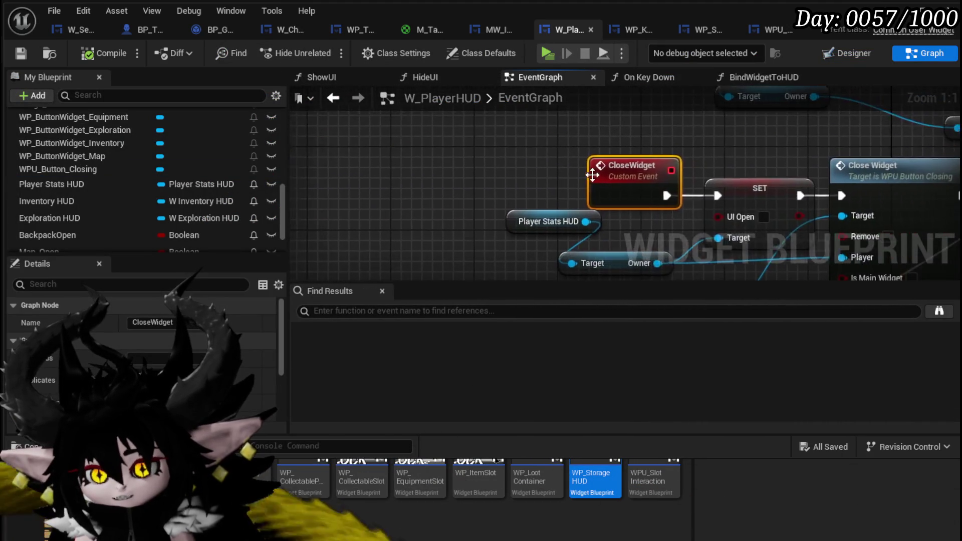
pyautogui.moveTo(592, 174); pyautogui.dragTo(346, 137)
pyautogui.moveTo(571, 245); pyautogui.dragTo(420, 221)
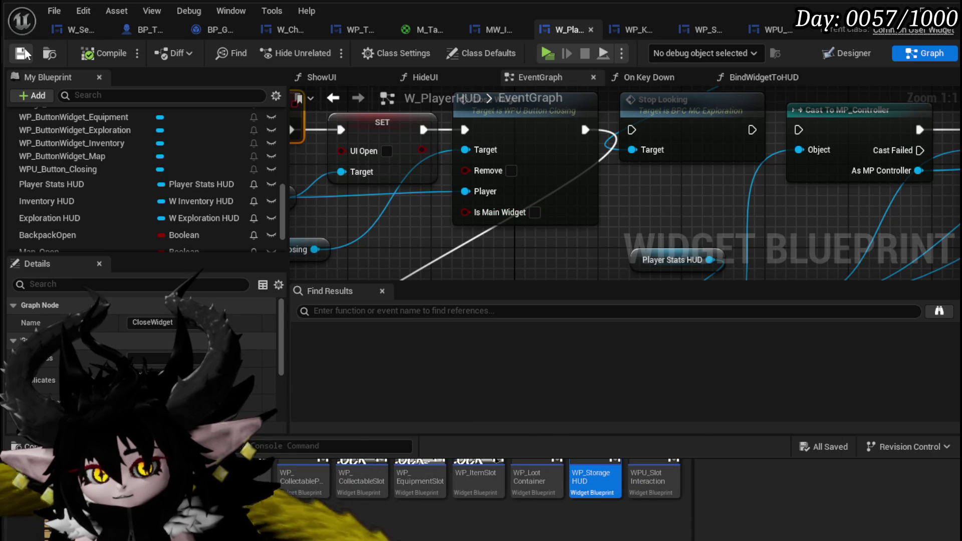
# - In CloseWidget, connect the second Branch's True pin to the lower Set Visibility node
pyautogui.click(782, 33)
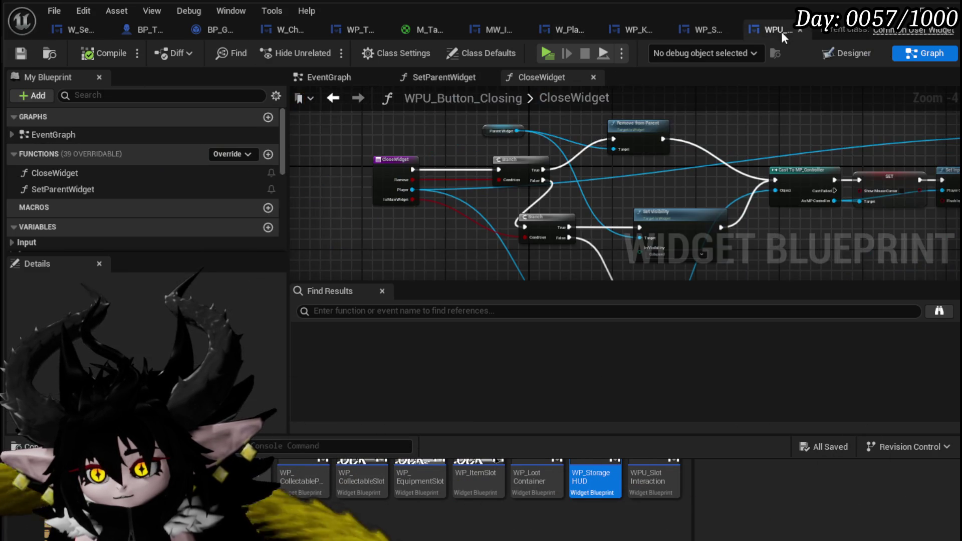
pyautogui.scroll(3, 433, 222)
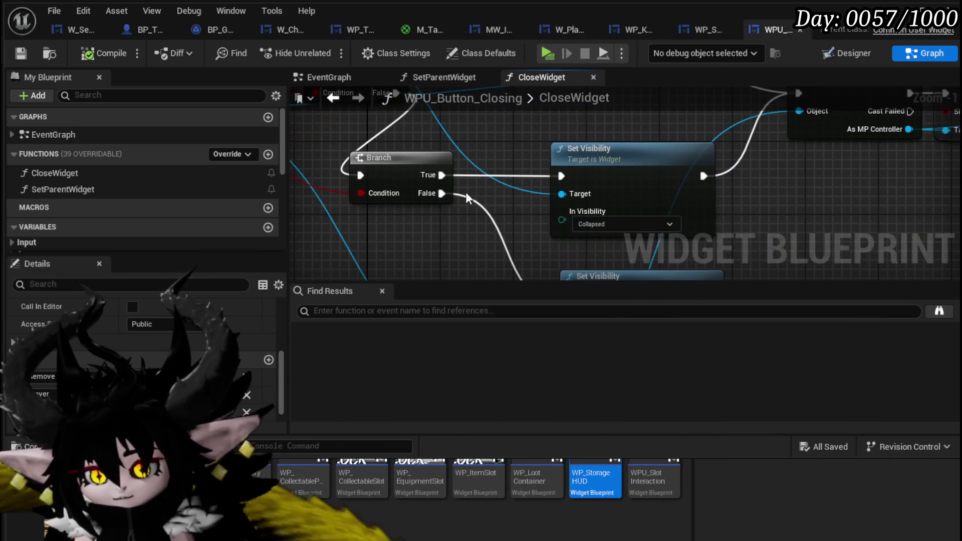
pyautogui.moveTo(442, 193); pyautogui.dragTo(556, 170)
pyautogui.moveTo(462, 192)
pyautogui.mouseDown()
pyautogui.moveTo(613, 170)
pyautogui.moveTo(583, 174)
pyautogui.mouseUp()
pyautogui.hotkey('ctrl', 'z')
pyautogui.moveTo(462, 174)
pyautogui.mouseDown()
pyautogui.moveTo(495, 252)
pyautogui.moveTo(591, 257)
pyautogui.moveTo(591, 243)
pyautogui.mouseUp()
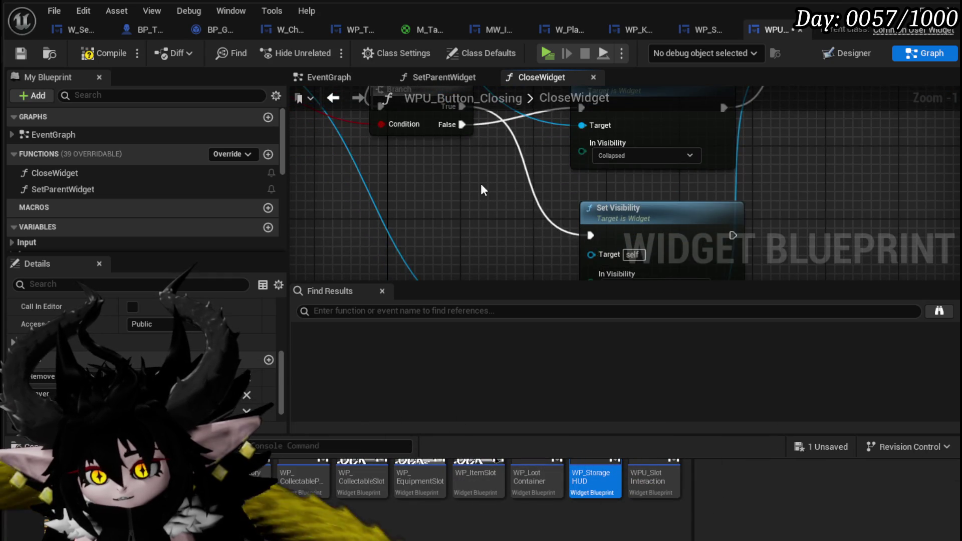
# - Rename the Is Main Widget input to Keep Widget Controlls? and save all changed assets
pyautogui.scroll(-2, 480, 184)
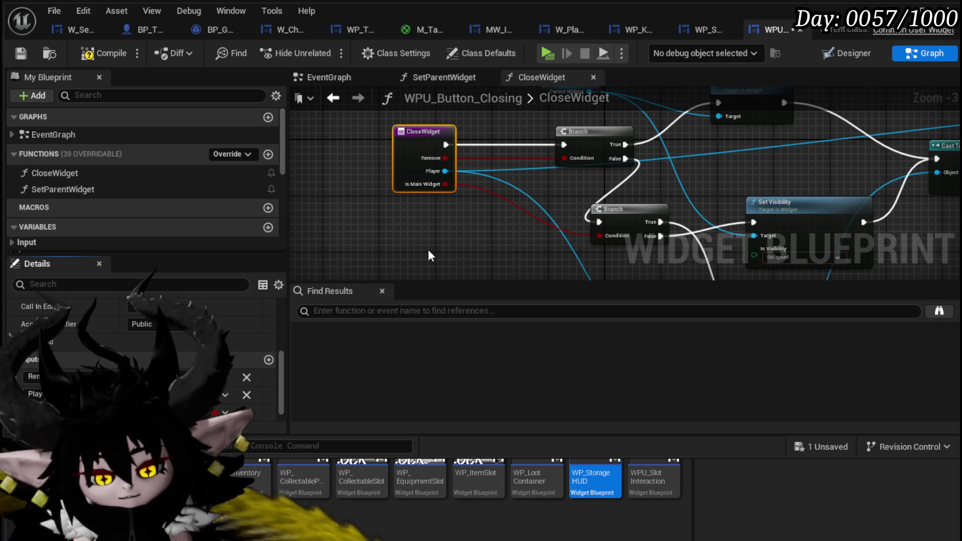
pyautogui.hotkey('ctrl', 'z')
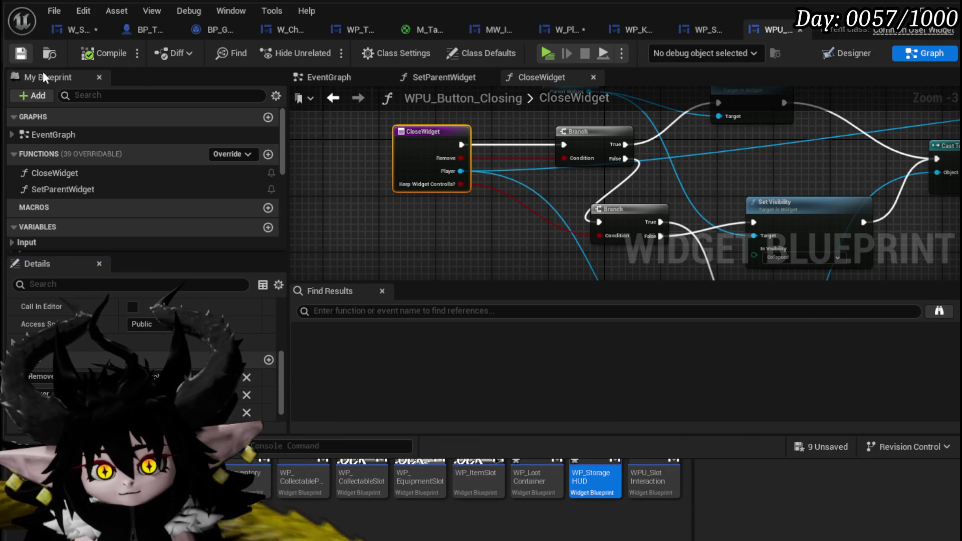
pyautogui.click(809, 441)
pyautogui.click(710, 490)
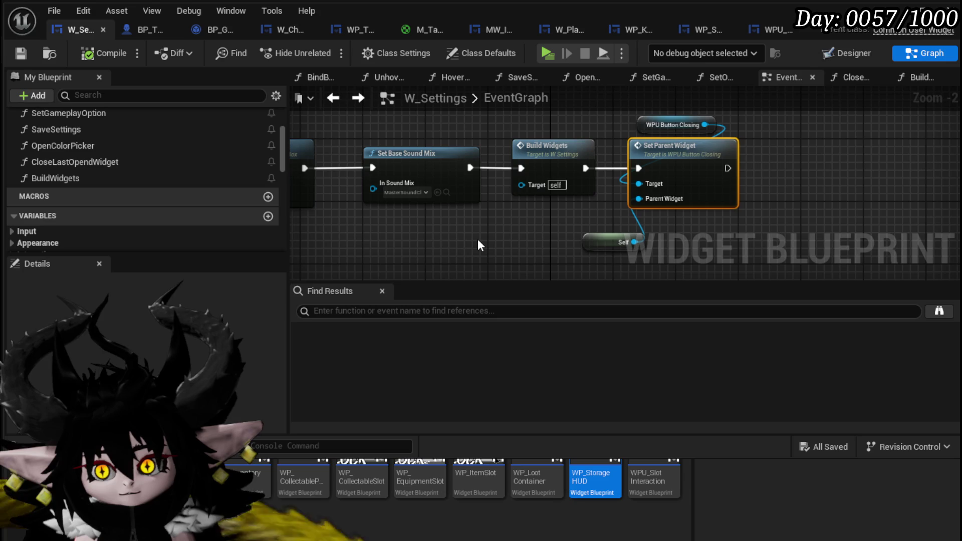
# - Shift the WPU Button Closing node left in W_Settings and save the blueprint
pyautogui.moveTo(478, 241)
pyautogui.mouseDown()
pyautogui.moveTo(674, 221)
pyautogui.moveTo(530, 215)
pyautogui.moveTo(466, 232)
pyautogui.mouseUp()
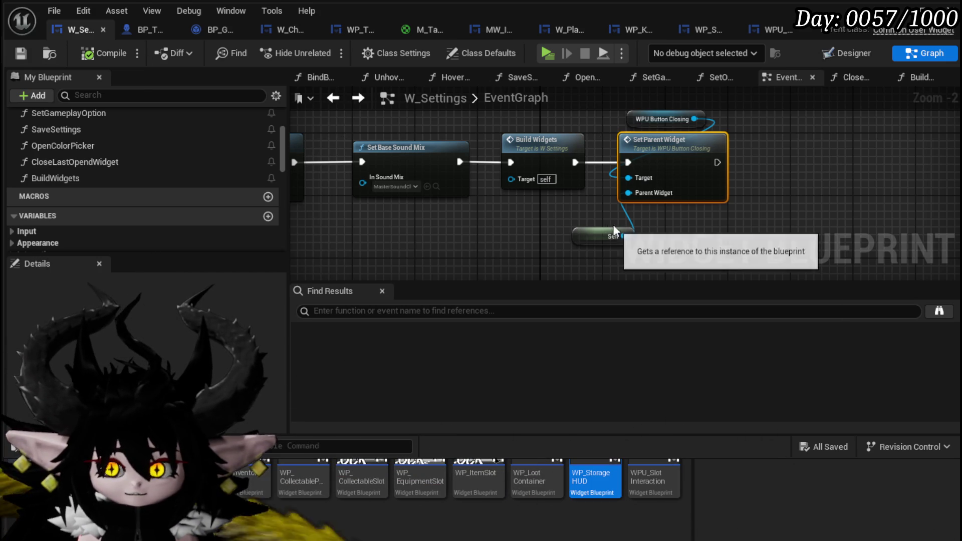
pyautogui.moveTo(586, 162)
pyautogui.mouseDown()
pyautogui.moveTo(431, 155)
pyautogui.moveTo(474, 155)
pyautogui.moveTo(506, 228)
pyautogui.moveTo(461, 229)
pyautogui.moveTo(505, 182)
pyautogui.moveTo(621, 209)
pyautogui.moveTo(472, 234)
pyautogui.mouseUp()
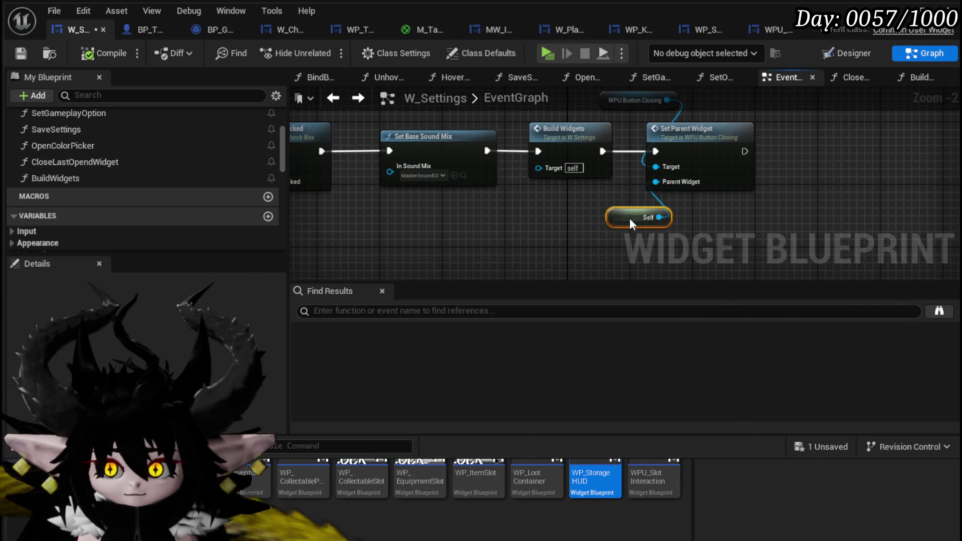
pyautogui.click(800, 447)
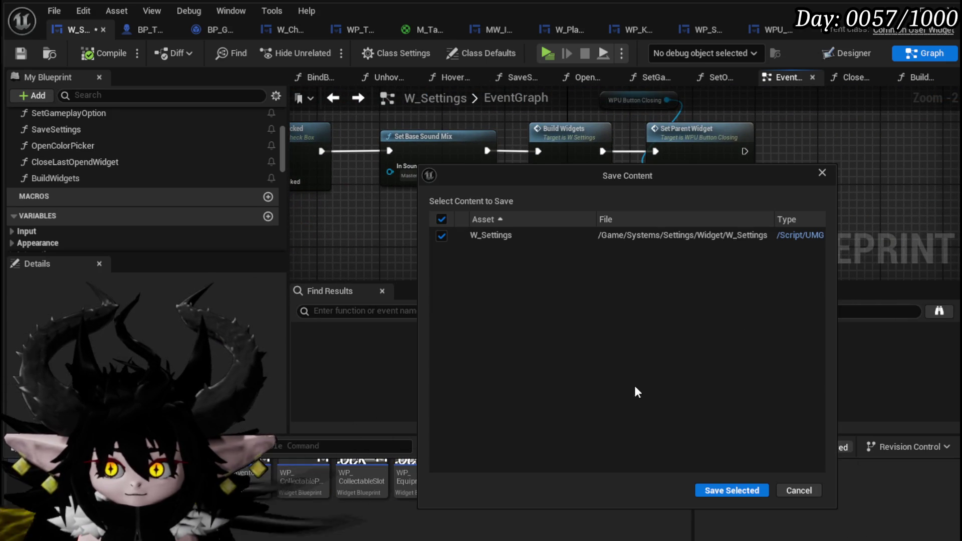
pyautogui.click(717, 491)
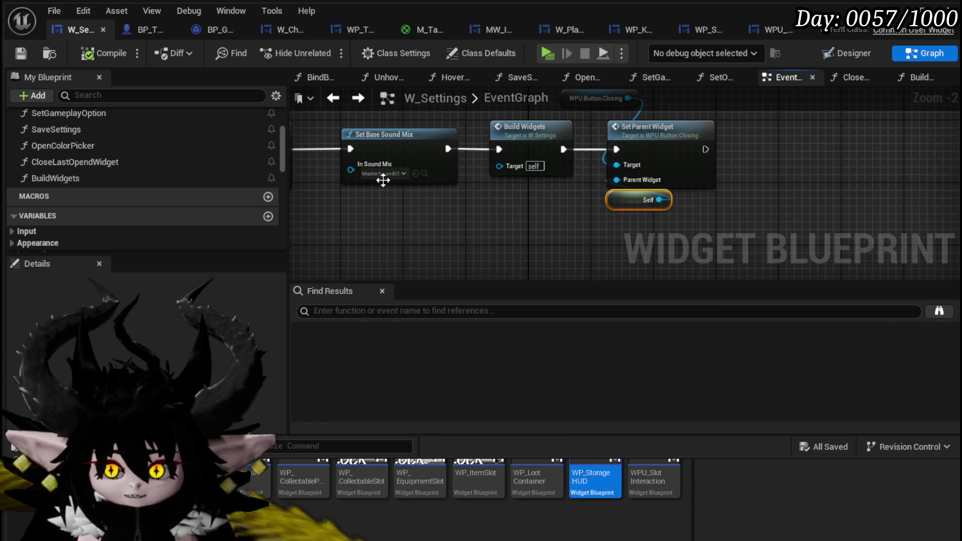
# - Place Self beside Set Parent Widget and WPU Button Closing beside Build Widgets, then save
pyautogui.scroll(3, 160, 165)
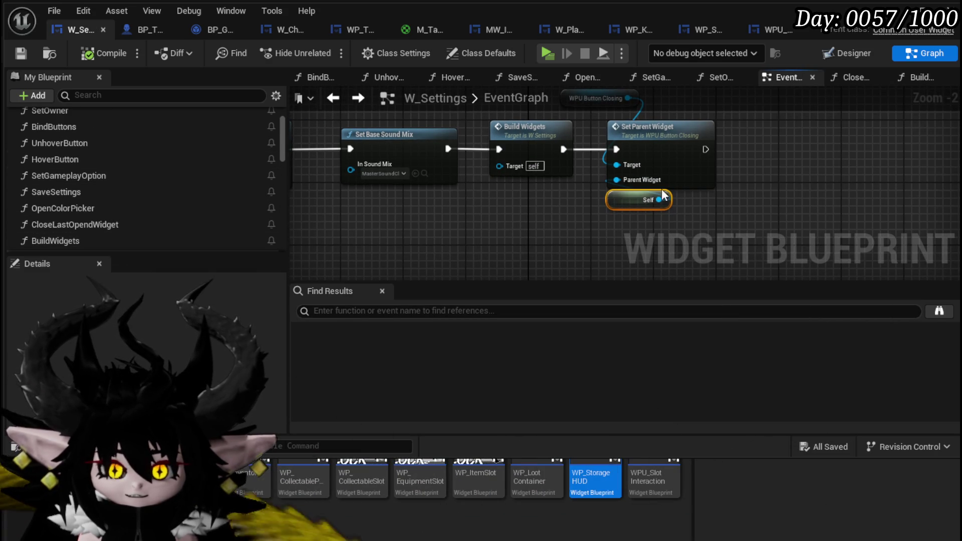
pyautogui.moveTo(664, 196)
pyautogui.mouseDown()
pyautogui.moveTo(601, 248)
pyautogui.moveTo(564, 255)
pyautogui.mouseUp()
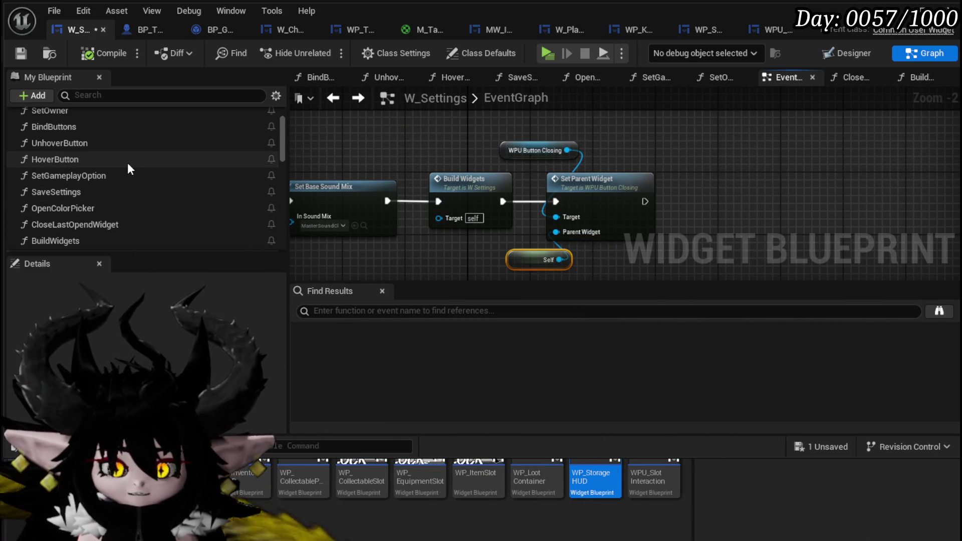
pyautogui.scroll(-2, 142, 204)
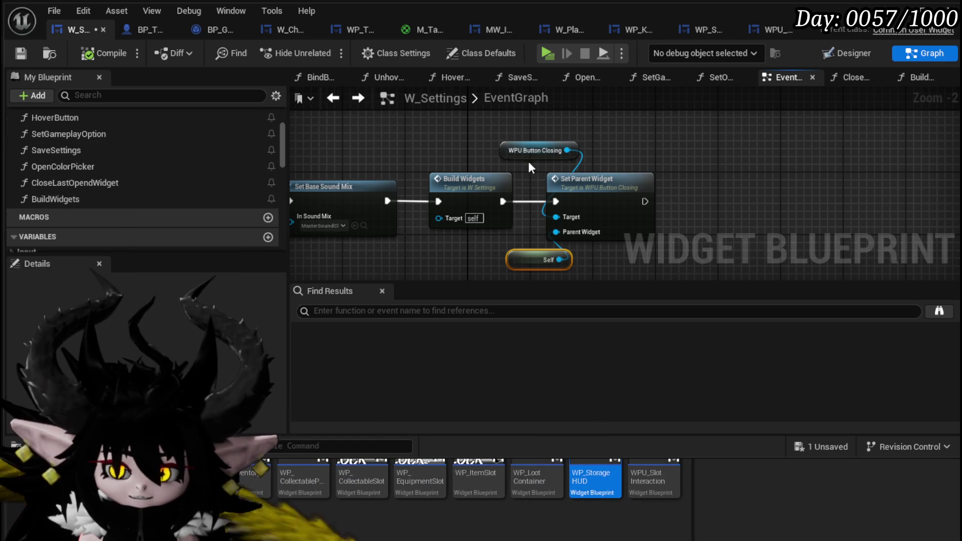
pyautogui.moveTo(531, 153); pyautogui.dragTo(492, 145)
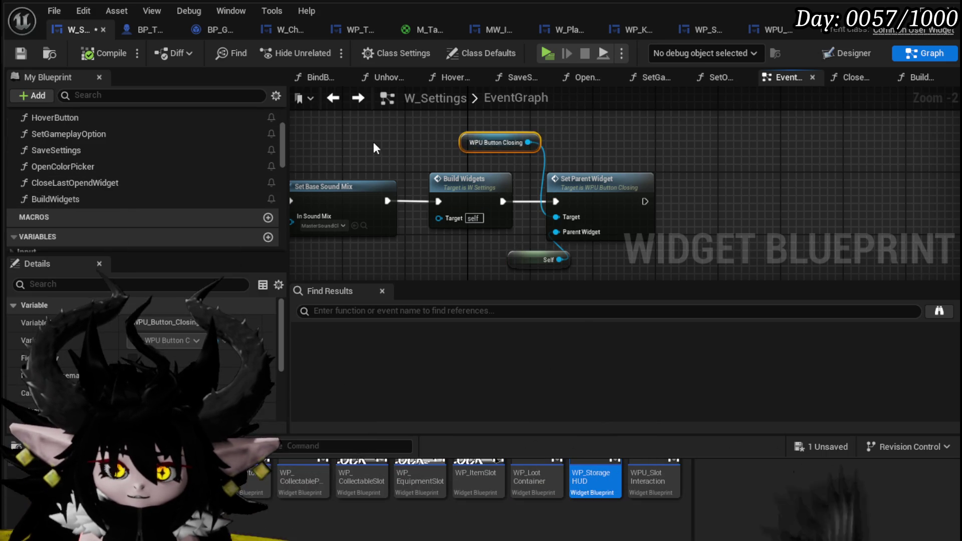
pyautogui.click(19, 55)
pyautogui.moveTo(456, 184)
pyautogui.mouseDown()
pyautogui.moveTo(493, 160)
pyautogui.moveTo(539, 212)
pyautogui.moveTo(621, 221)
pyautogui.moveTo(404, 236)
pyautogui.moveTo(387, 179)
pyautogui.moveTo(366, 239)
pyautogui.moveTo(418, 221)
pyautogui.moveTo(470, 229)
pyautogui.moveTo(462, 262)
pyautogui.mouseUp()
# - Move the Owner node left in W_Settings and save the blueprint
pyautogui.scroll(-2, 418, 221)
pyautogui.moveTo(310, 213); pyautogui.dragTo(341, 211)
pyautogui.click(327, 188)
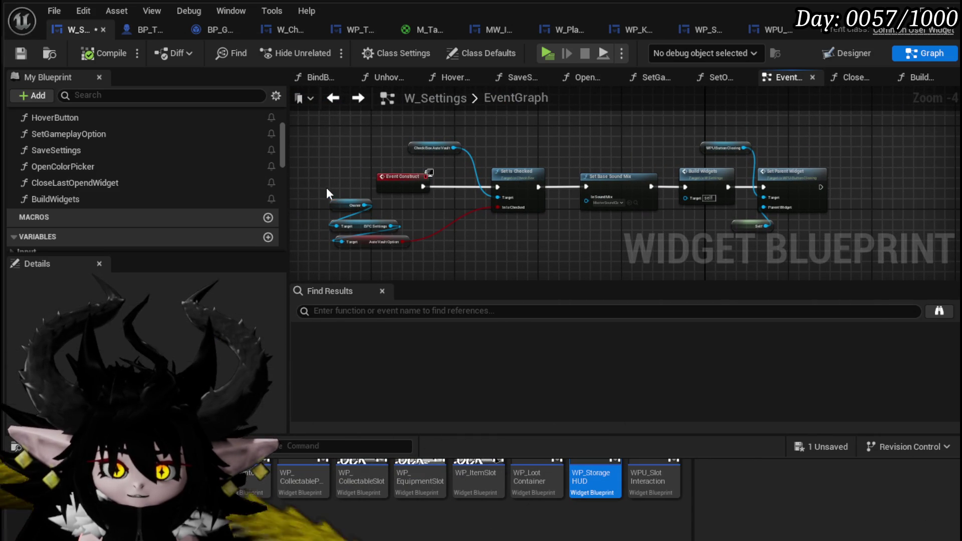
pyautogui.click(20, 53)
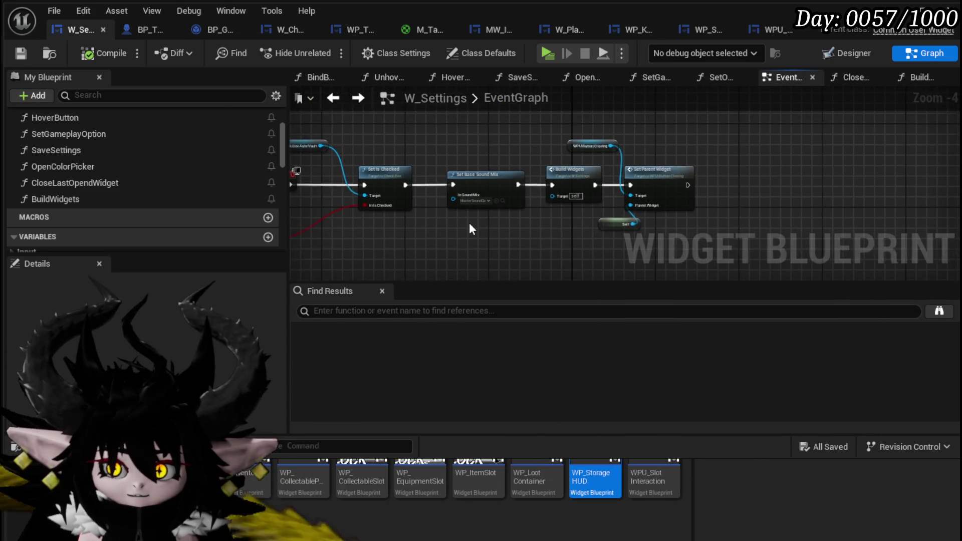
# - Tick Keep Widget Controlls? on the Close Widget call and save W_Settings
pyautogui.scroll(2, 469, 222)
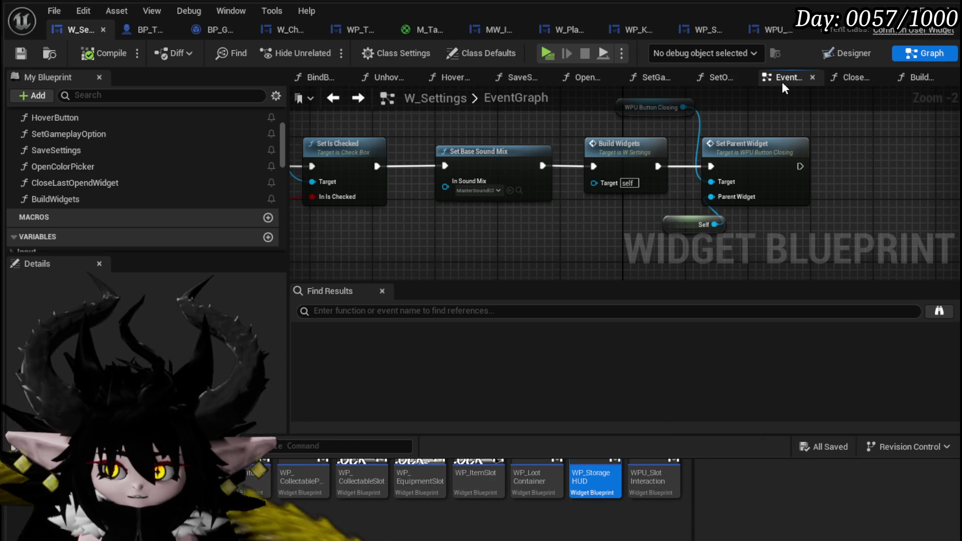
pyautogui.scroll(-6, 532, 185)
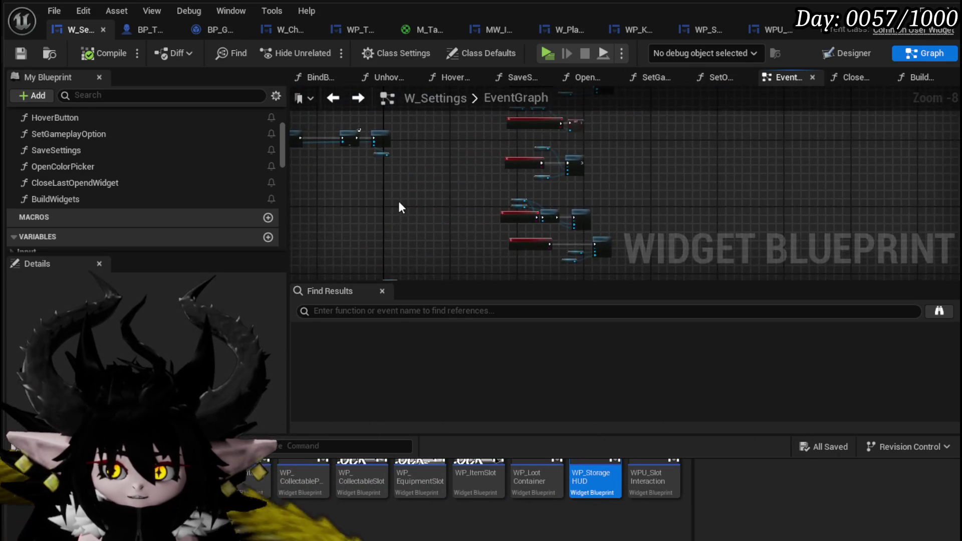
pyautogui.scroll(4, 532, 179)
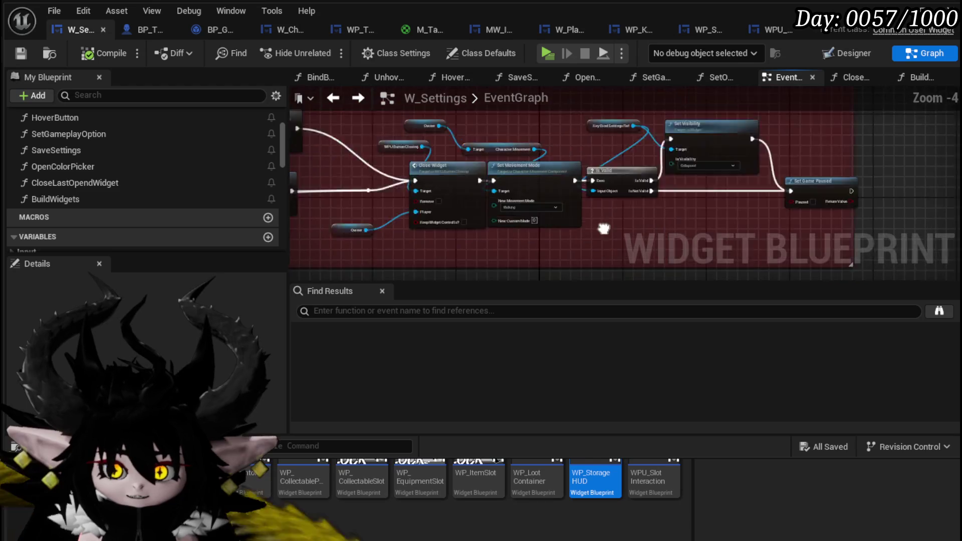
pyautogui.scroll(3, 603, 229)
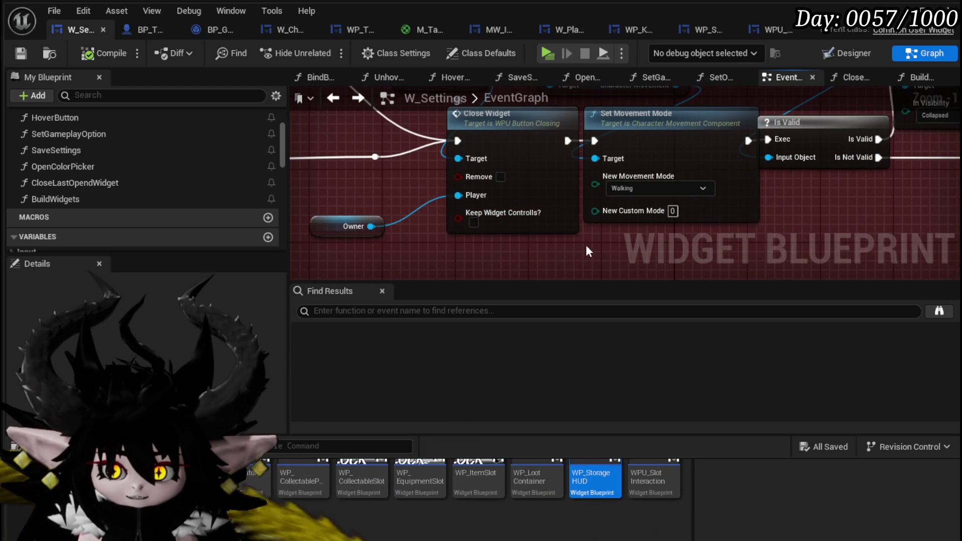
pyautogui.click(473, 223)
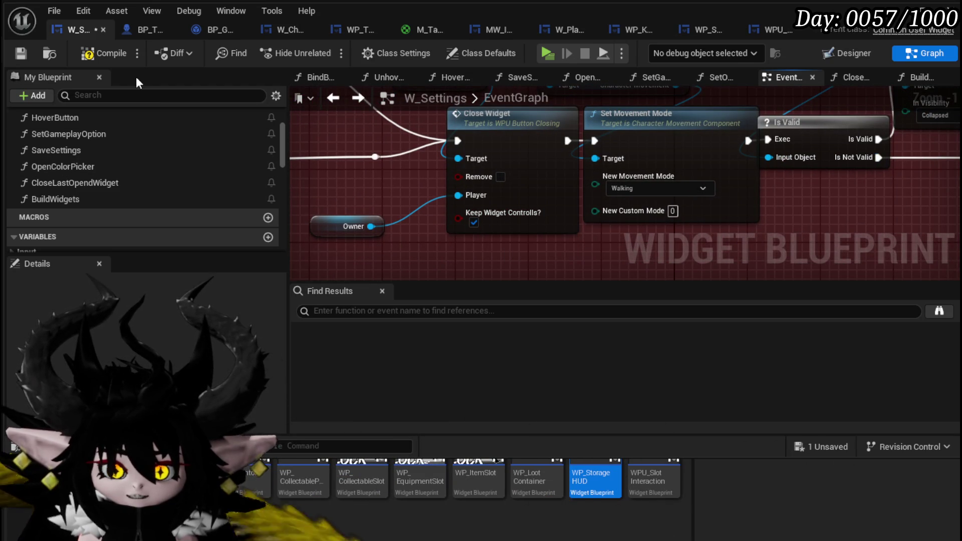
pyautogui.click(20, 56)
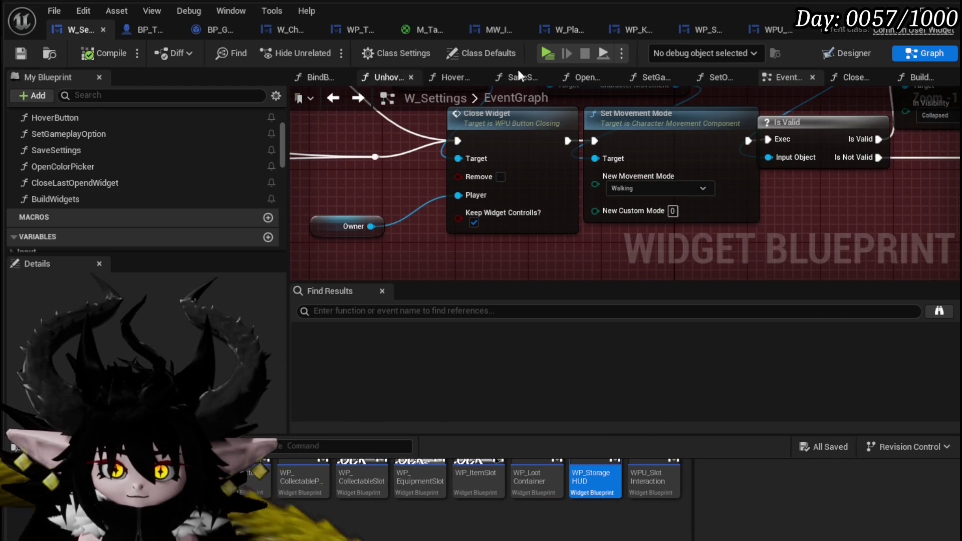
pyautogui.hotkey('alt', 'Tab')
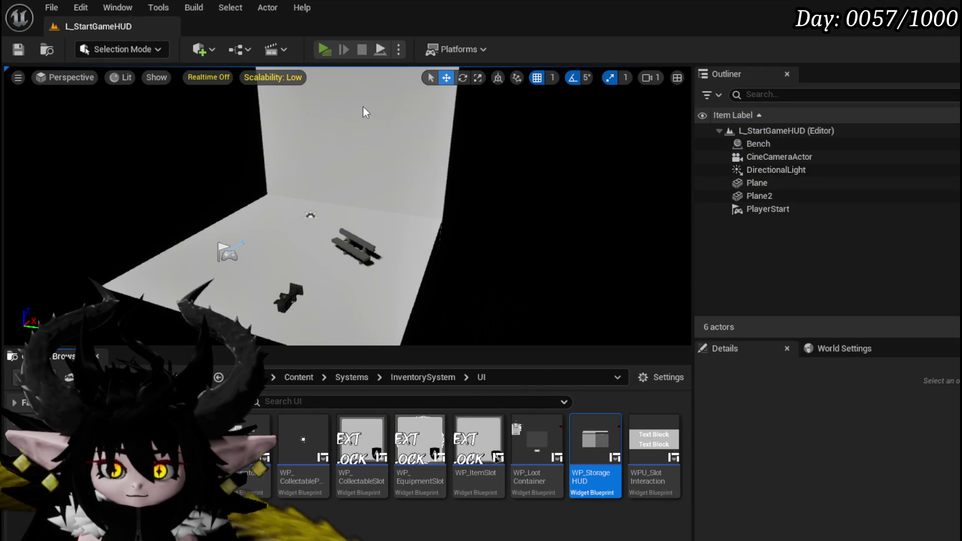
# - Play-test the in-game Settings panel, then stop the preview and save L_StartGameHUD
pyautogui.hotkey('alt', 'p')
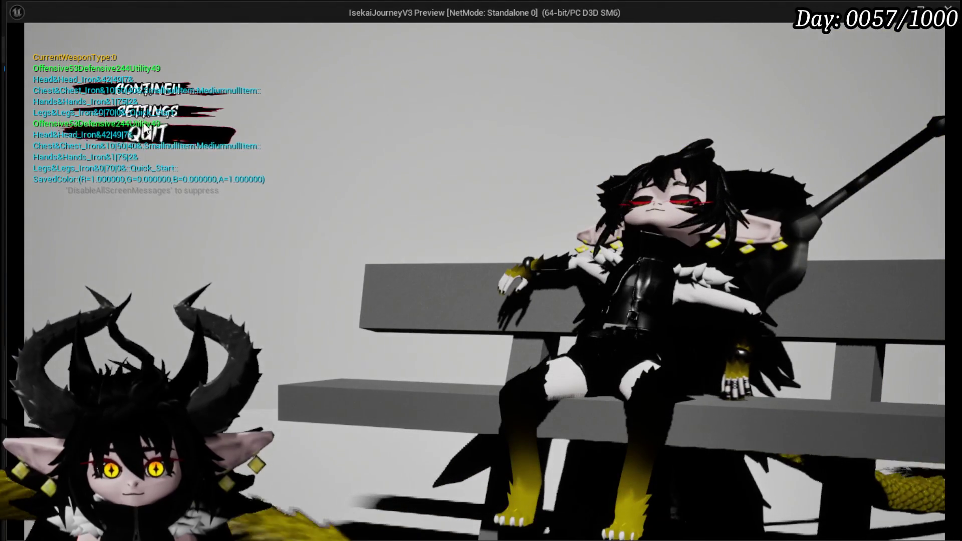
pyautogui.click(148, 114)
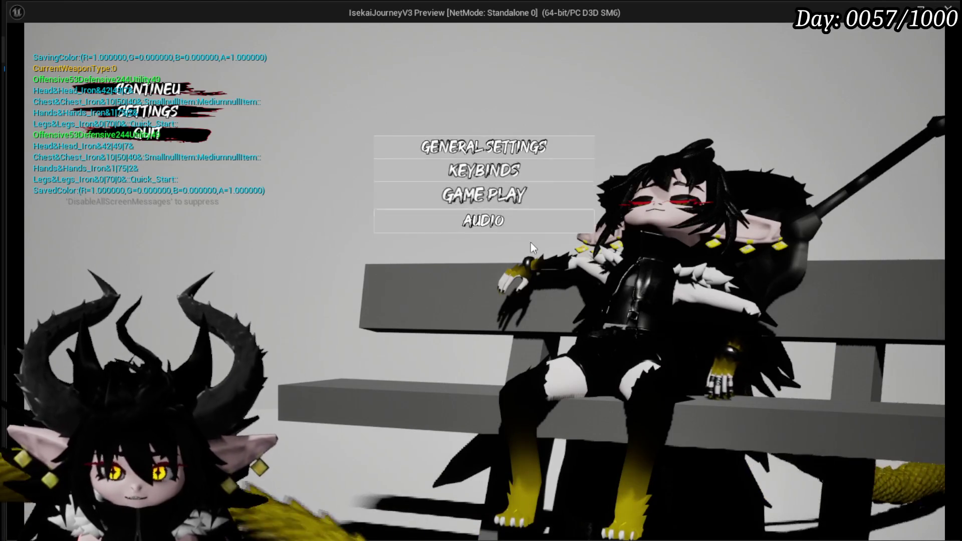
pyautogui.press('Escape')
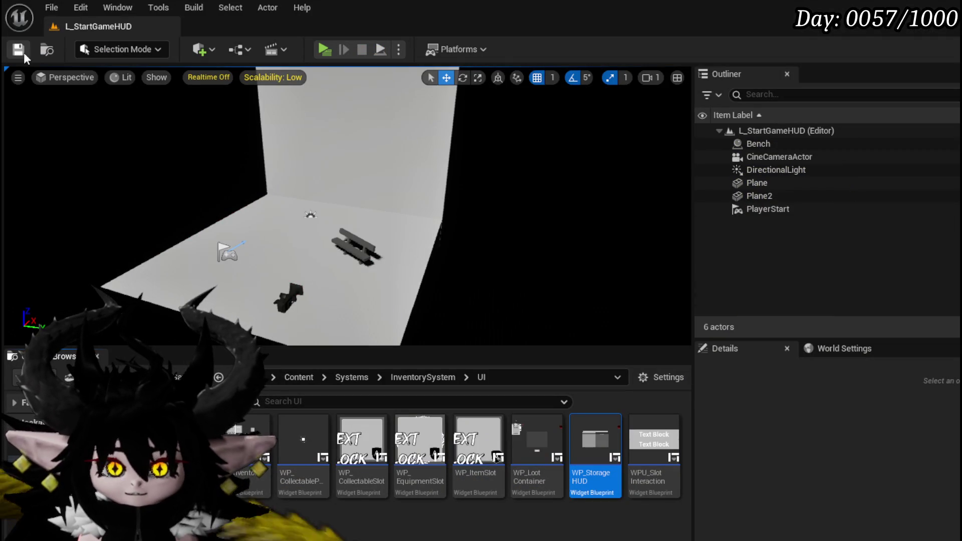
pyautogui.click(24, 55)
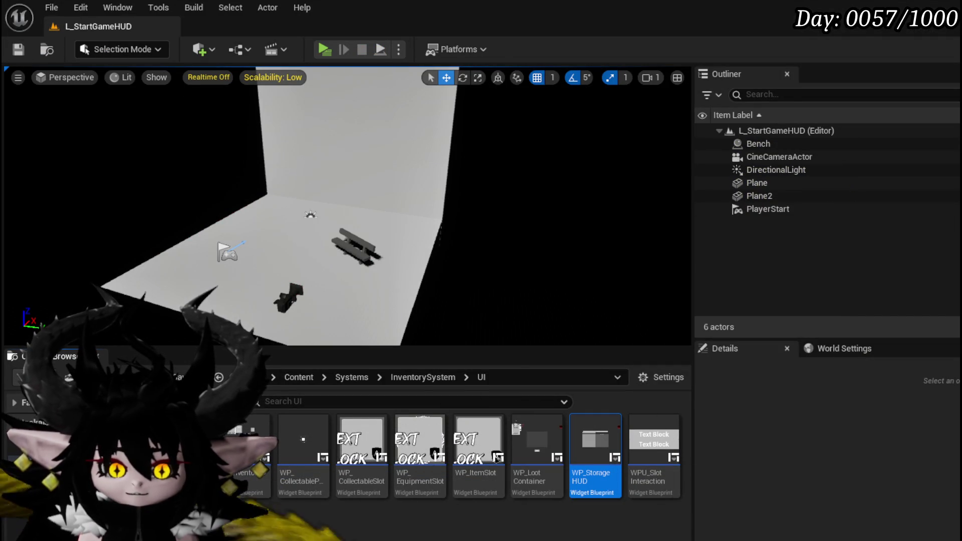
pyautogui.hotkey('alt', 'Tab')
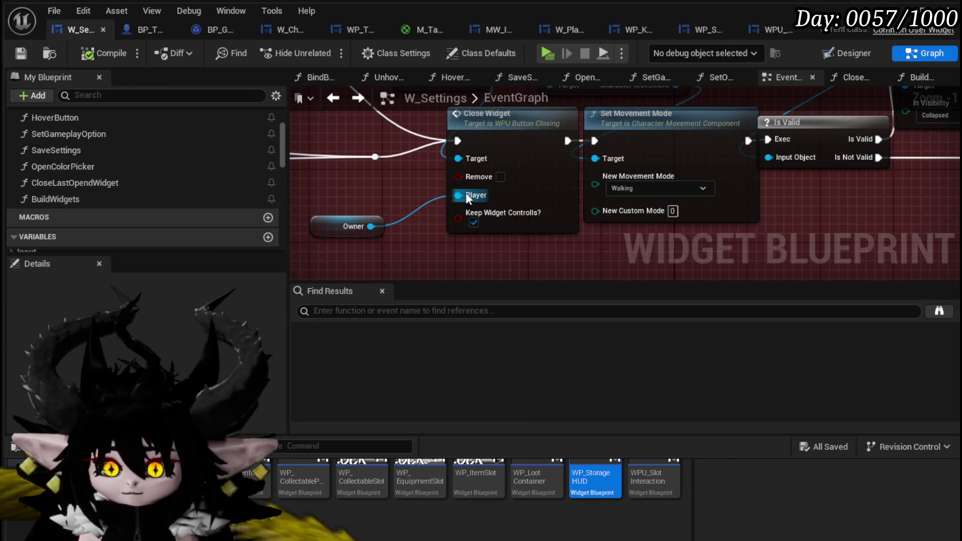
# - In CloseWidget, wire Parent Widget into Set Visibility's Target, then save and close WPU_Button_Closing
pyautogui.doubleClick(556, 183)
pyautogui.moveTo(543, 186)
pyautogui.mouseDown()
pyautogui.moveTo(403, 275)
pyautogui.moveTo(365, 189)
pyautogui.moveTo(477, 147)
pyautogui.moveTo(466, 168)
pyautogui.mouseUp()
pyautogui.moveTo(427, 117)
pyautogui.mouseDown()
pyautogui.moveTo(541, 229)
pyautogui.moveTo(584, 177)
pyautogui.moveTo(600, 191)
pyautogui.mouseUp()
pyautogui.scroll(-1, 506, 194)
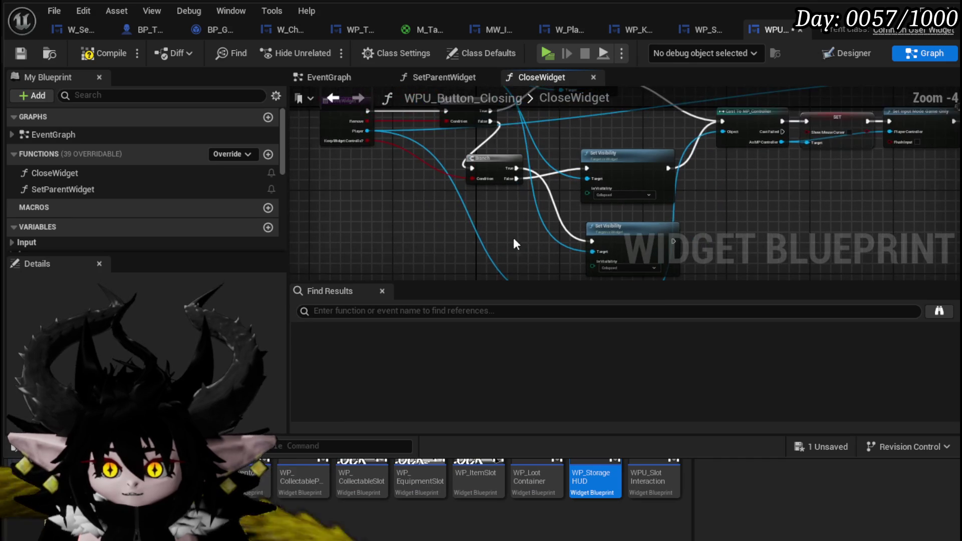
pyautogui.click(23, 52)
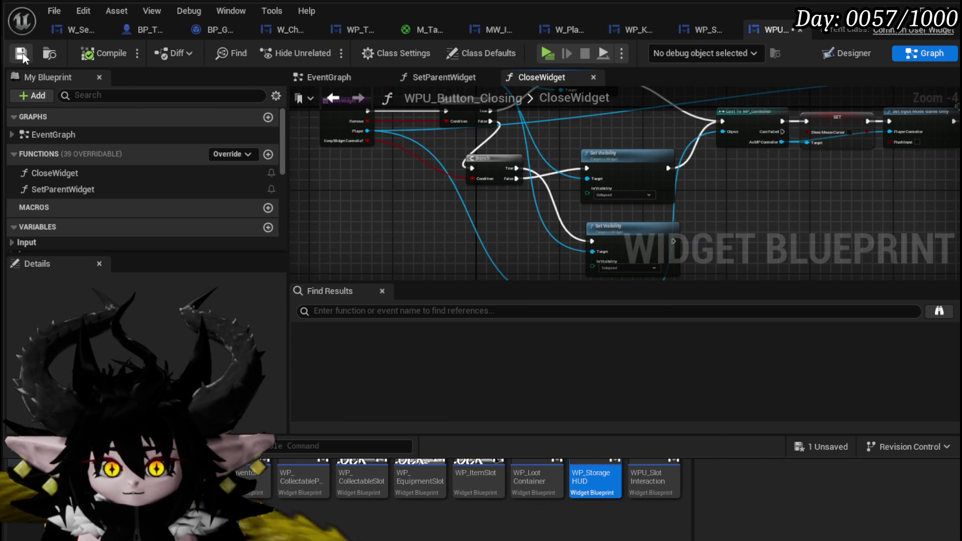
pyautogui.click(950, 7)
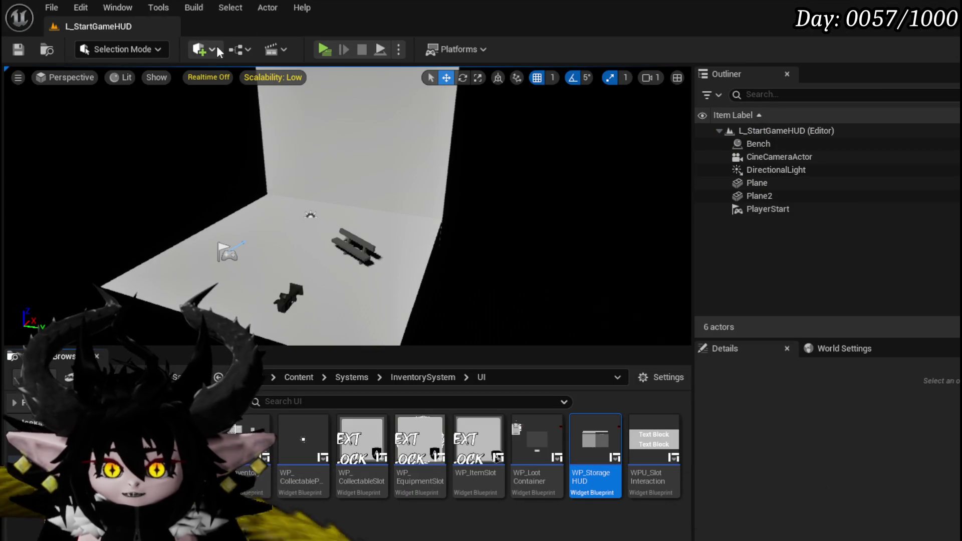
pyautogui.click(325, 49)
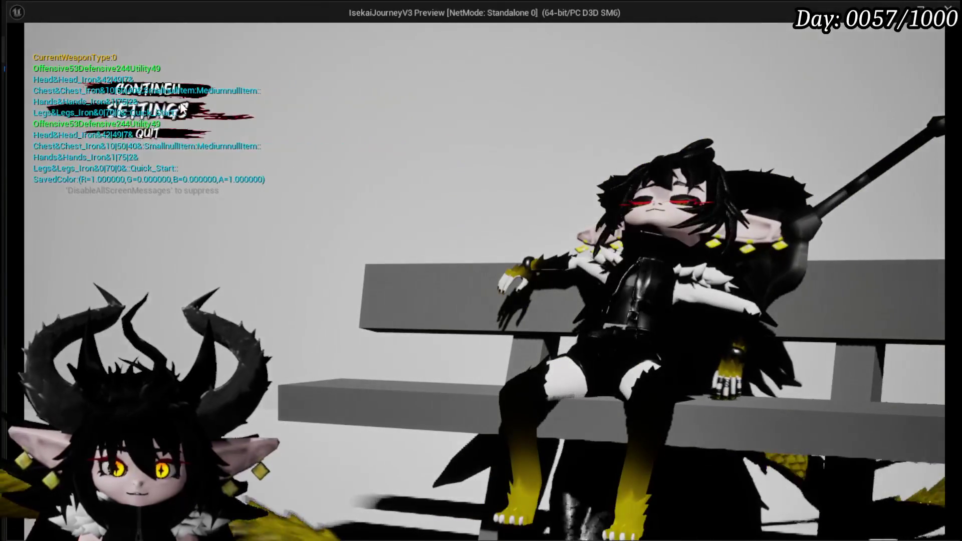
pyautogui.click(183, 108)
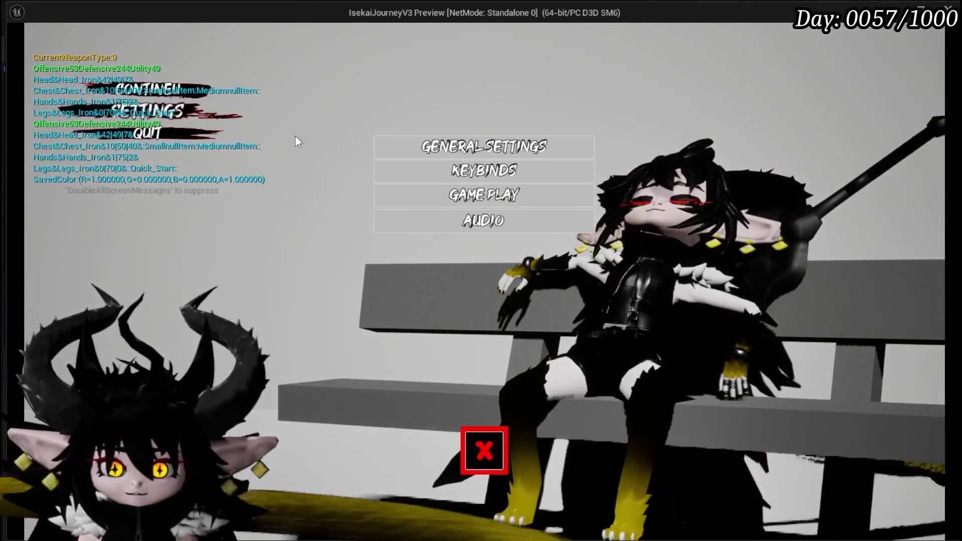
pyautogui.click(467, 459)
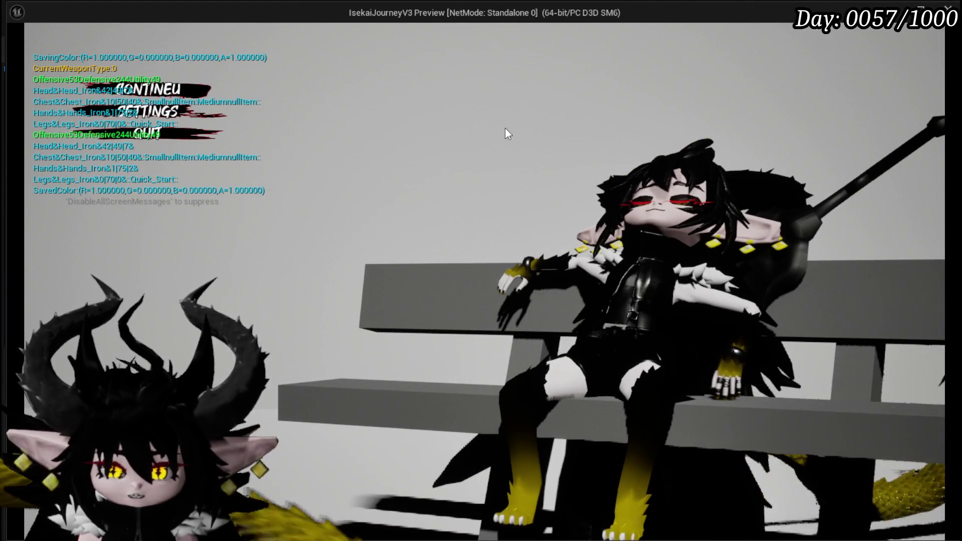
pyautogui.click(165, 110)
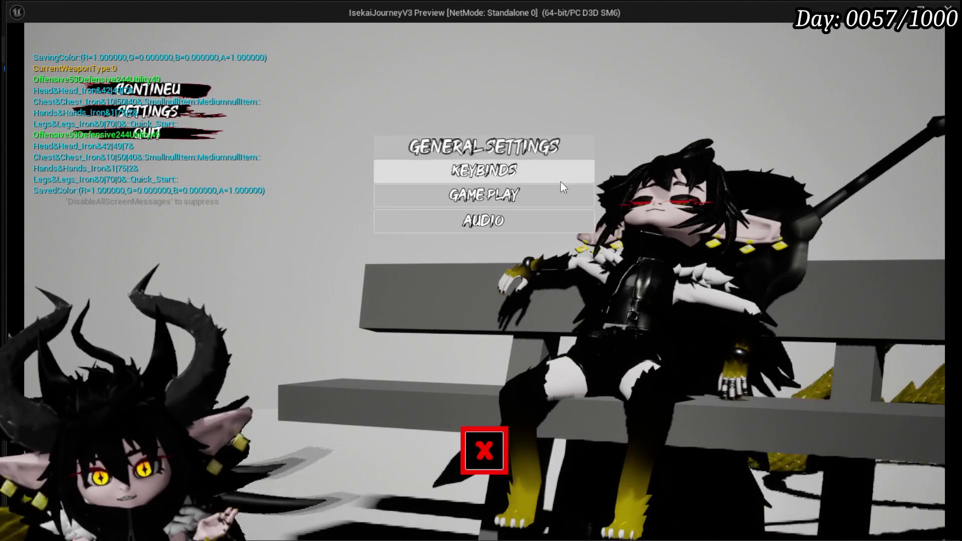
pyautogui.click(472, 453)
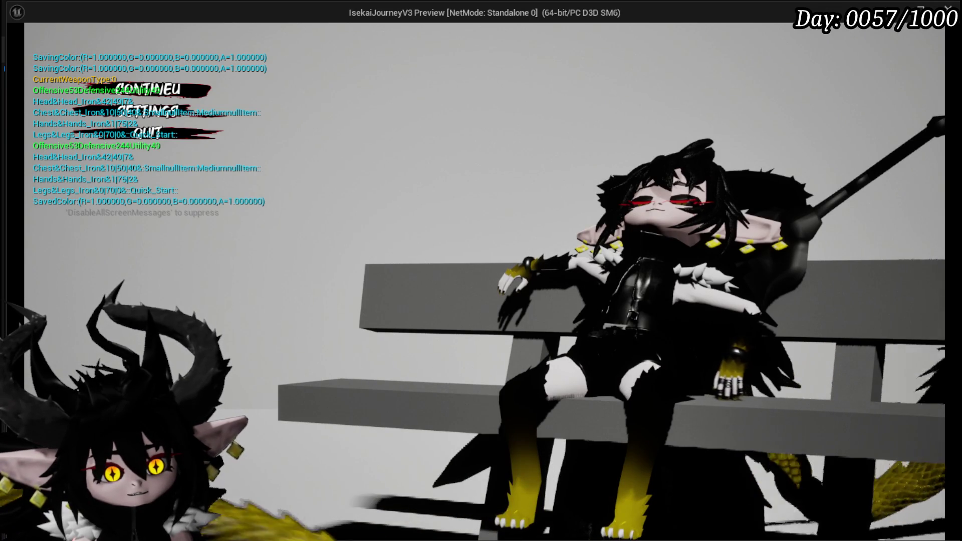
pyautogui.click(167, 134)
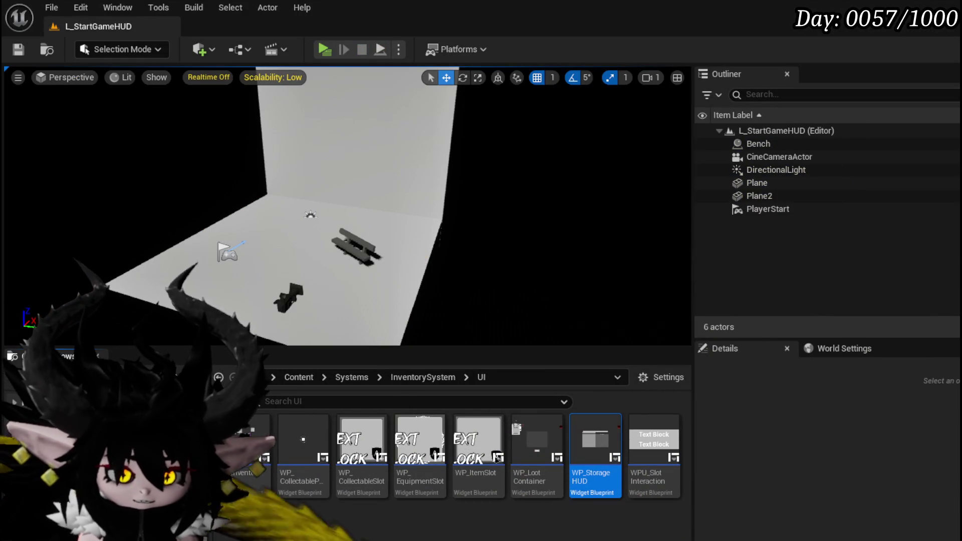
# - Save the level and browse the Content Browser to ThirdPerson/Blueprints
pyautogui.hotkey('ctrl', 's')
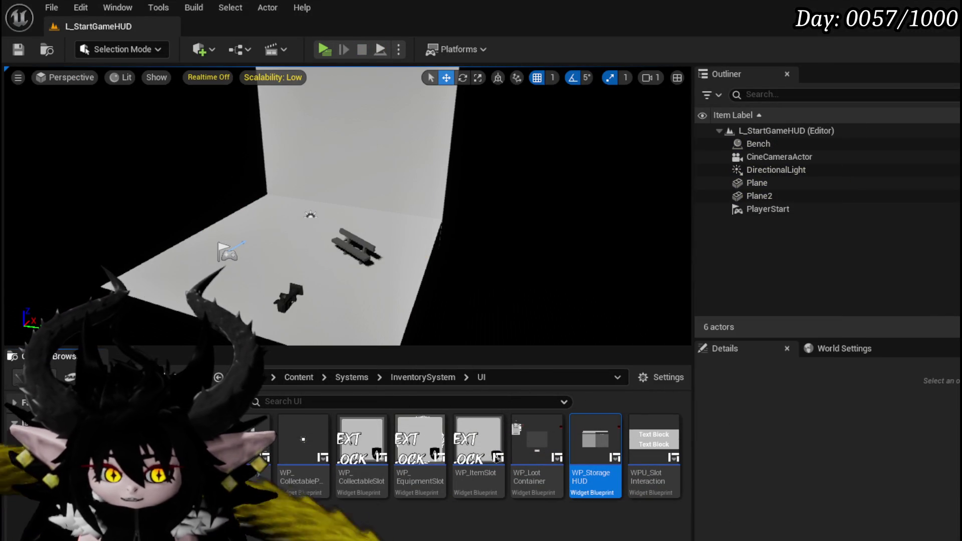
pyautogui.hotkey('alt', 'Tab')
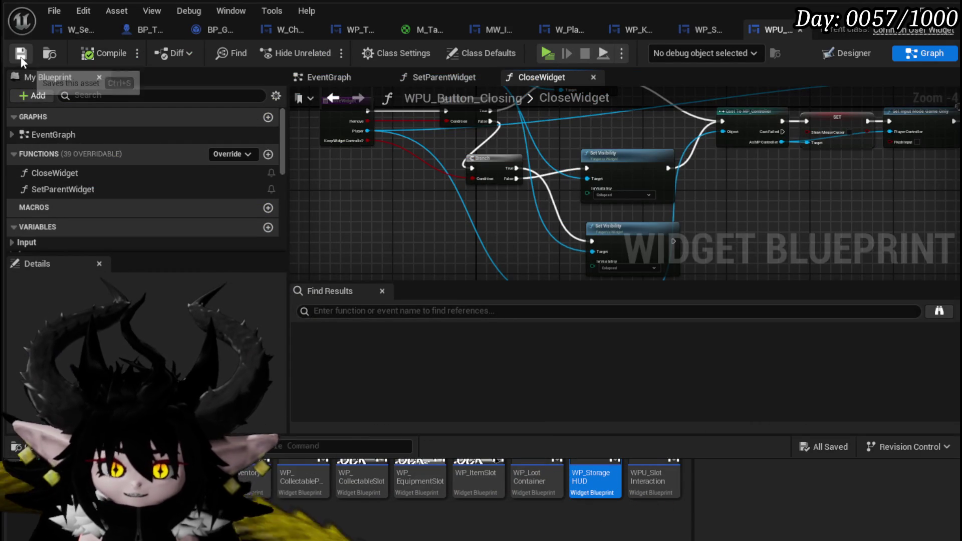
pyautogui.hotkey('alt', 'Tab')
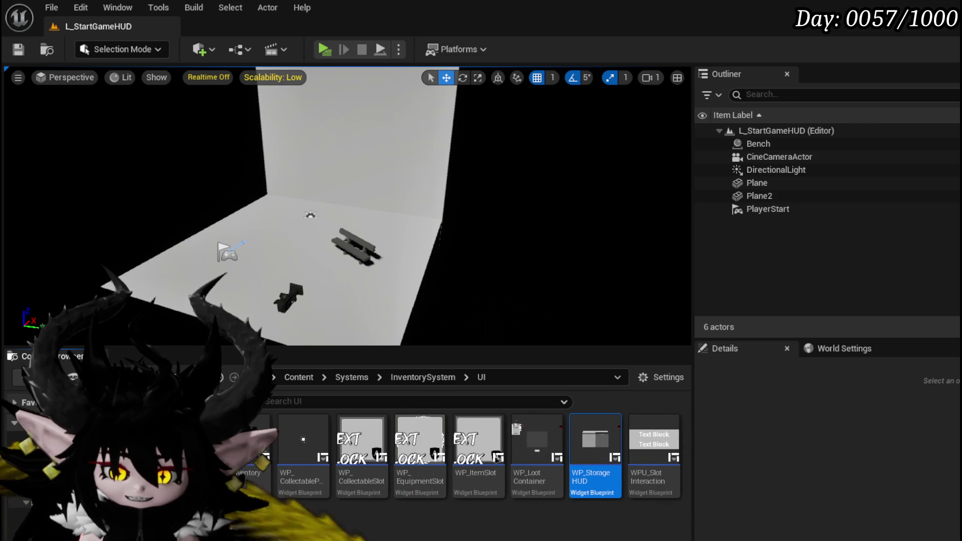
pyautogui.click(19, 512)
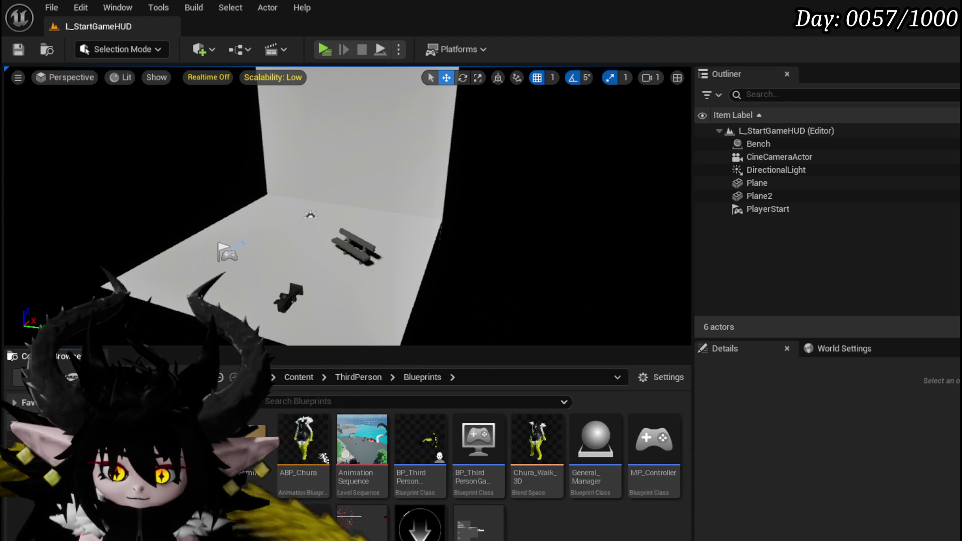
# - Go back to the WeaponAnimations/Magic folder and scroll through its ability and chanting sequences
pyautogui.hotkey('alt', 'Left')
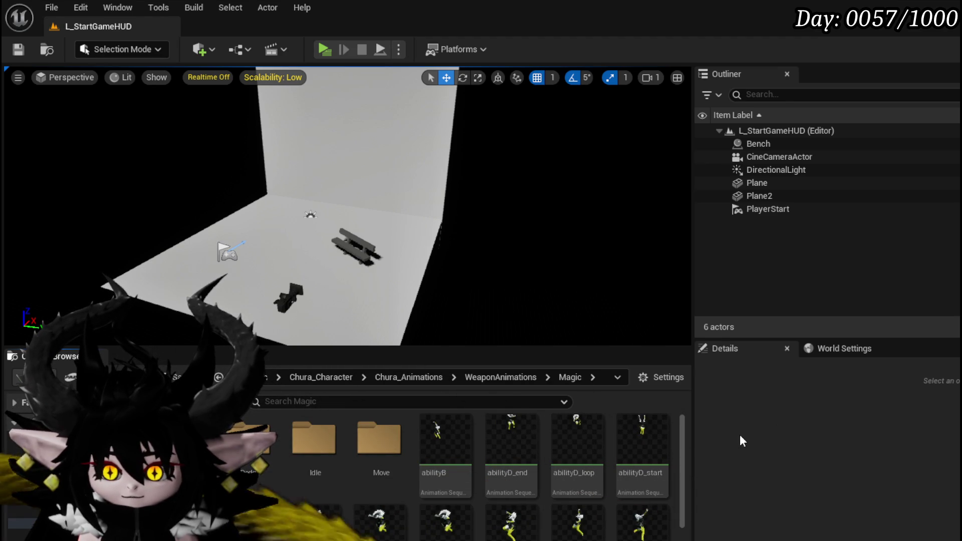
pyautogui.scroll(-1, 670, 441)
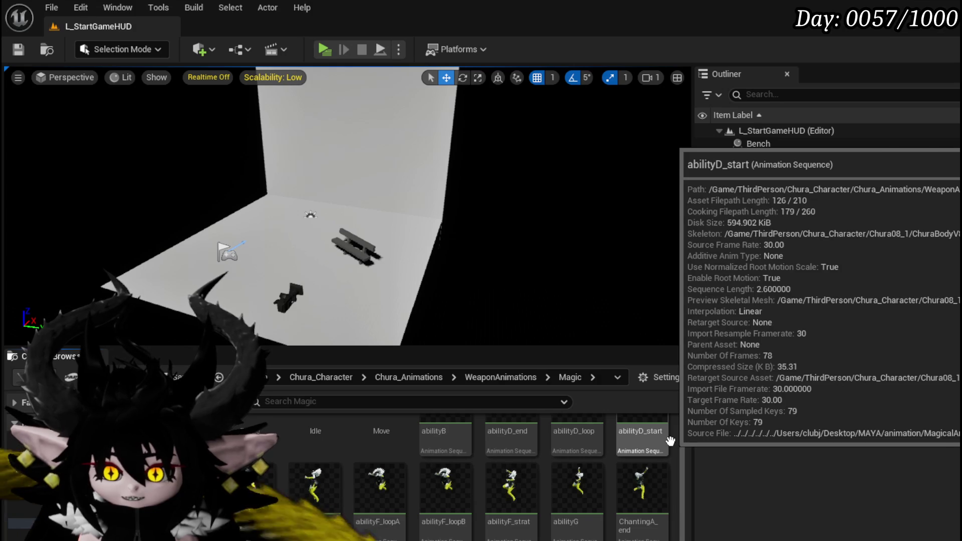
pyautogui.scroll(-1, 670, 441)
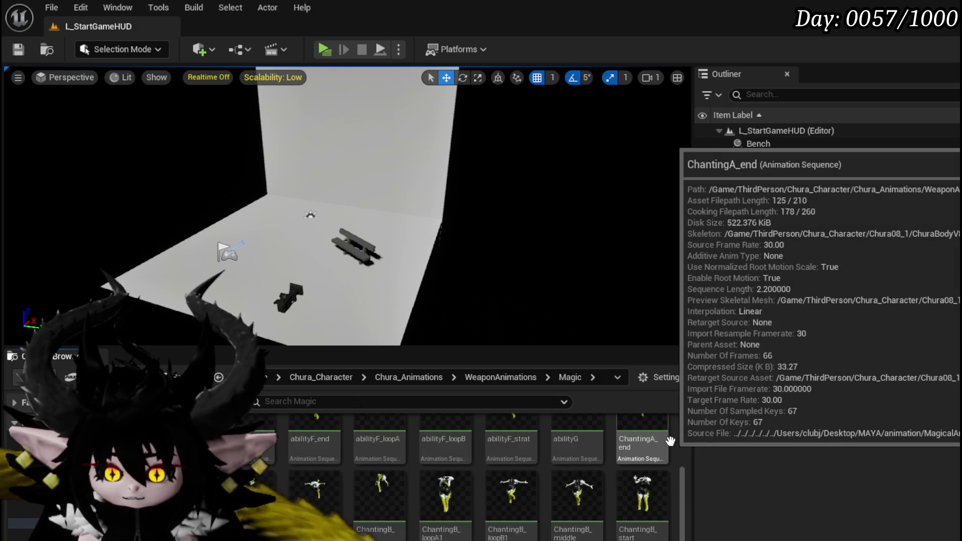
pyautogui.scroll(-1, 670, 441)
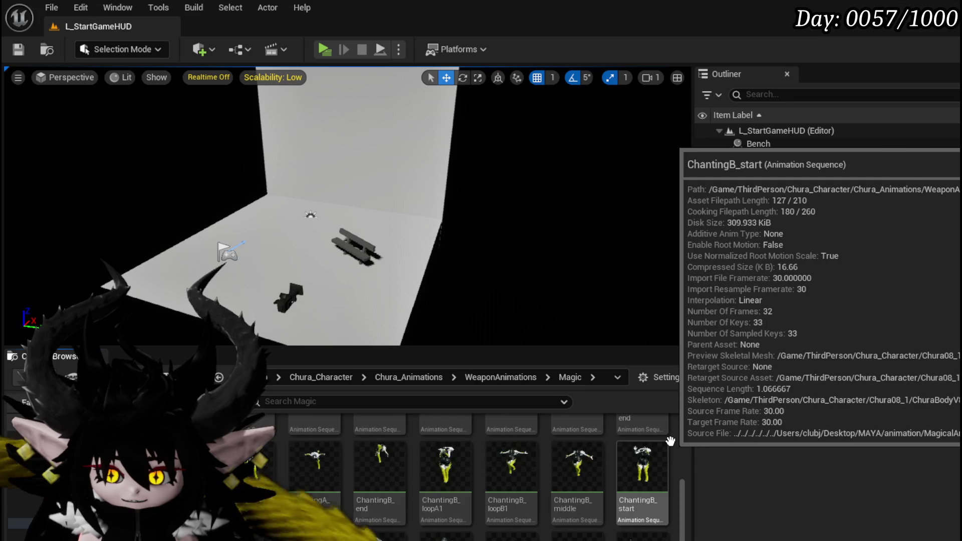
pyautogui.scroll(3, 670, 441)
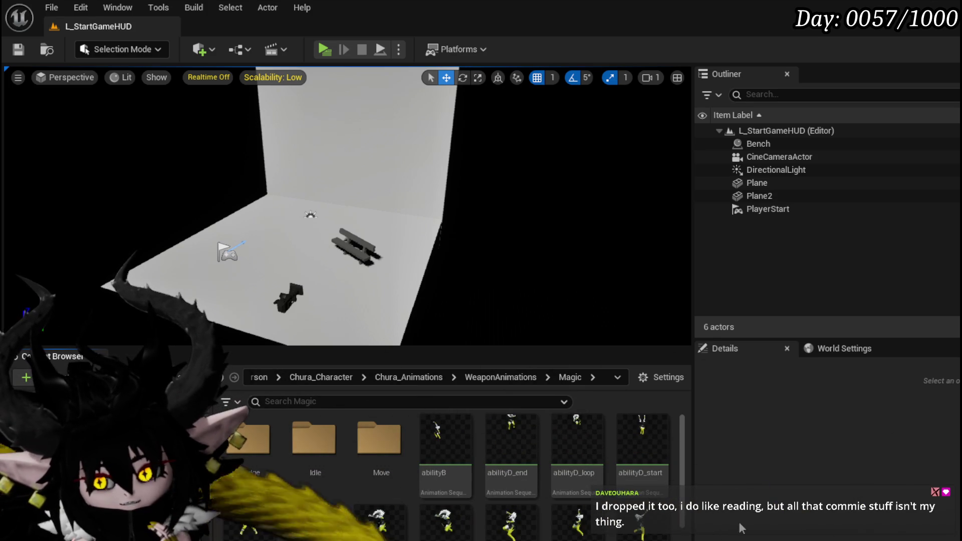
# - Look over the Magic animation sequences, then switch to the Content/Systems/AbilitySystem folder
pyautogui.scroll(-1, 682, 524)
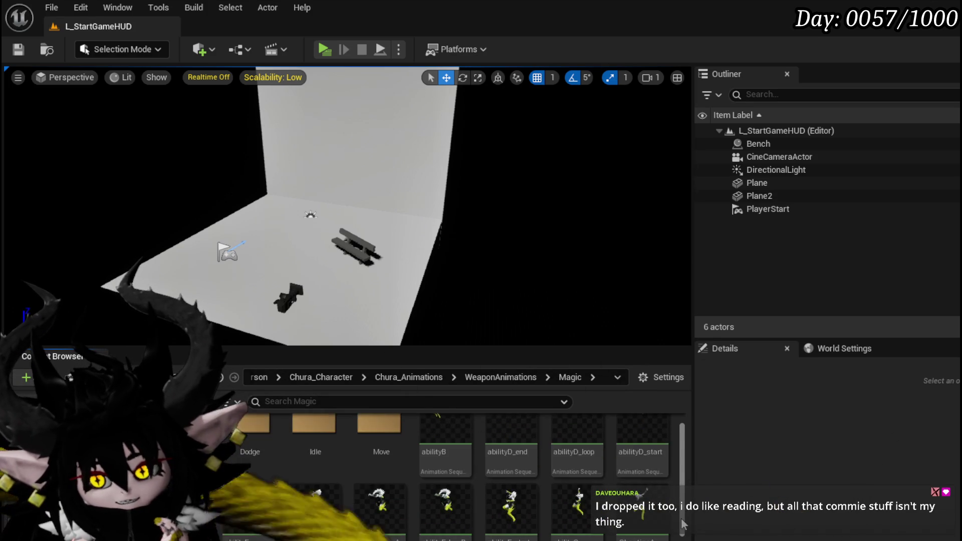
pyautogui.scroll(-2, 682, 524)
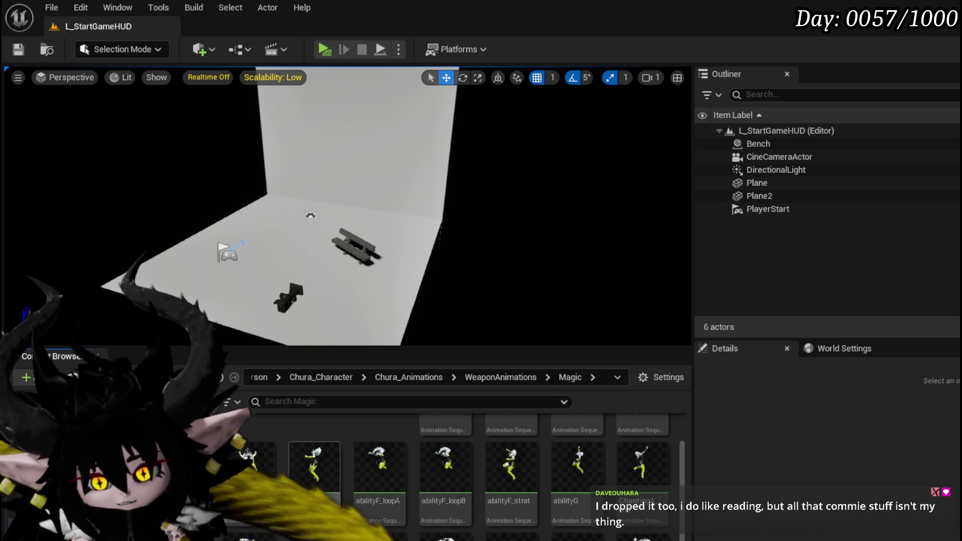
pyautogui.moveTo(343, 479)
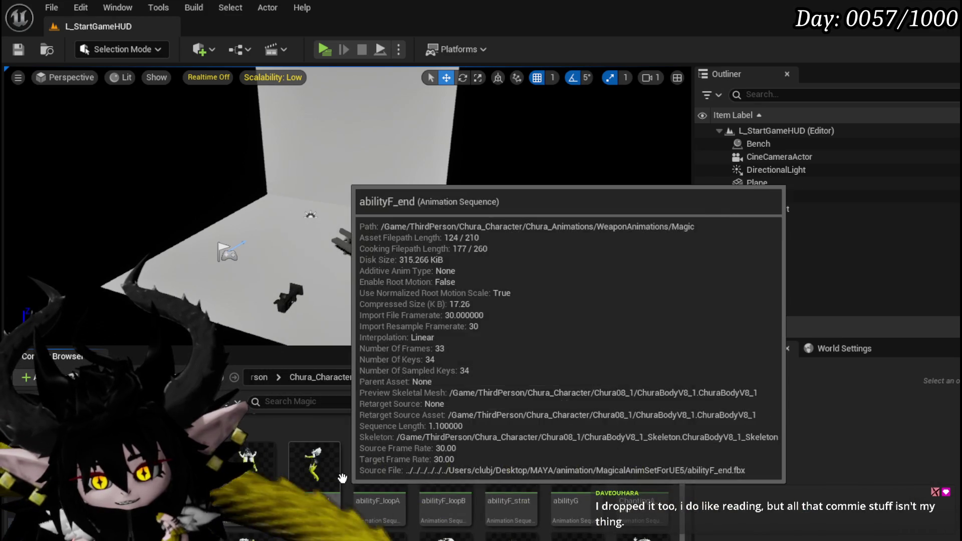
pyautogui.scroll(3, 343, 478)
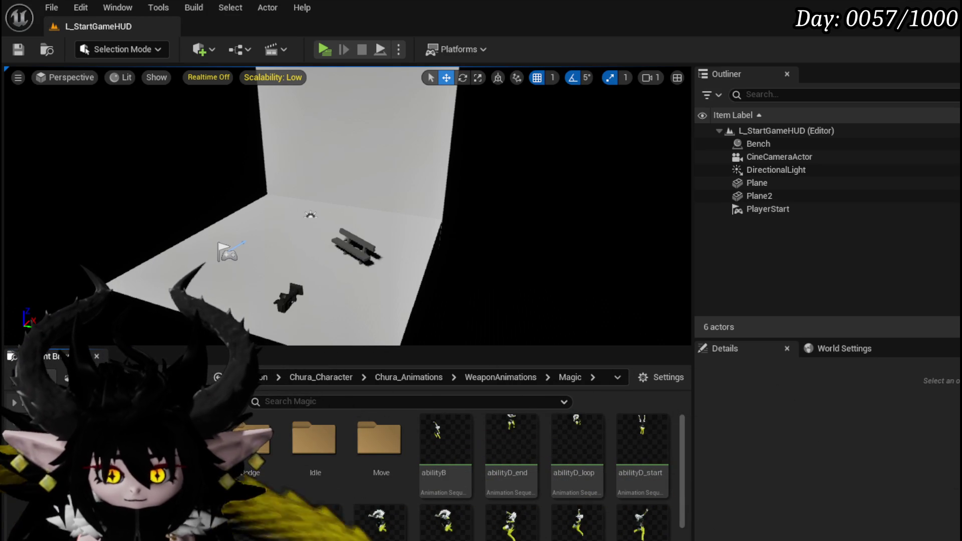
pyautogui.click(20, 478)
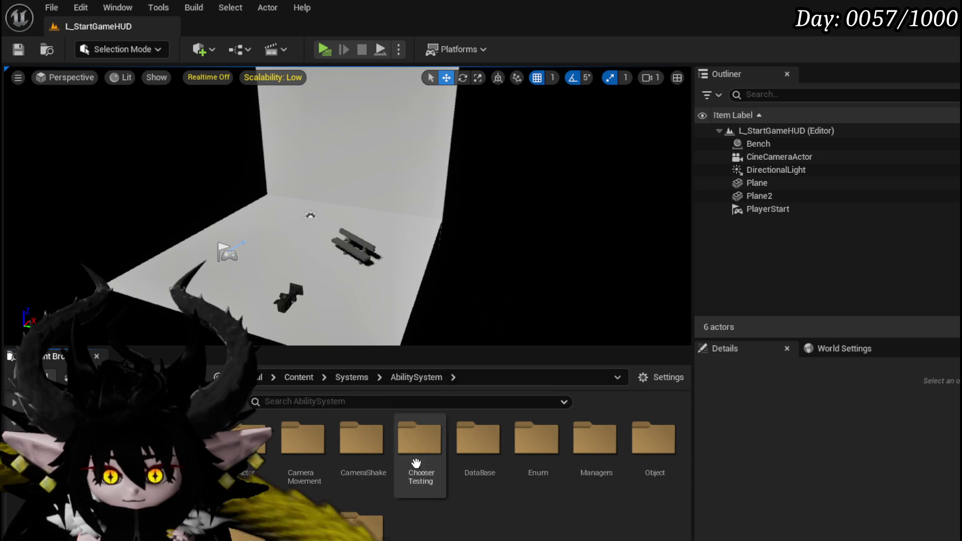
# - Open DataBase/Ability_Montage_DataBase and filter its rows by 'Magic'
pyautogui.doubleClick(484, 455)
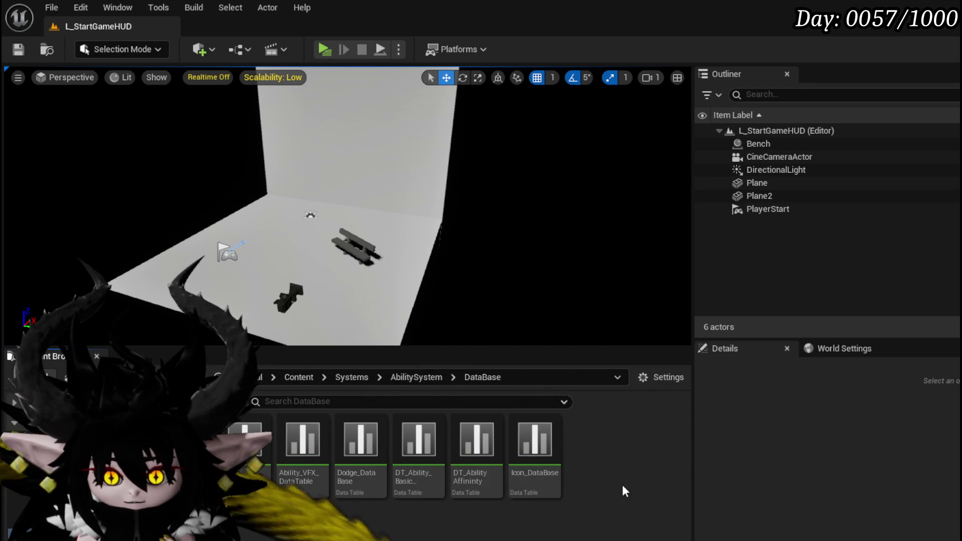
pyautogui.doubleClick(248, 451)
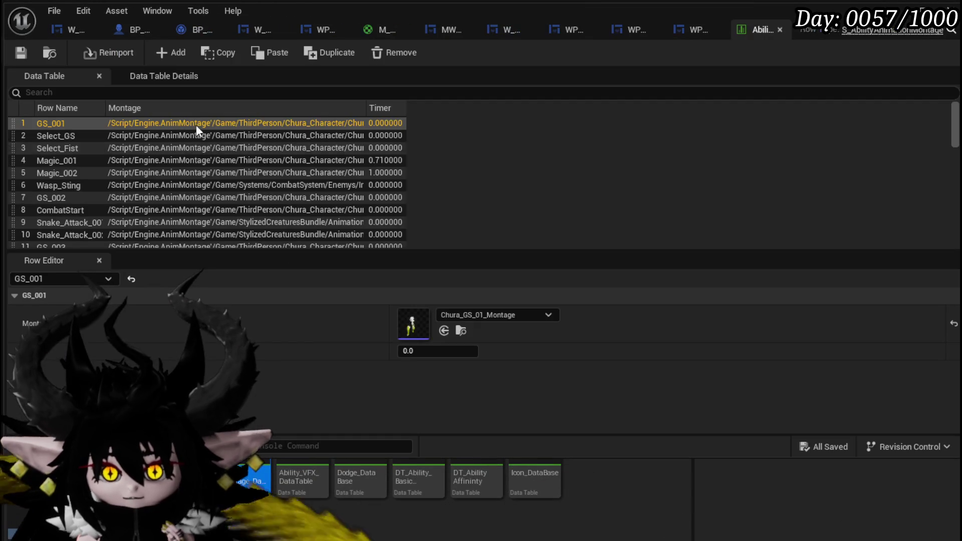
pyautogui.click(132, 88)
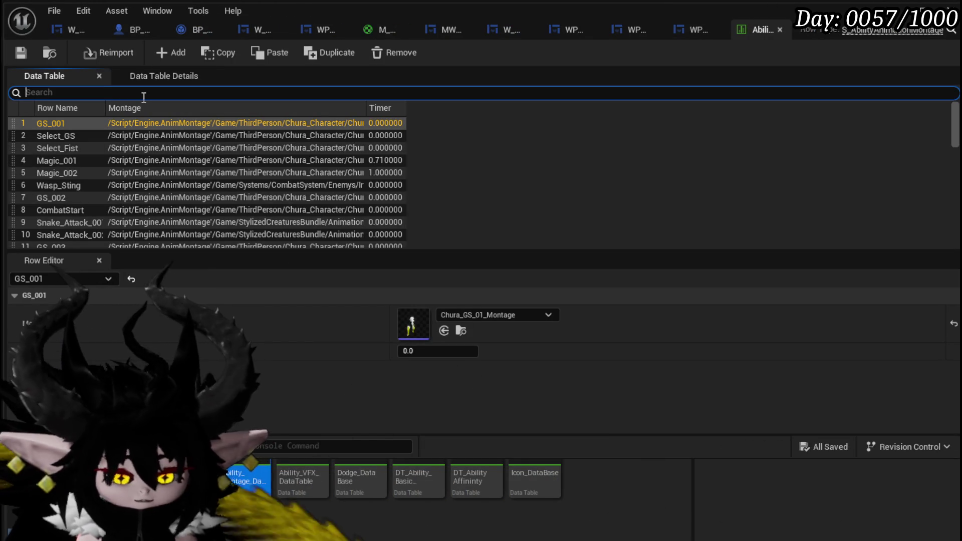
pyautogui.write('Mag')
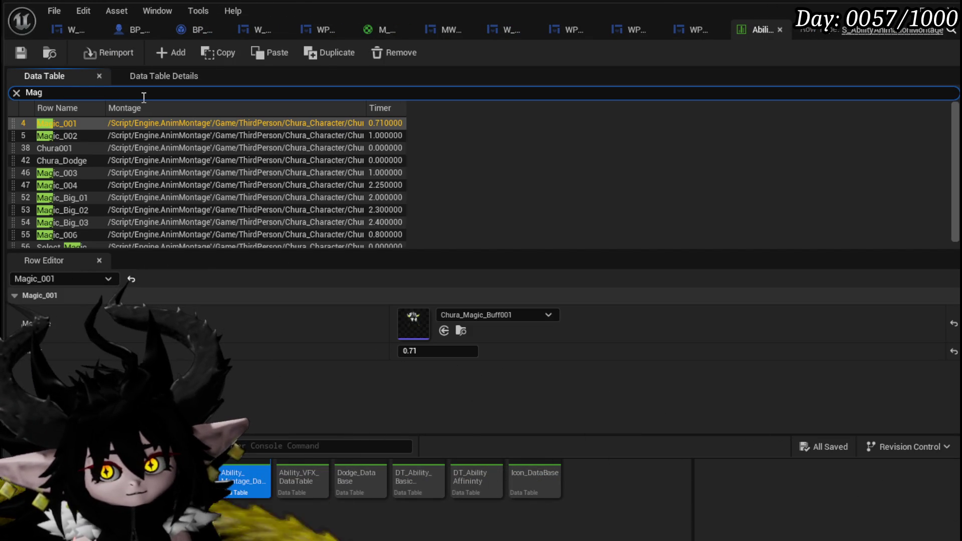
pyautogui.write('ic')
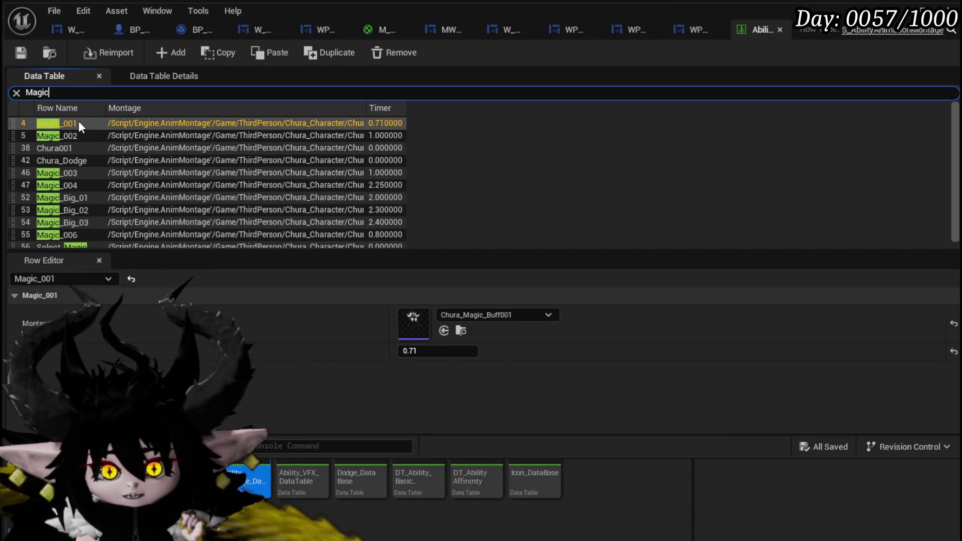
pyautogui.click(79, 121)
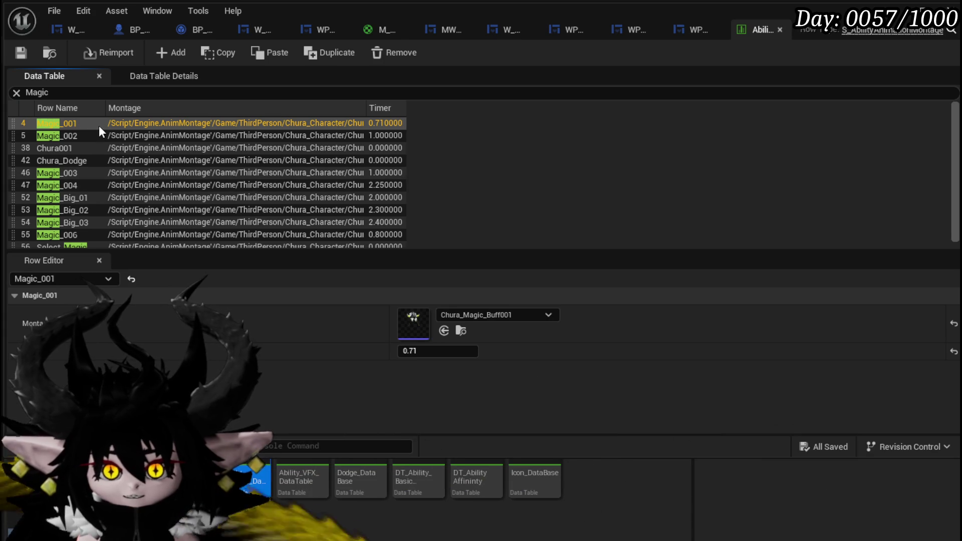
# - Select the Magic_002 row and open its montage, Chura_Magic_Buff002
pyautogui.click(110, 133)
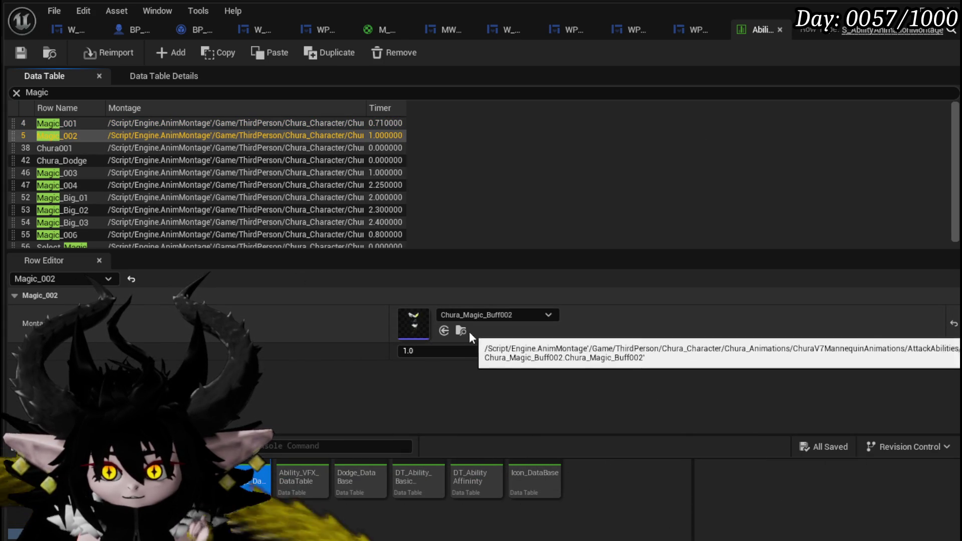
pyautogui.click(461, 331)
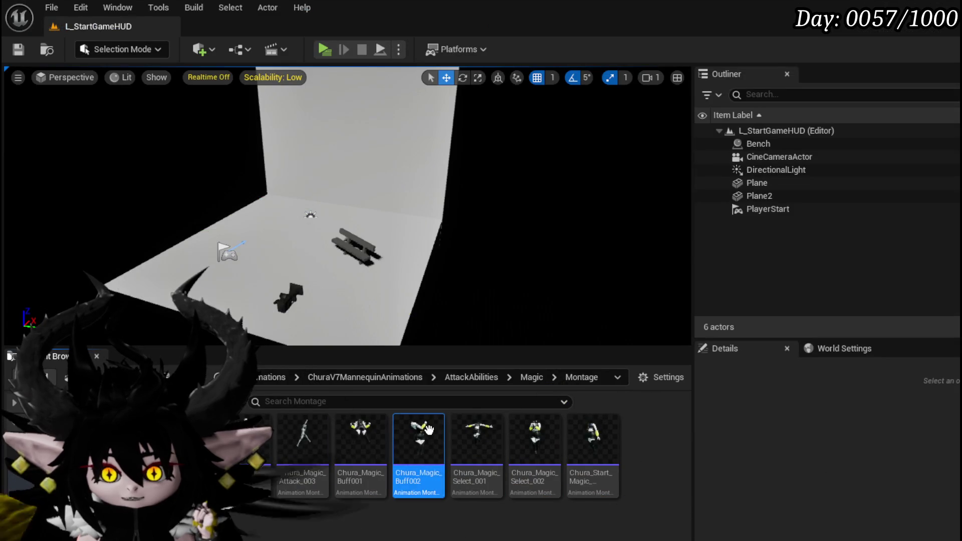
pyautogui.doubleClick(420, 477)
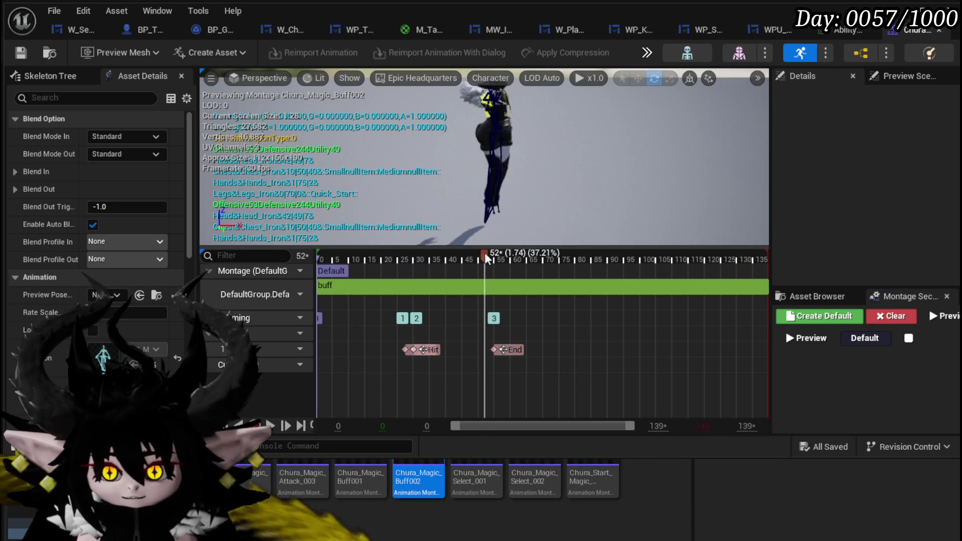
# - Preview Chura_Magic_Buff002 at frame 72, reopen it, and open its buff source animation
pyautogui.moveTo(486, 258)
pyautogui.mouseDown()
pyautogui.moveTo(736, 260)
pyautogui.moveTo(624, 256)
pyautogui.mouseUp()
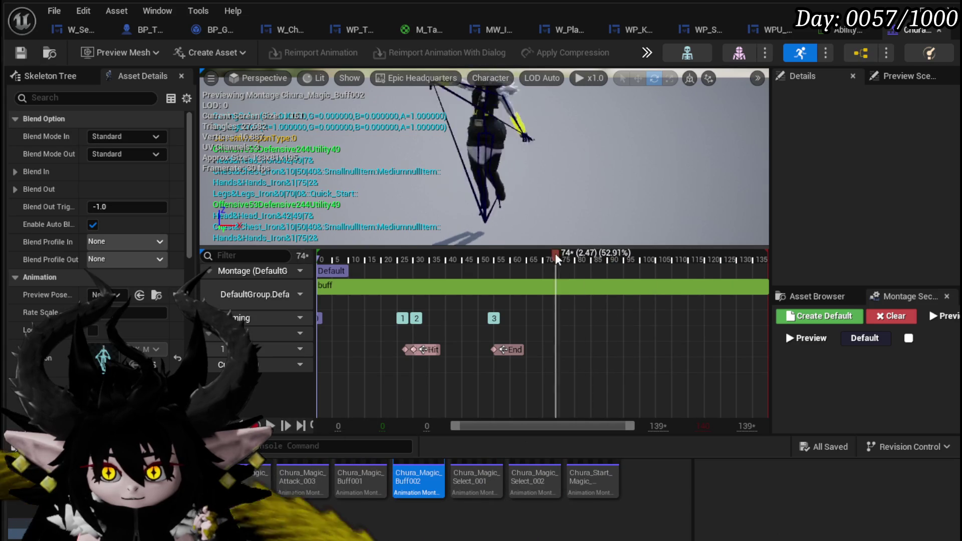
pyautogui.moveTo(556, 258)
pyautogui.mouseDown()
pyautogui.moveTo(548, 259)
pyautogui.moveTo(564, 259)
pyautogui.moveTo(551, 259)
pyautogui.mouseUp()
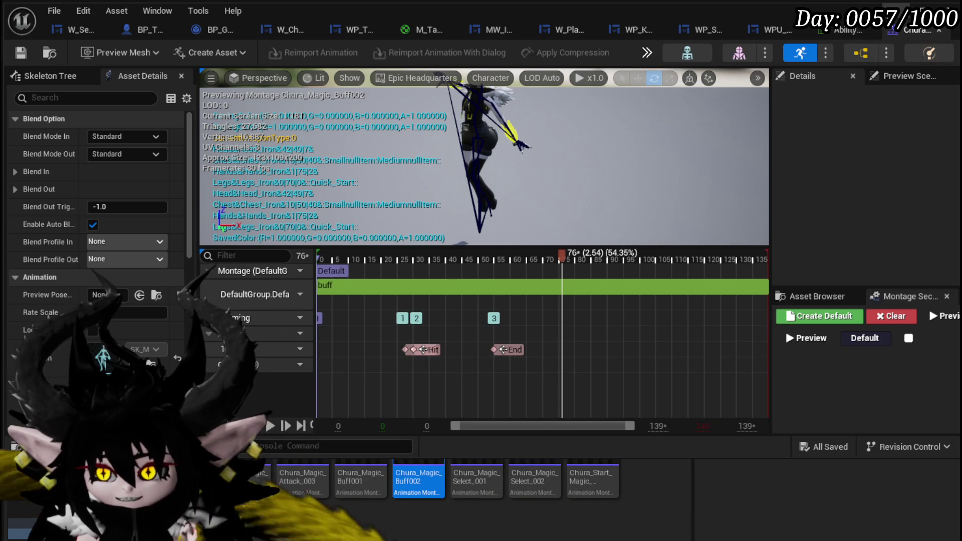
pyautogui.click(939, 29)
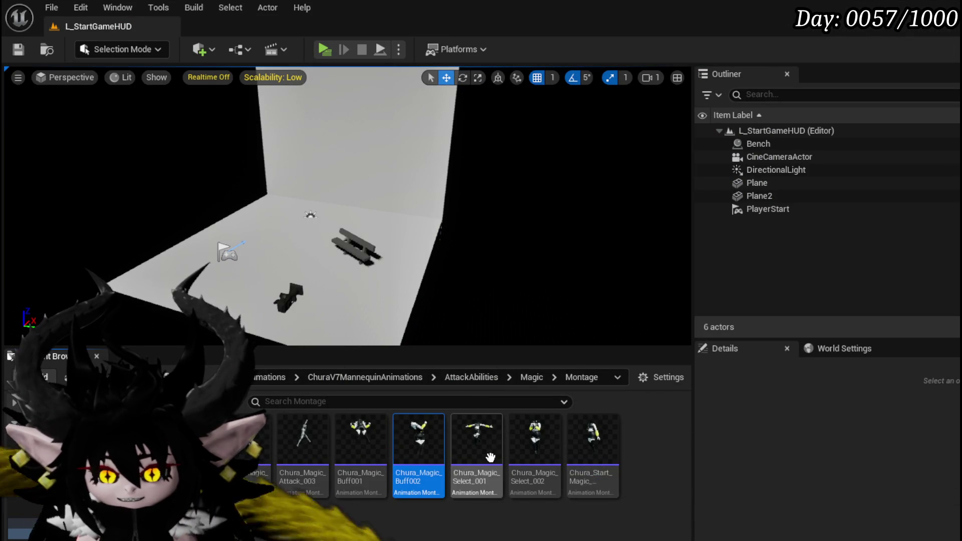
pyautogui.doubleClick(419, 436)
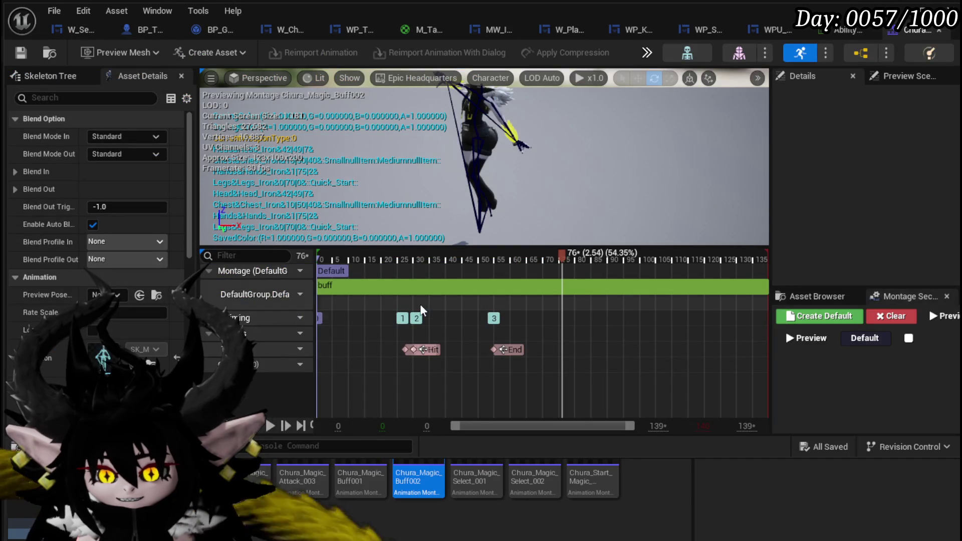
pyautogui.doubleClick(423, 287)
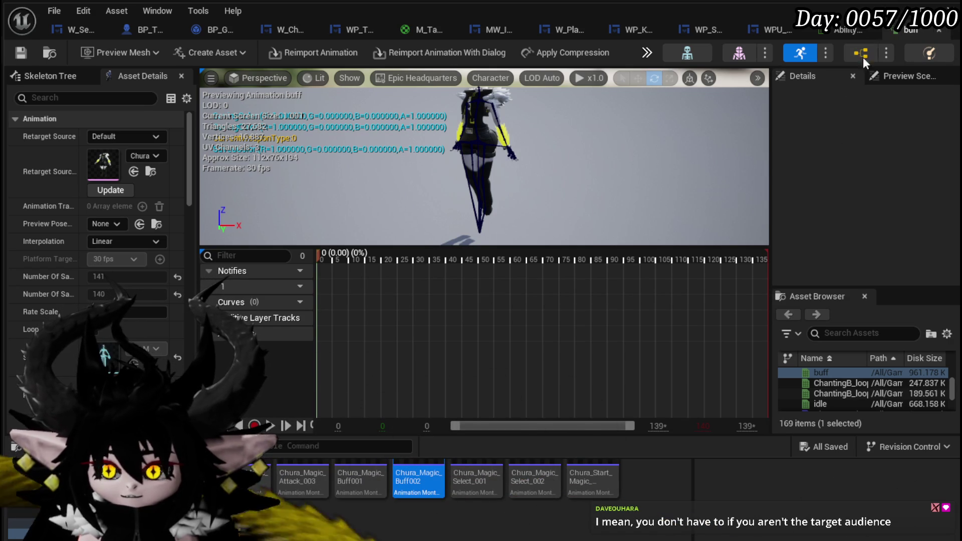
# - Minimize the animation editor and reopen the buff sequence from Chura_Magic_Buff002's segment
pyautogui.click(919, 15)
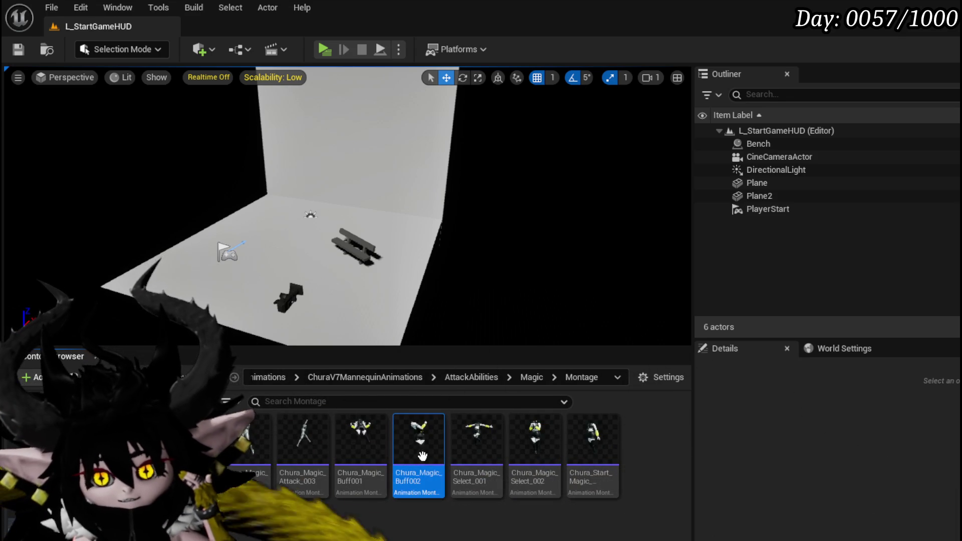
pyautogui.doubleClick(422, 455)
pyautogui.click(416, 288)
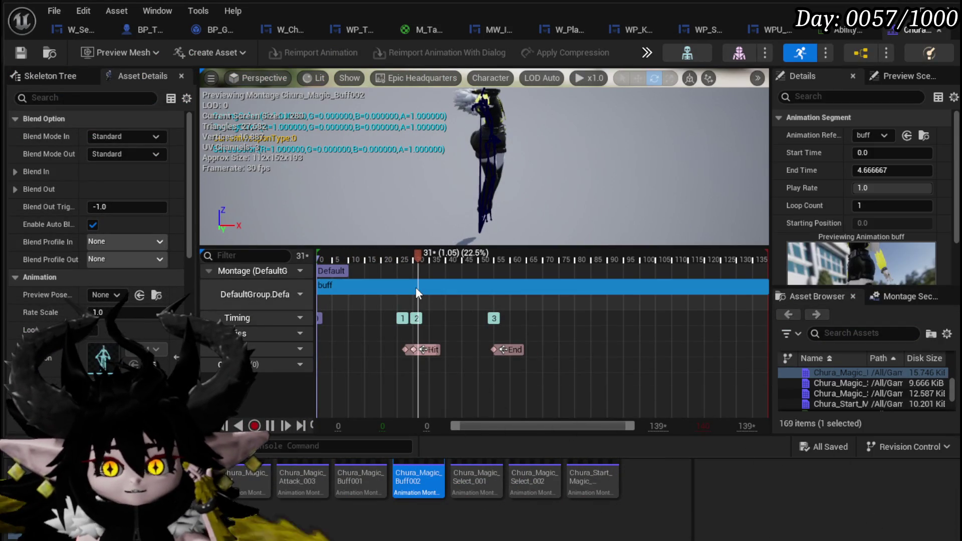
pyautogui.doubleClick(416, 287)
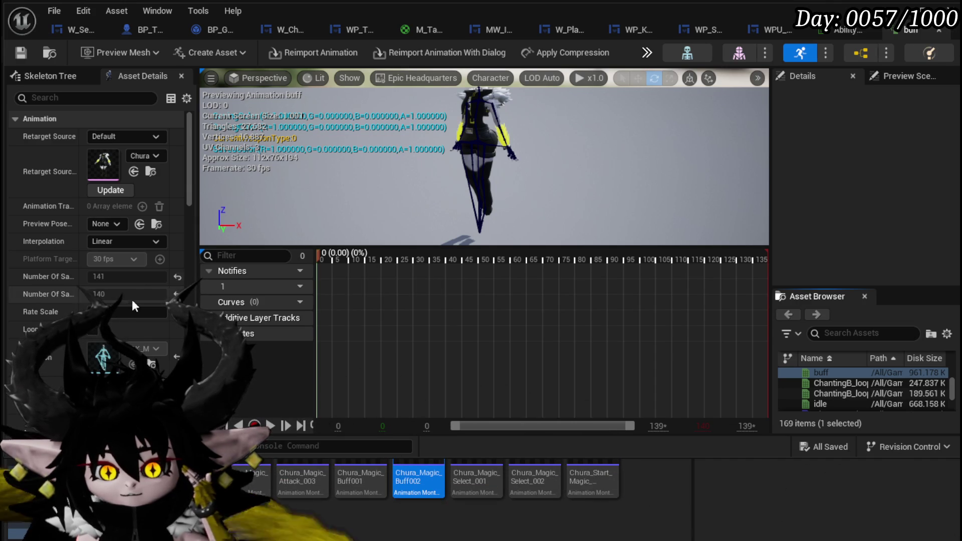
# - Scroll through the buff sequence's Asset Details
pyautogui.scroll(-10, 131, 299)
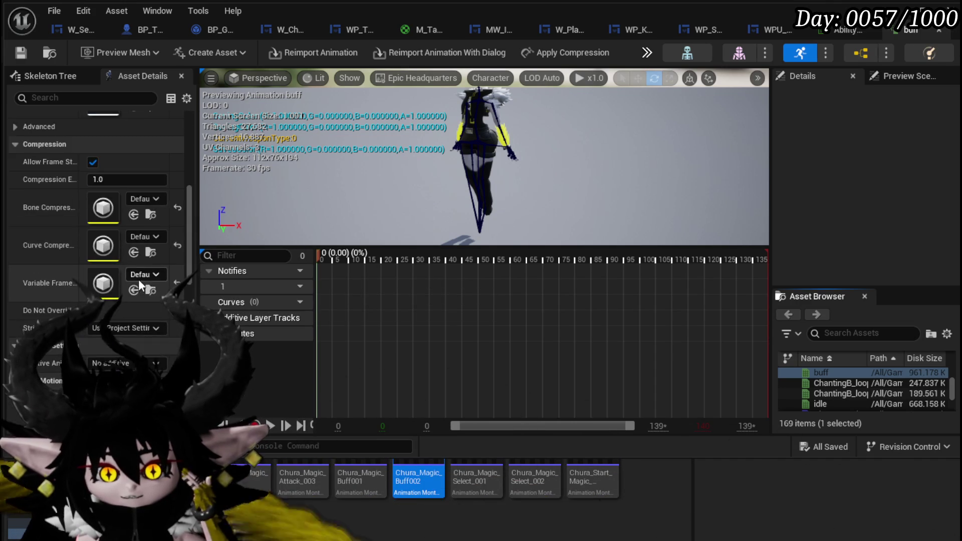
pyautogui.scroll(-15, 140, 279)
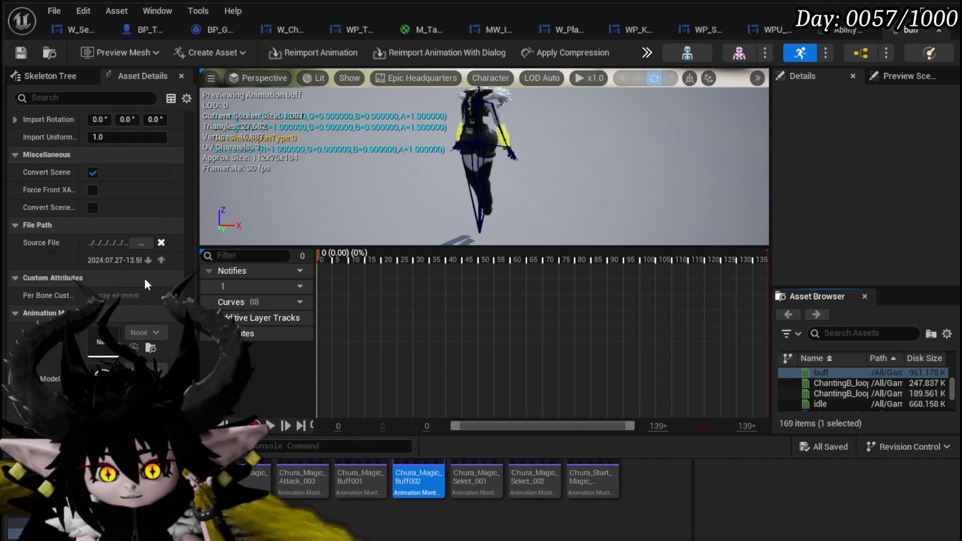
pyautogui.scroll(-3, 144, 278)
pyautogui.scroll(8, 145, 278)
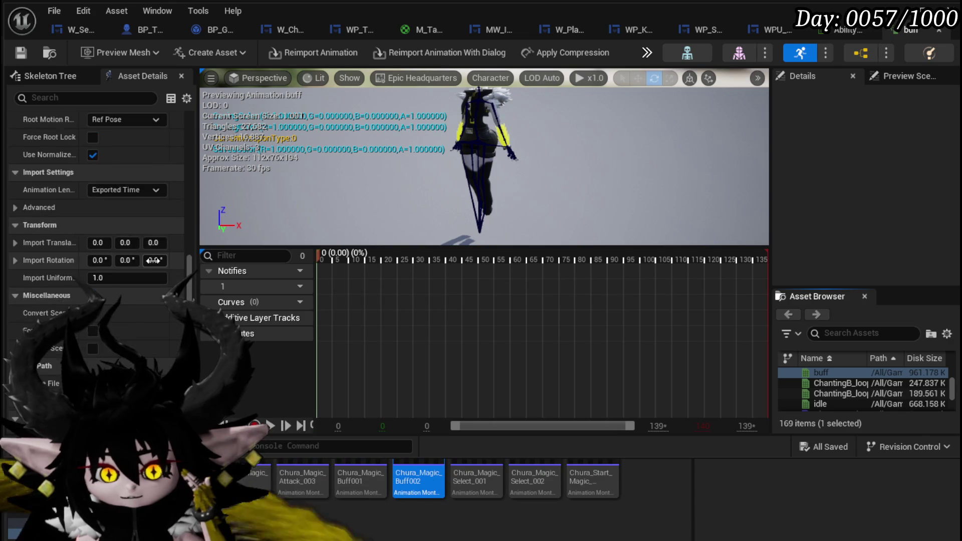
pyautogui.scroll(15, 153, 260)
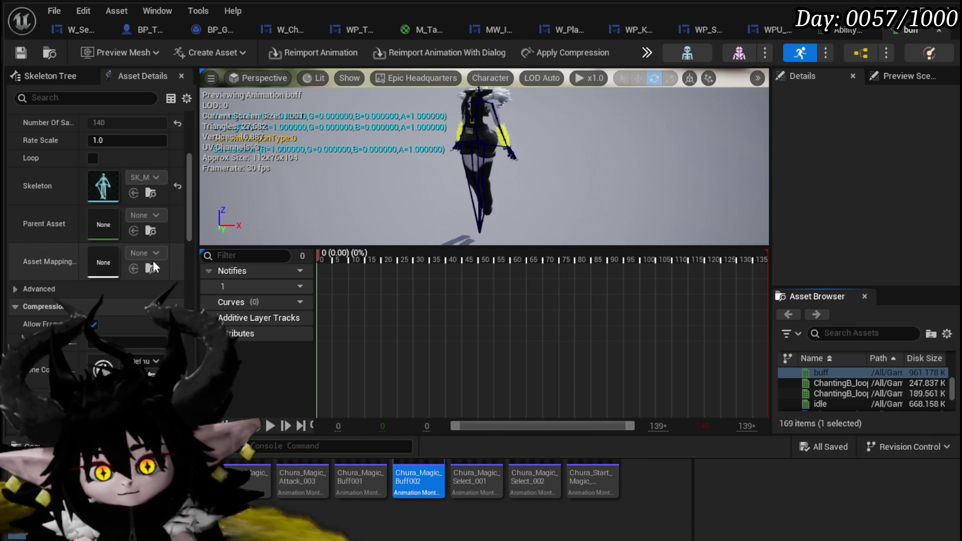
pyautogui.scroll(5, 152, 261)
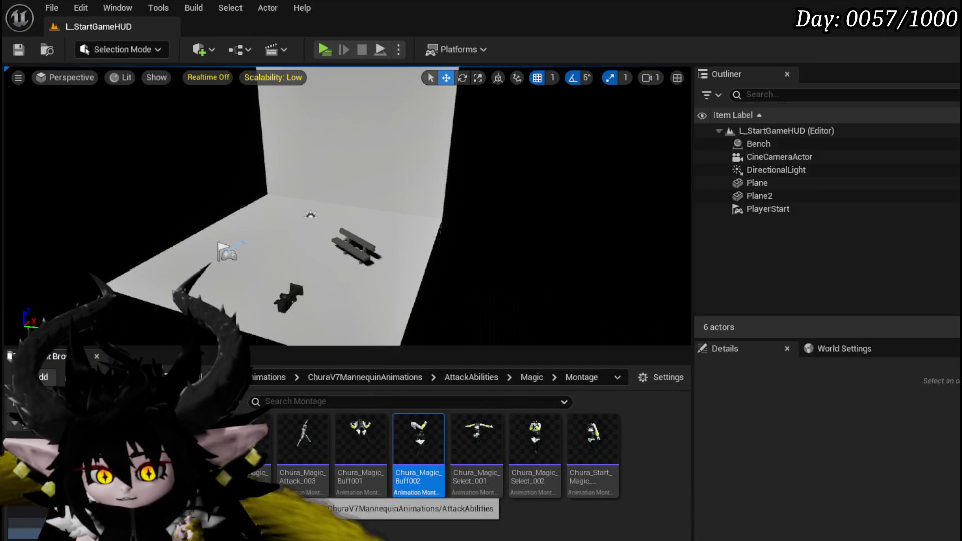
pyautogui.click(151, 499)
pyautogui.doubleClick(311, 451)
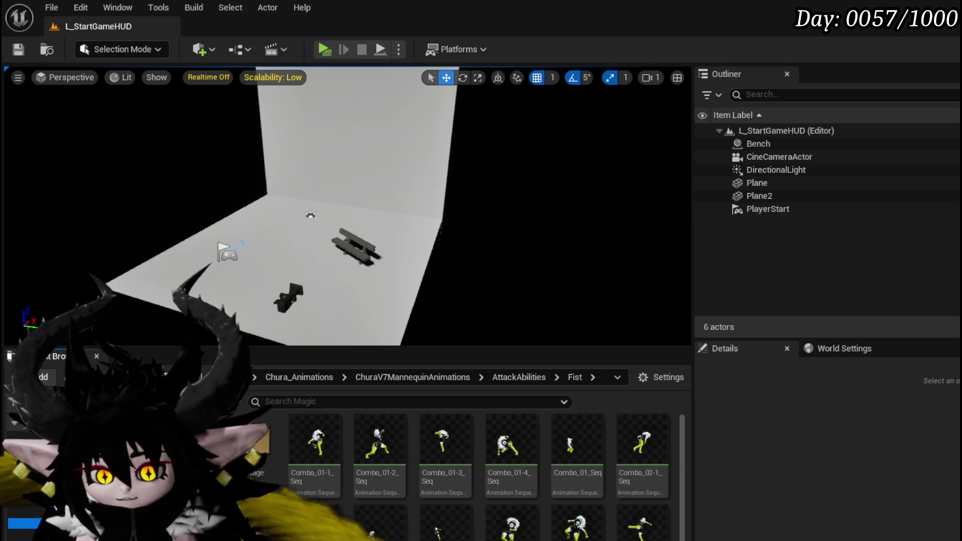
pyautogui.hotkey('alt', 'Left')
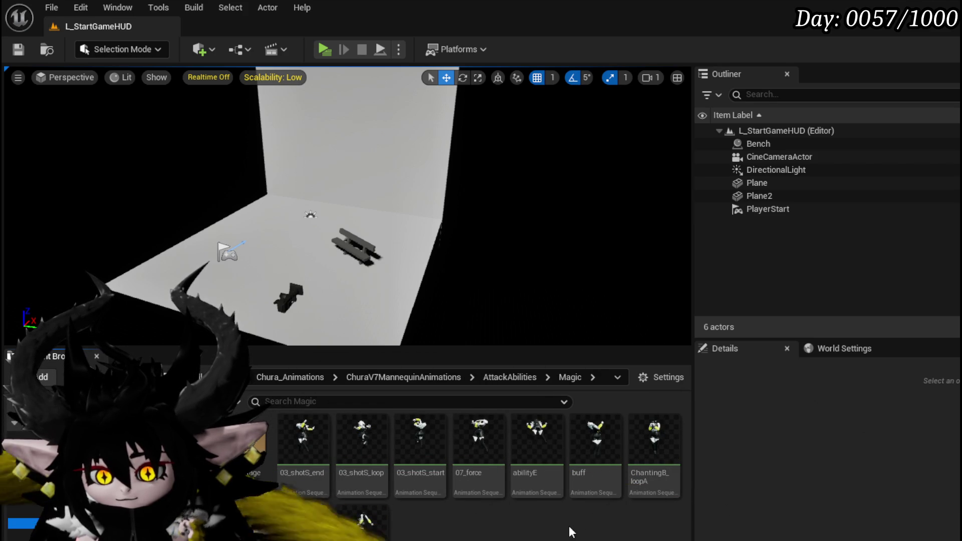
pyautogui.moveTo(579, 488)
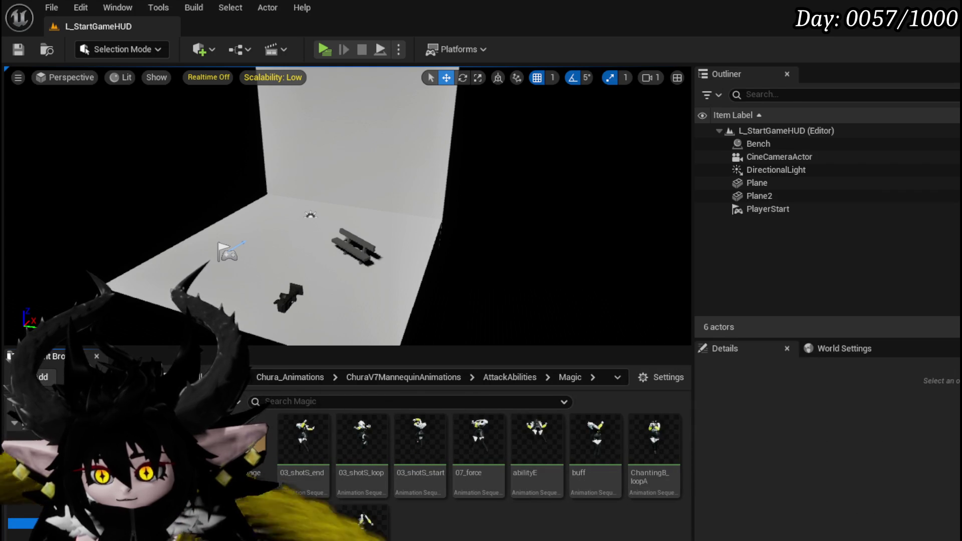
pyautogui.rightClick(594, 481)
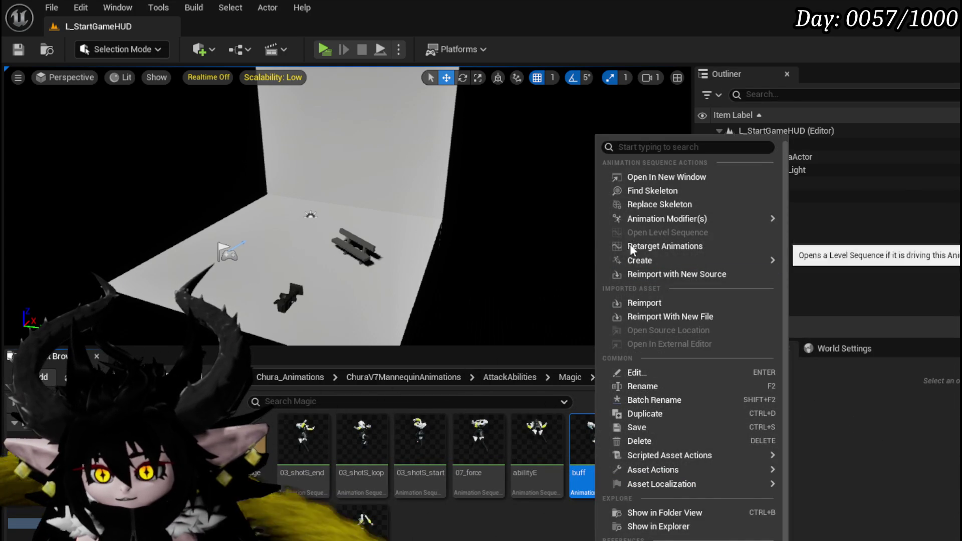
pyautogui.click(594, 462)
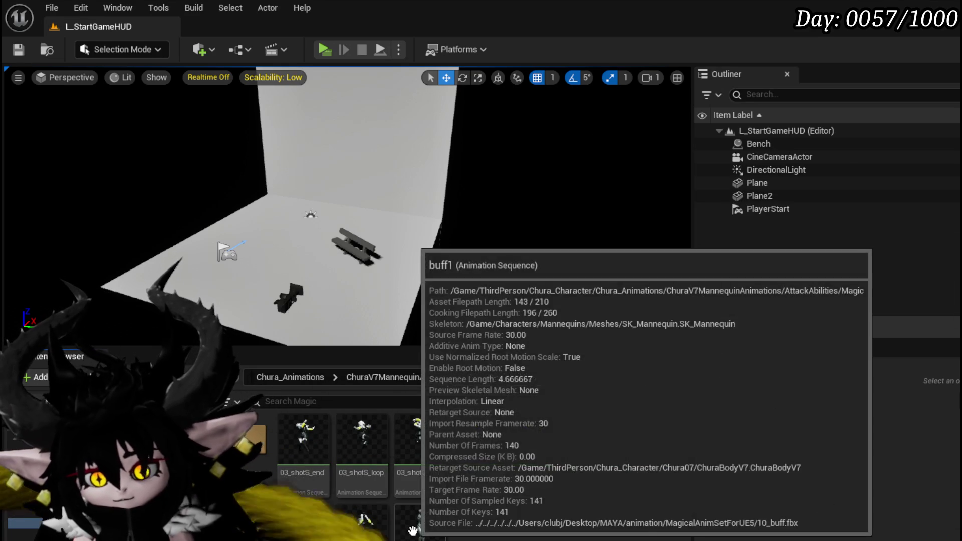
pyautogui.rightClick(421, 529)
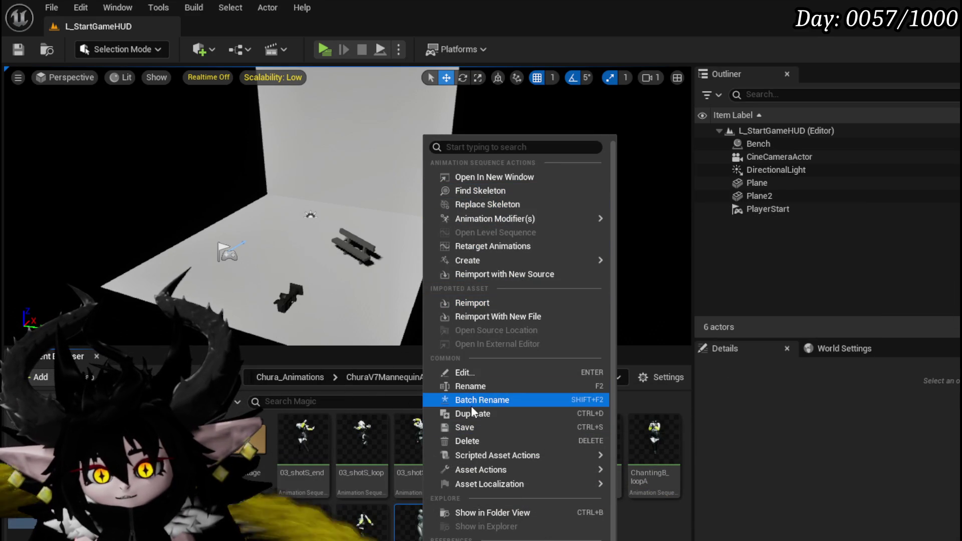
pyautogui.click(473, 386)
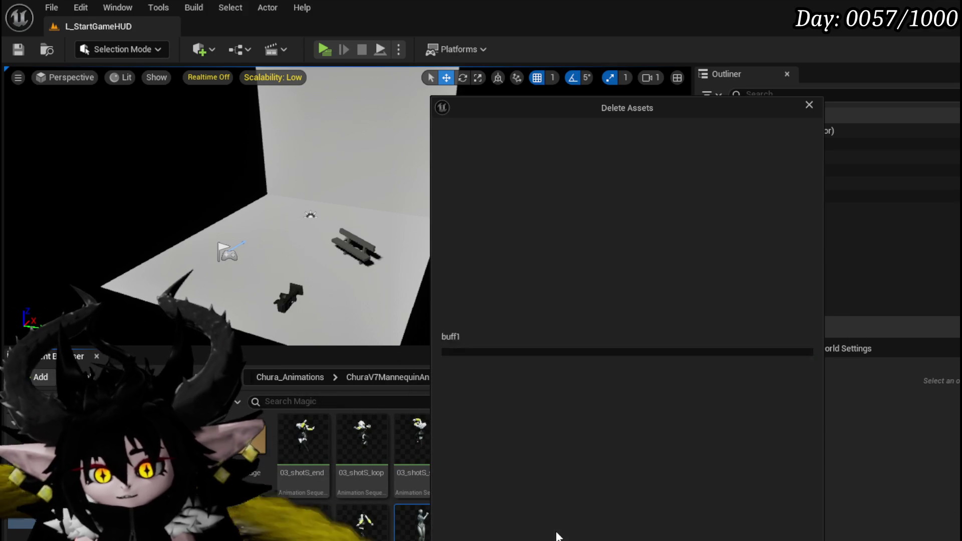
pyautogui.click(558, 535)
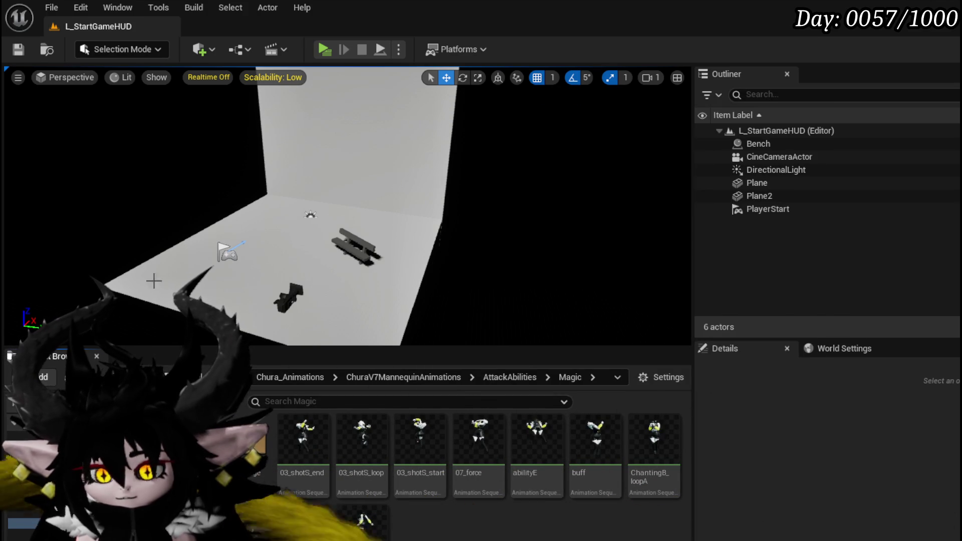
pyautogui.click(16, 46)
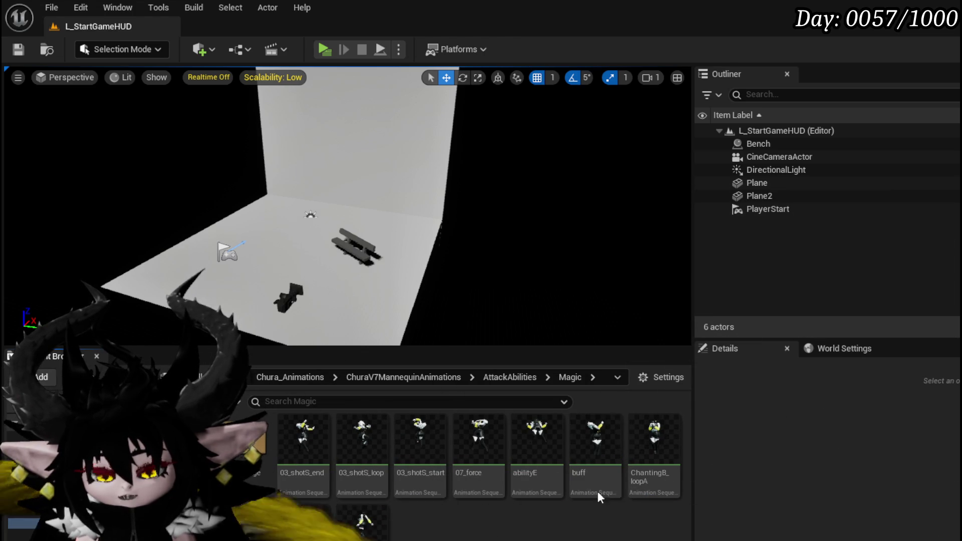
# - Duplicate the buff animation as buff1 and open the copy
pyautogui.rightClick(588, 470)
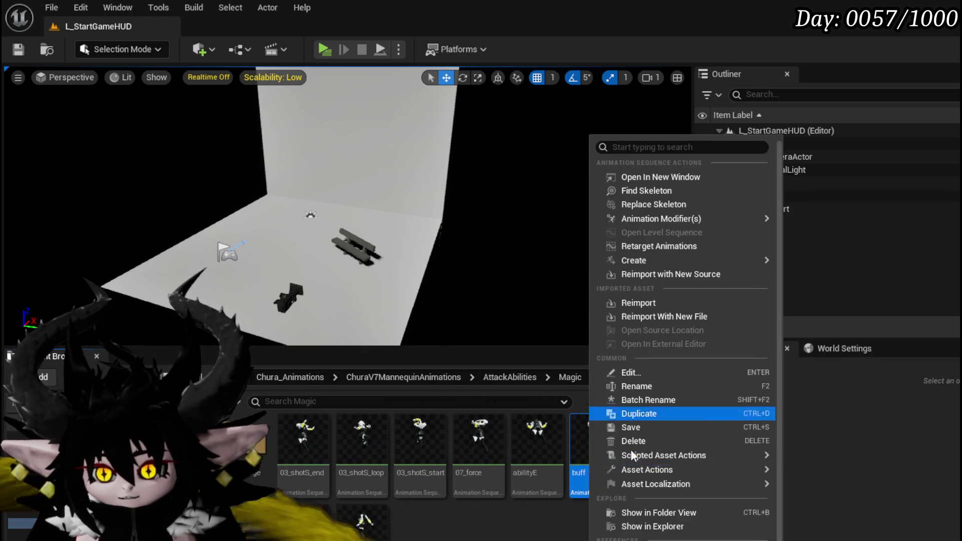
pyautogui.press('Escape')
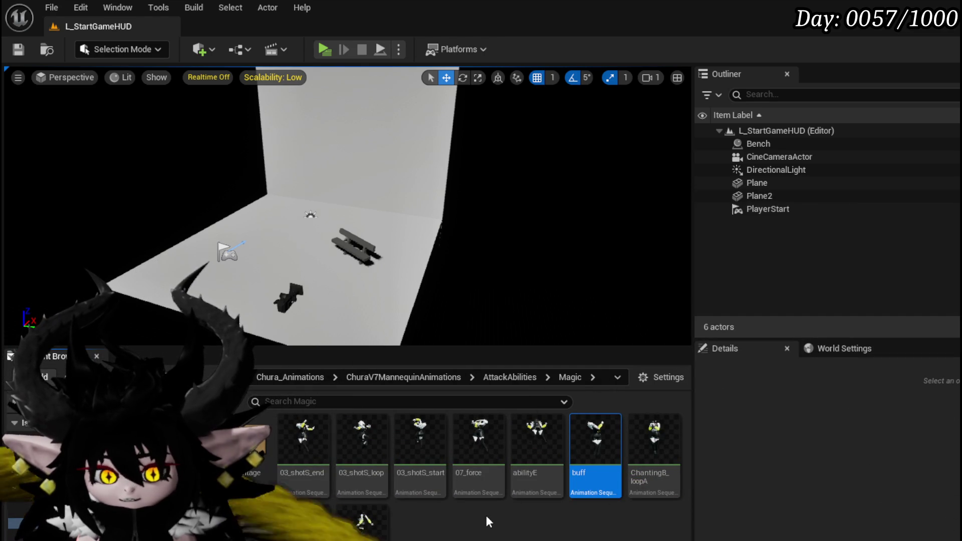
pyautogui.click(431, 532)
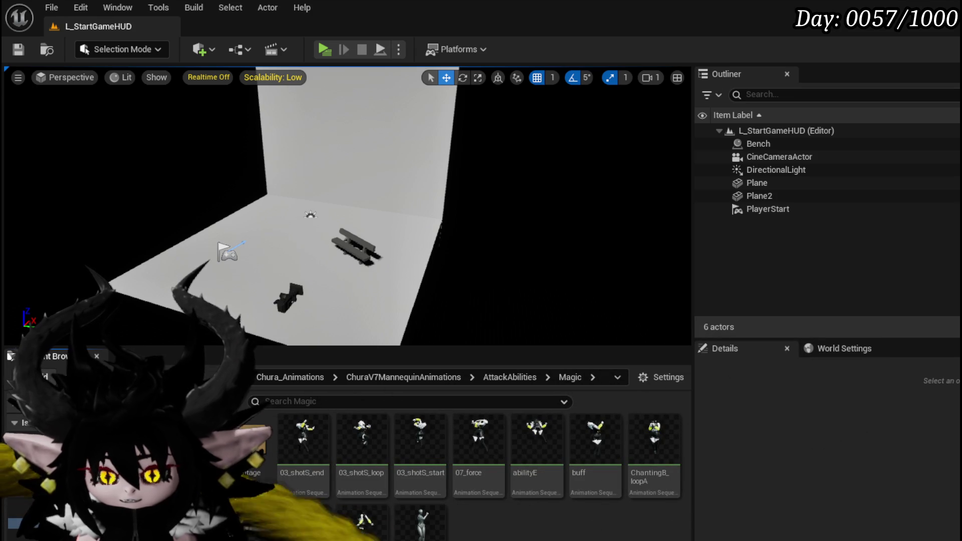
pyautogui.doubleClick(428, 520)
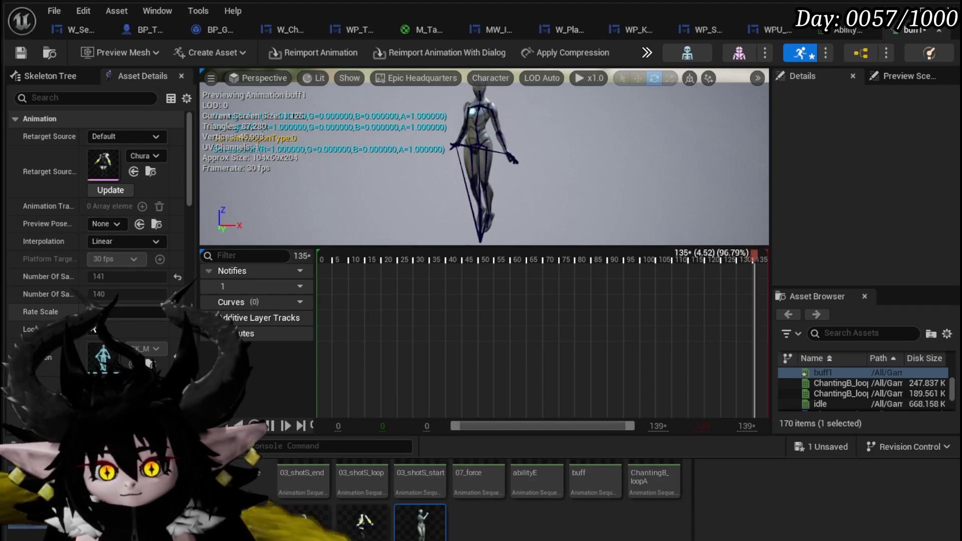
# - Review buff1's details and save the buff1 animation
pyautogui.scroll(-10, 88, 293)
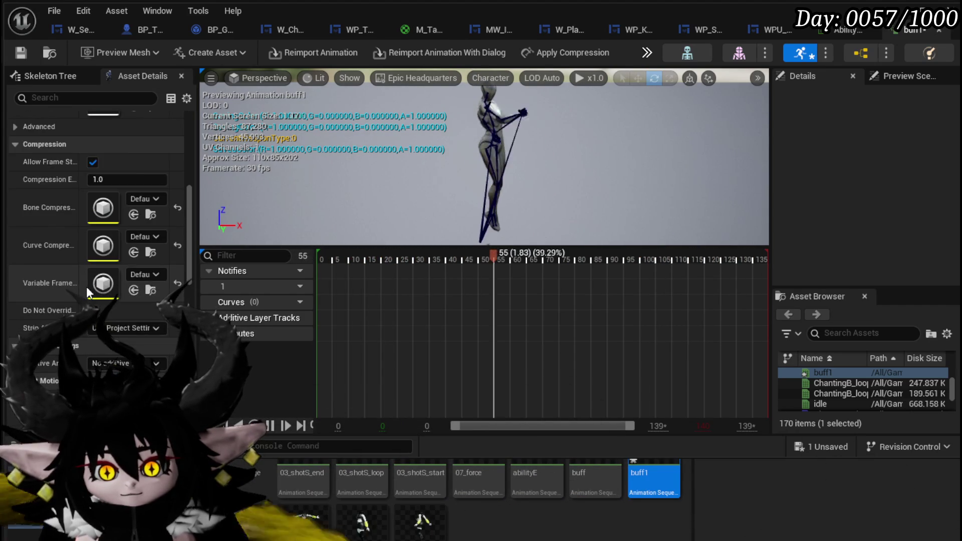
pyautogui.scroll(-15, 86, 287)
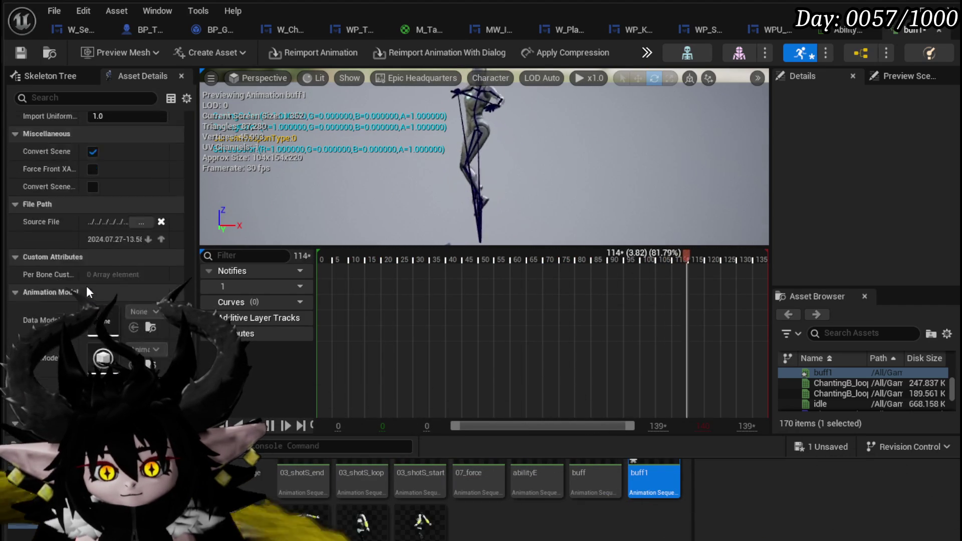
pyautogui.scroll(15, 86, 286)
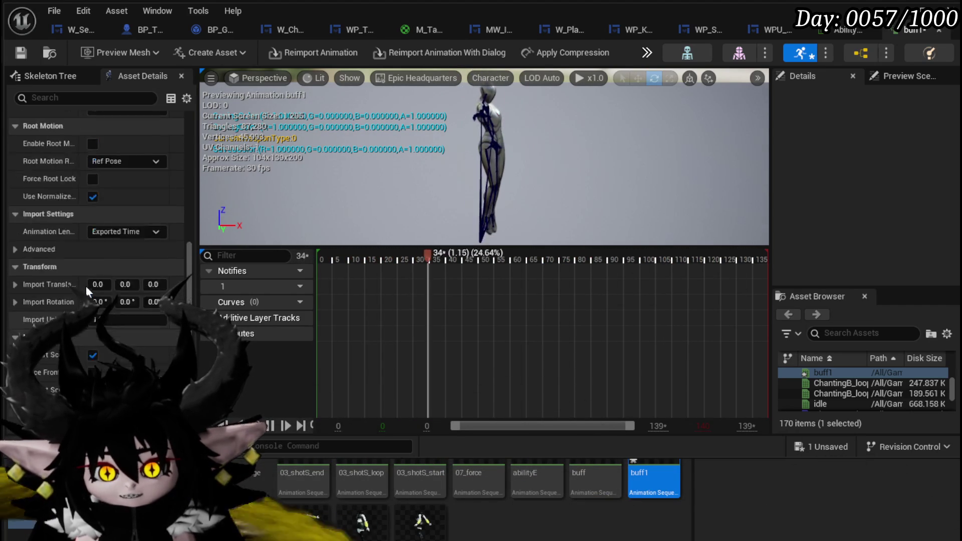
pyautogui.scroll(10, 86, 284)
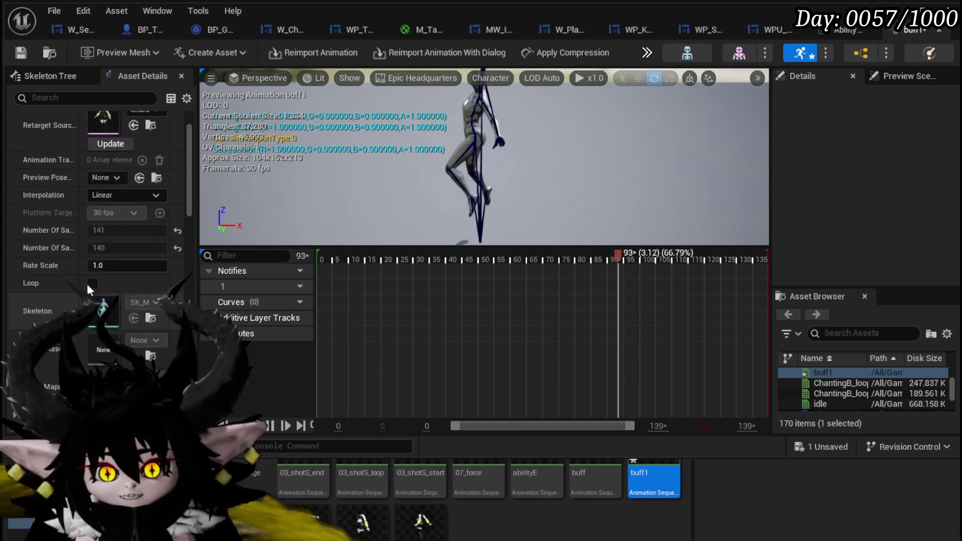
pyautogui.hotkey('ctrl', 's')
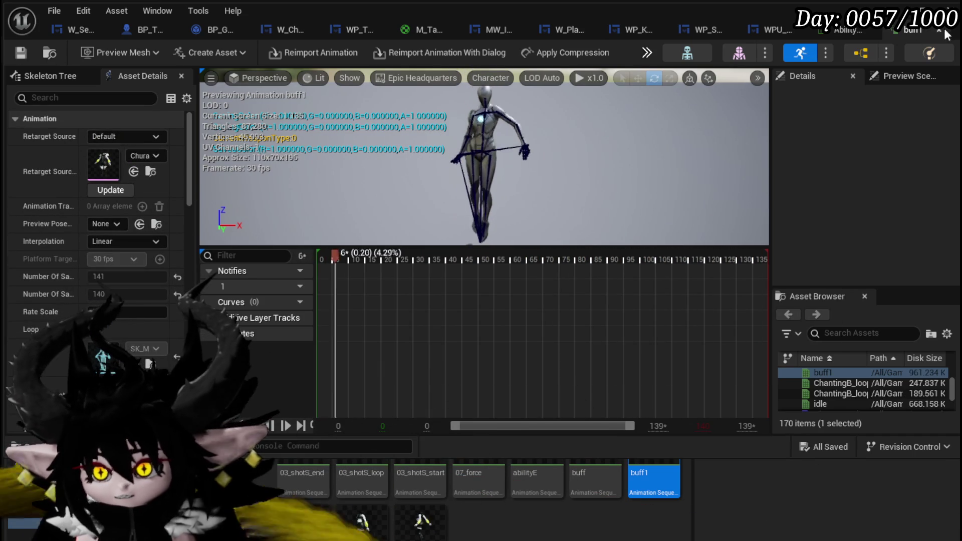
# - Back in the level editor, begin deleting buff1 but cancel
pyautogui.click(684, 480)
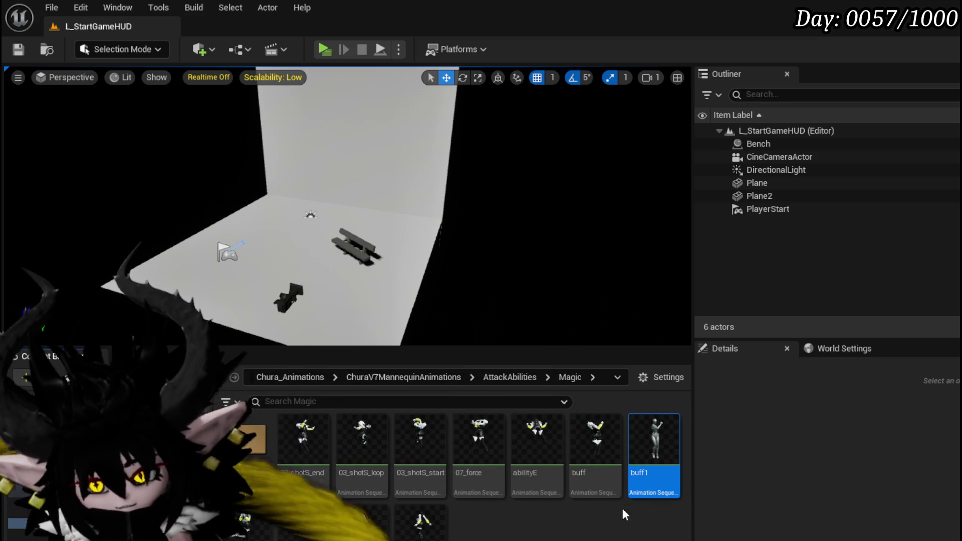
pyautogui.press('Delete')
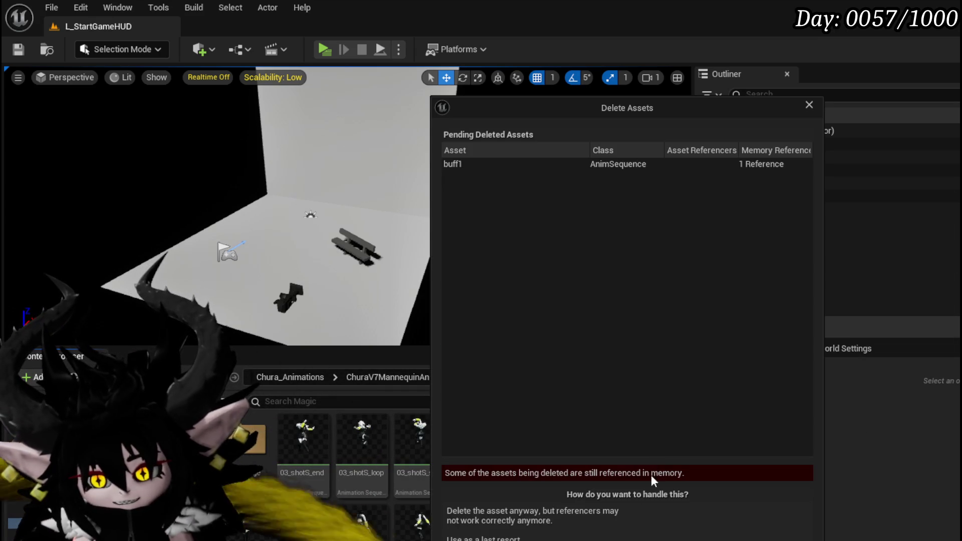
pyautogui.press('Escape')
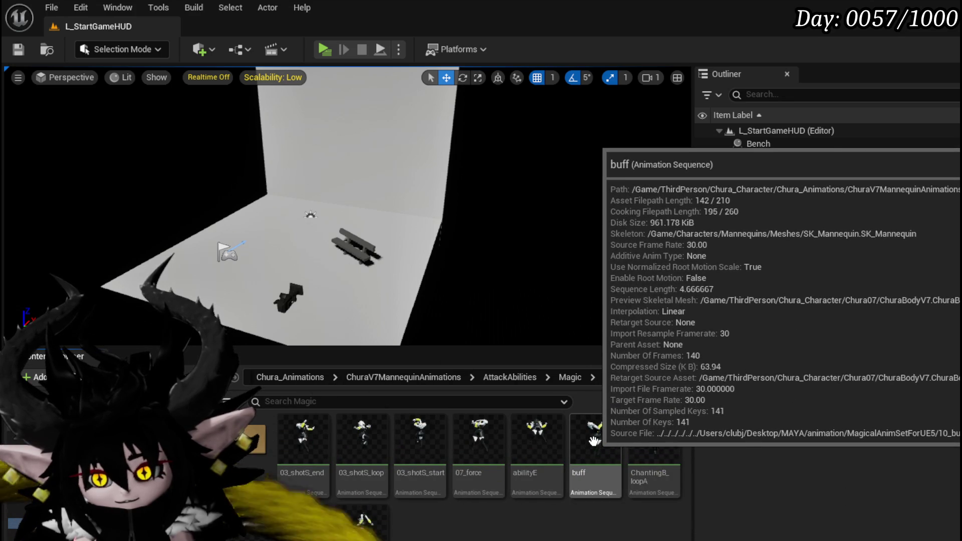
# - Create an AnimMontage from buff named Magic_PlayCard
pyautogui.rightClick(594, 441)
pyautogui.moveTo(641, 265)
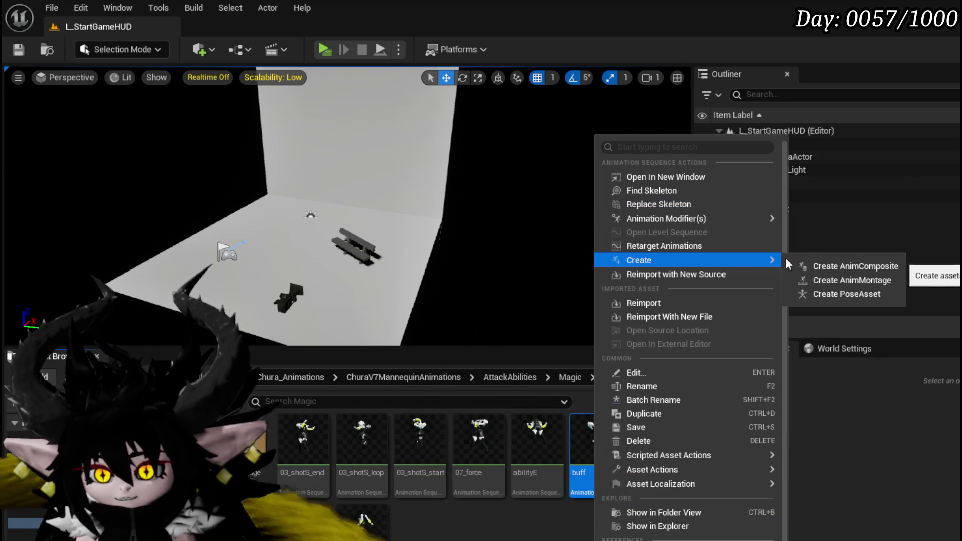
pyautogui.click(822, 280)
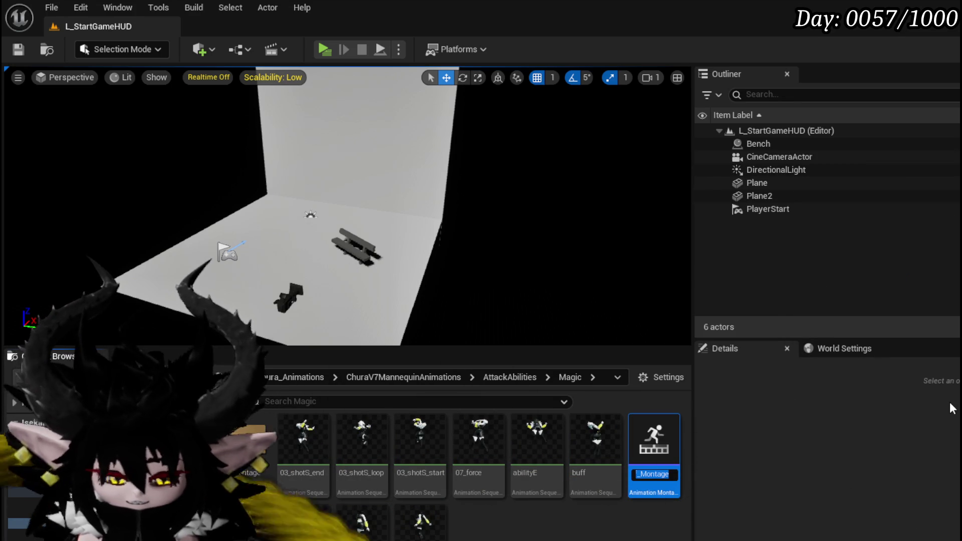
pyautogui.write('Magic')
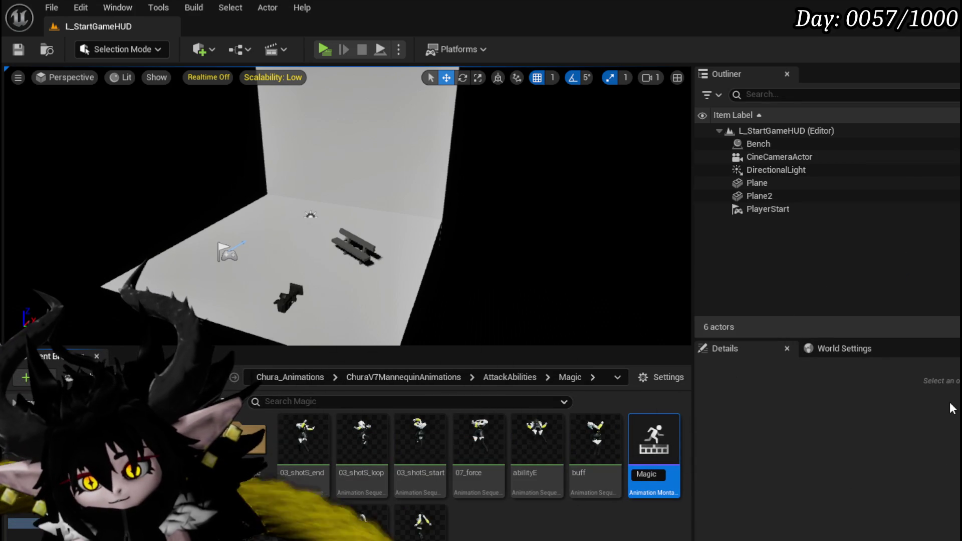
pyautogui.write('_PlayCard')
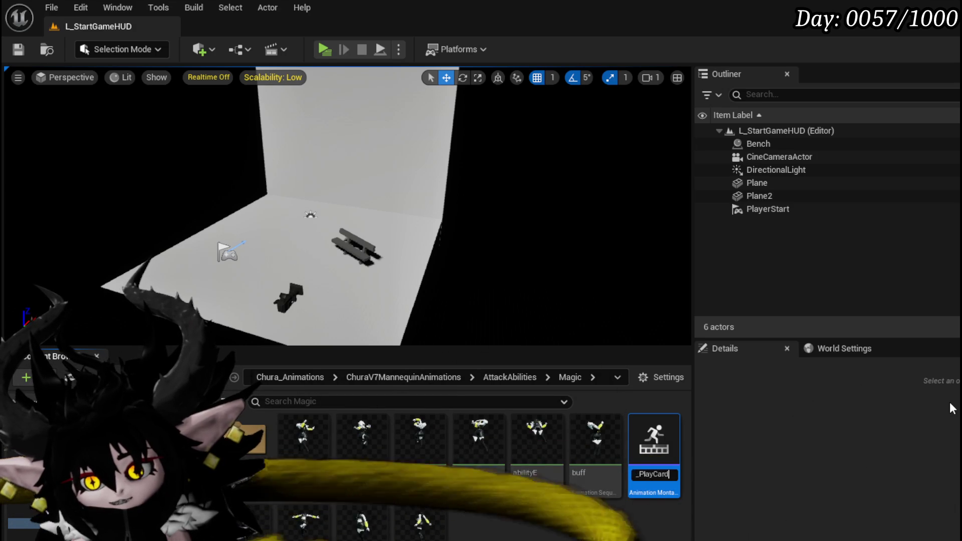
pyautogui.press('Return')
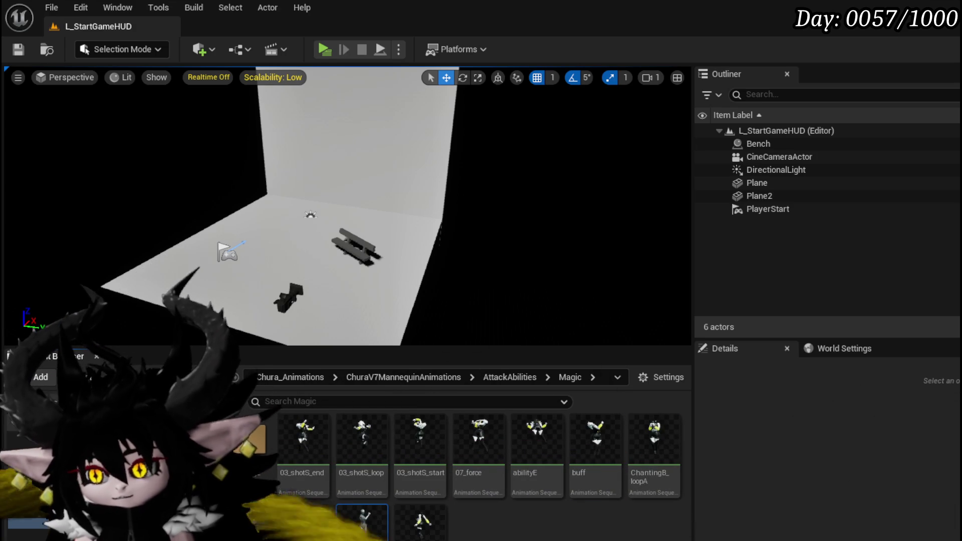
# - Save Magic_PlayCard and open it in the montage editor
pyautogui.hotkey('ctrl', 'shift', 's')
pyautogui.click(731, 490)
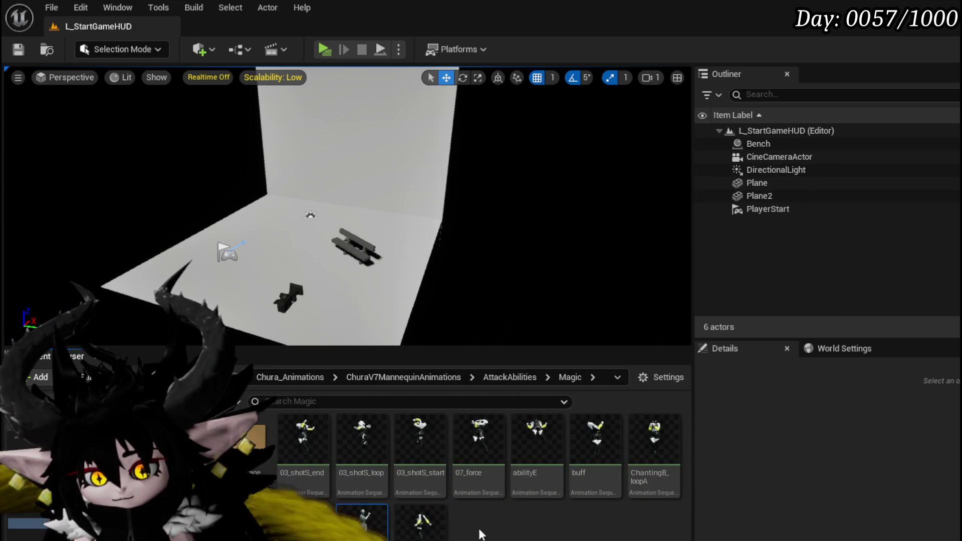
pyautogui.doubleClick(363, 518)
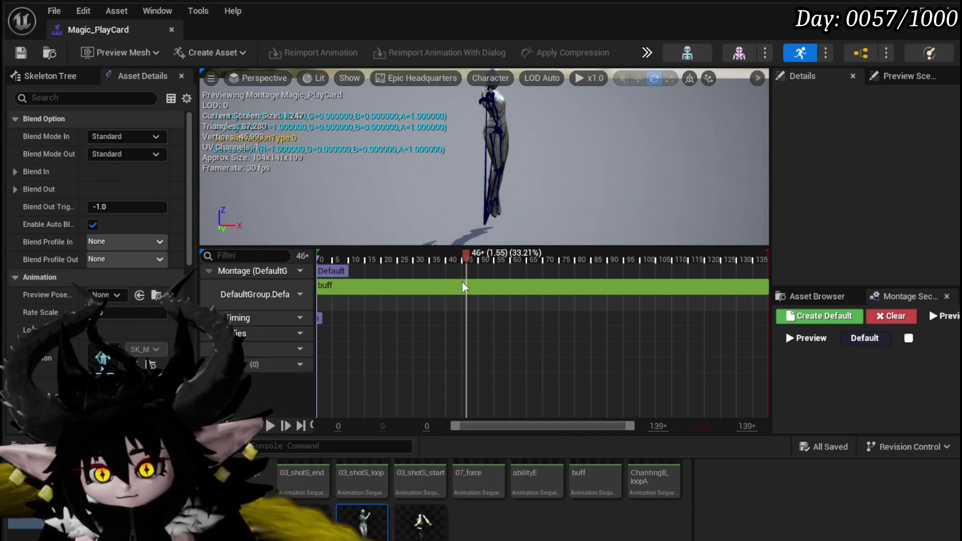
# - Preview Magic_PlayCard at frame 61, select its buff segment, and enlarge the window and preview
pyautogui.moveTo(465, 286)
pyautogui.mouseDown()
pyautogui.moveTo(518, 264)
pyautogui.moveTo(554, 274)
pyautogui.mouseUp()
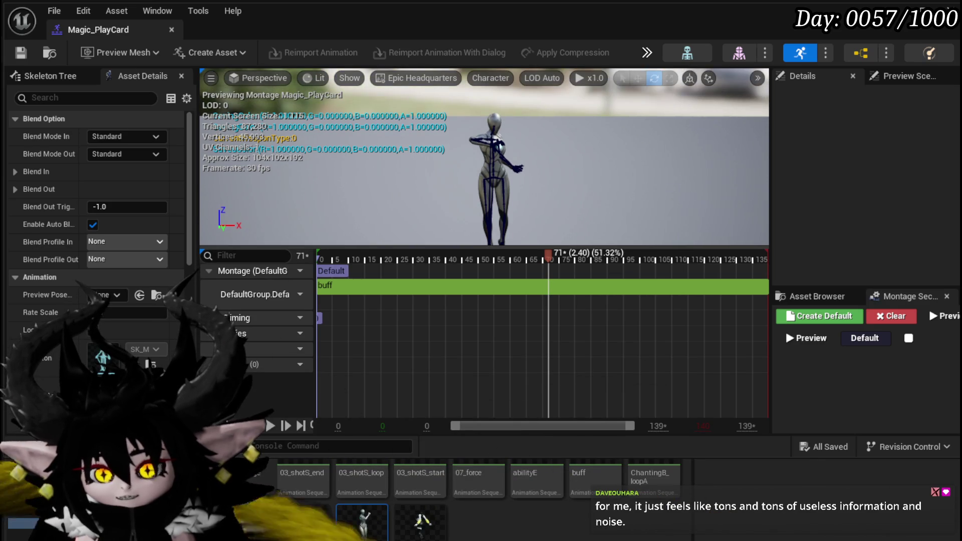
pyautogui.click(422, 290)
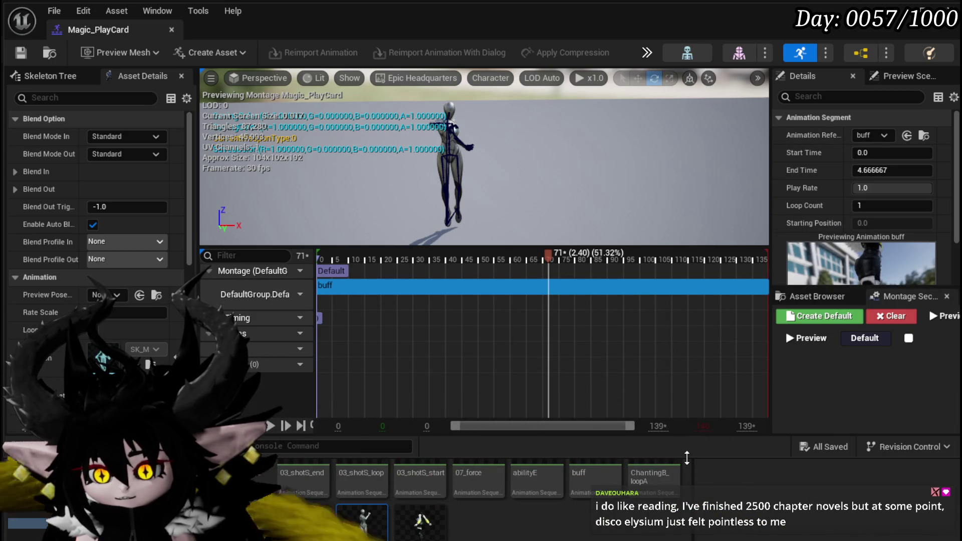
pyautogui.moveTo(687, 458); pyautogui.dragTo(687, 521)
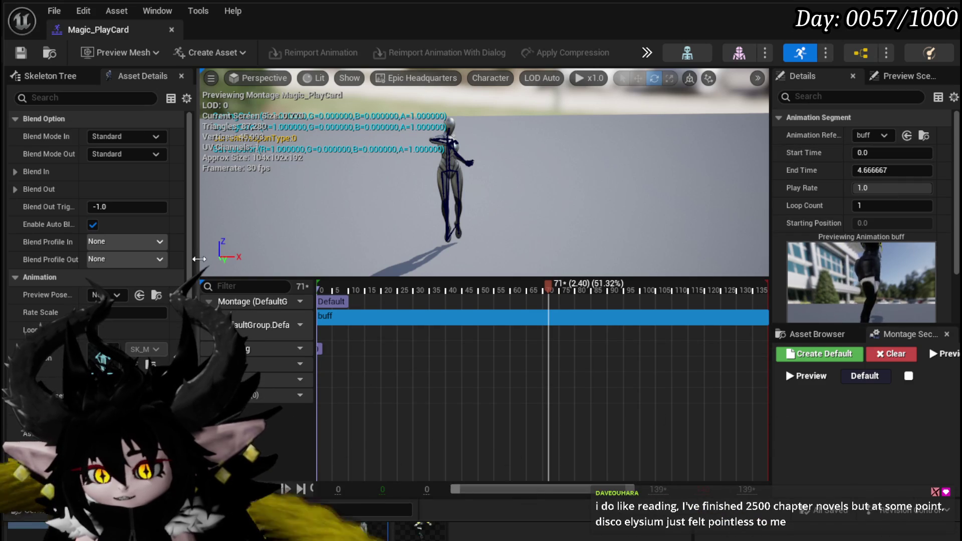
pyautogui.moveTo(199, 258); pyautogui.dragTo(184, 258)
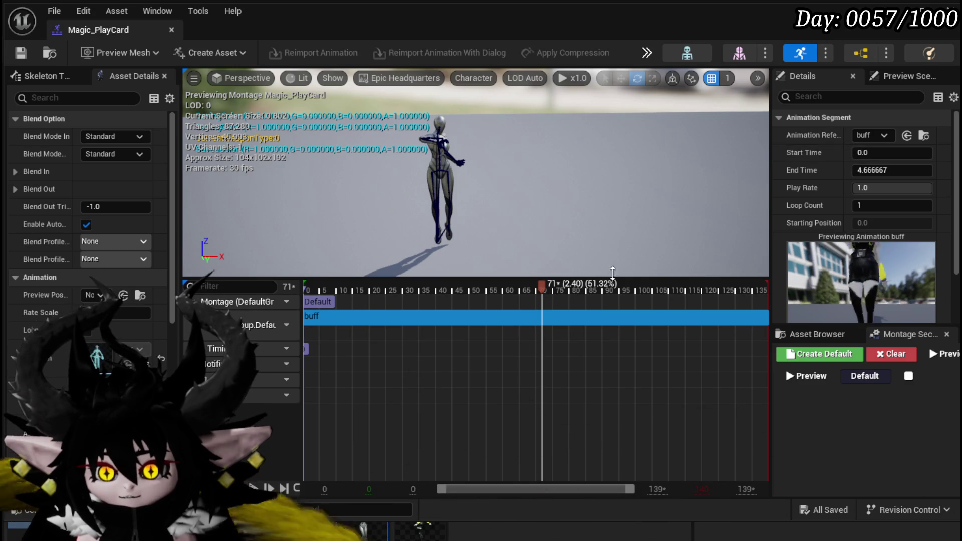
# - Set the buff segment's Start Time to 2.4 and save Magic_PlayCard
pyautogui.click(891, 153)
pyautogui.write('2.')
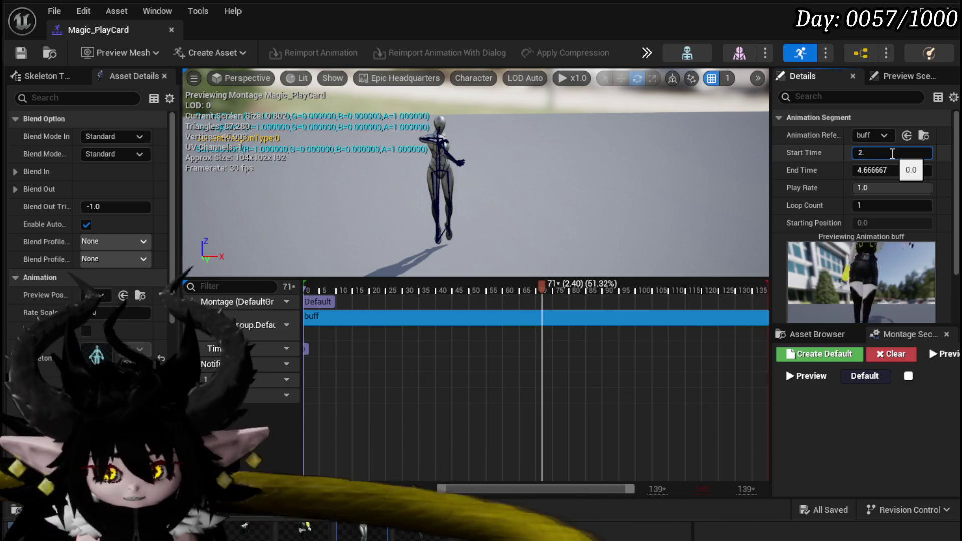
pyautogui.write('4')
pyautogui.press('Return')
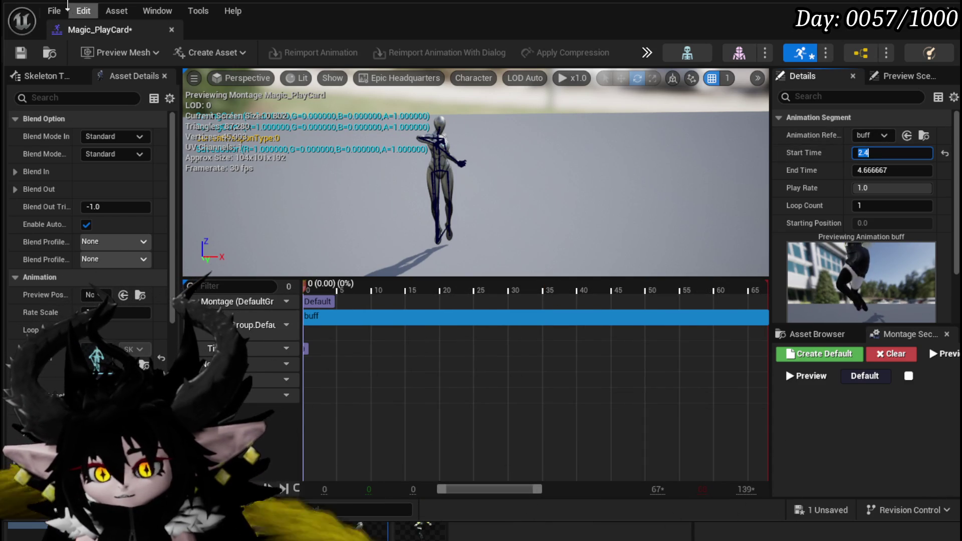
pyautogui.click(21, 52)
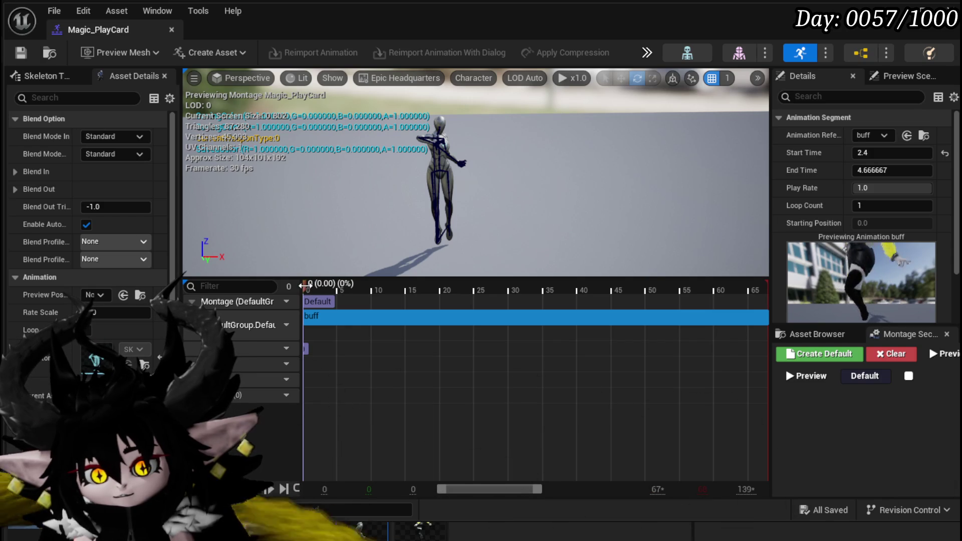
# - Scrub through the trimmed montage from start to final frames
pyautogui.moveTo(307, 284); pyautogui.dragTo(494, 284)
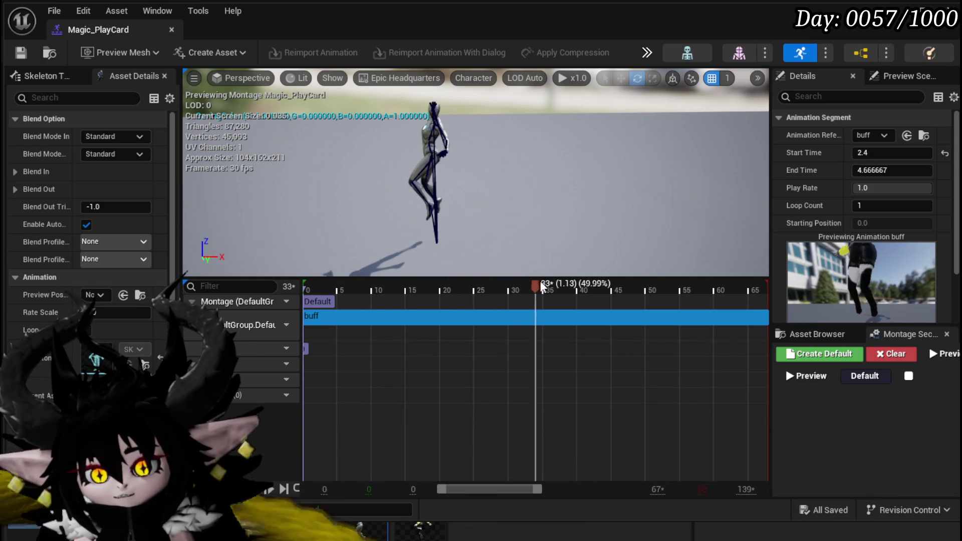
pyautogui.moveTo(583, 277)
pyautogui.mouseDown()
pyautogui.moveTo(728, 279)
pyautogui.moveTo(326, 279)
pyautogui.mouseUp()
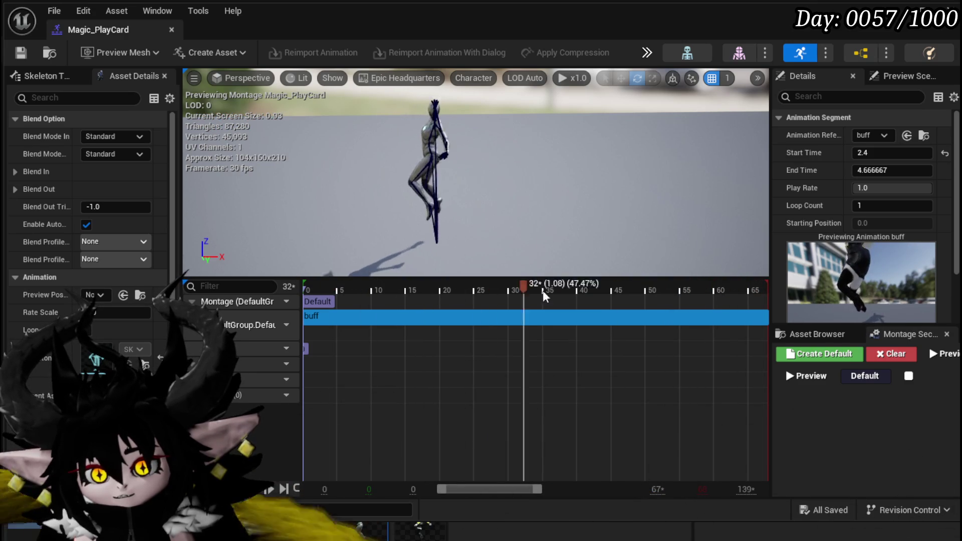
pyautogui.moveTo(546, 297)
pyautogui.mouseDown()
pyautogui.moveTo(308, 290)
pyautogui.moveTo(537, 301)
pyautogui.mouseUp()
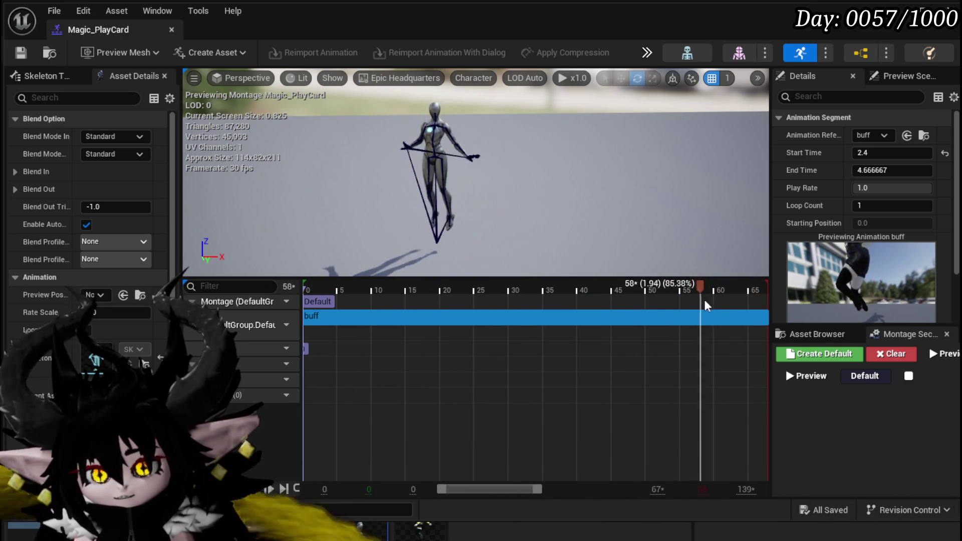
pyautogui.moveTo(706, 306); pyautogui.dragTo(767, 301)
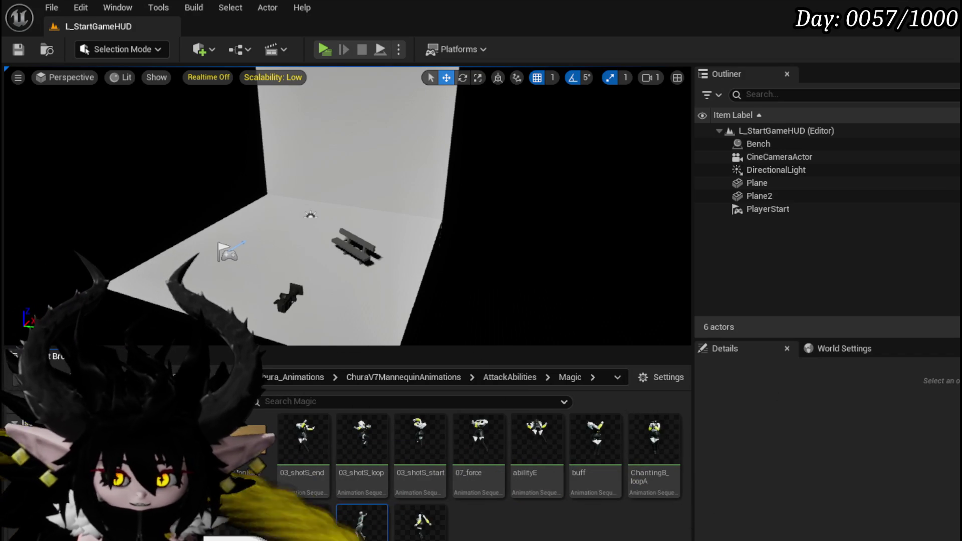
# - Load L_DungeonCreationTest from Recent Levels and open WP_ActionSelection from CombatSystem/UI
pyautogui.hotkey('alt', 'Left')
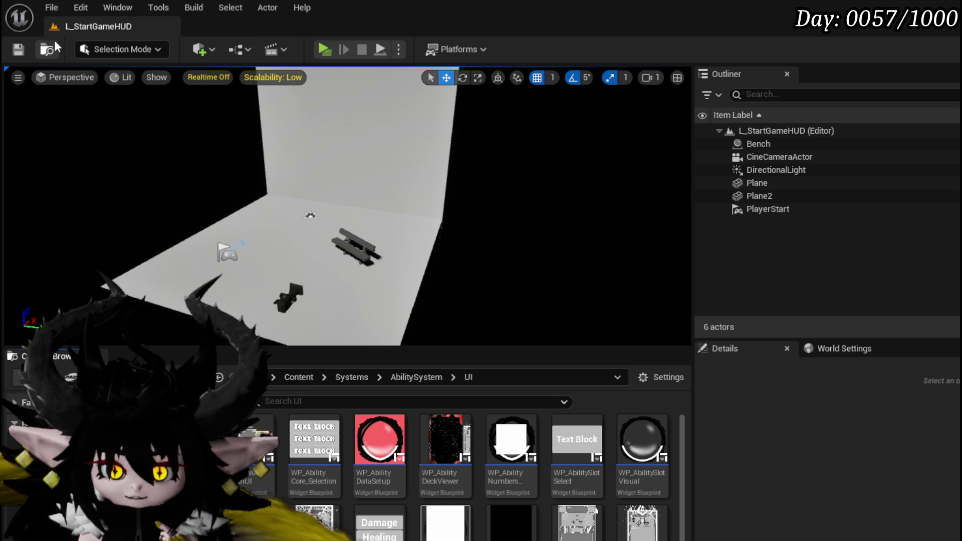
pyautogui.click(52, 7)
pyautogui.moveTo(150, 98)
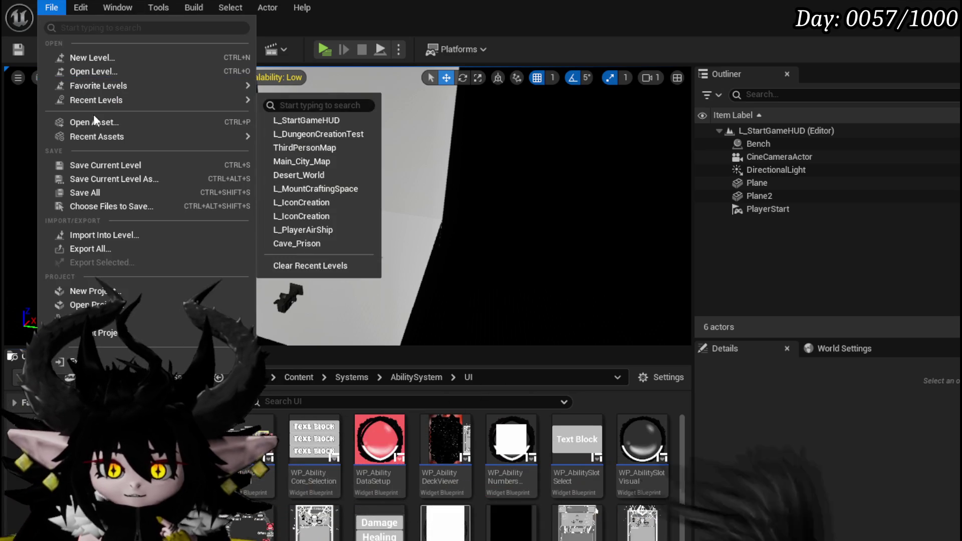
pyautogui.click(306, 132)
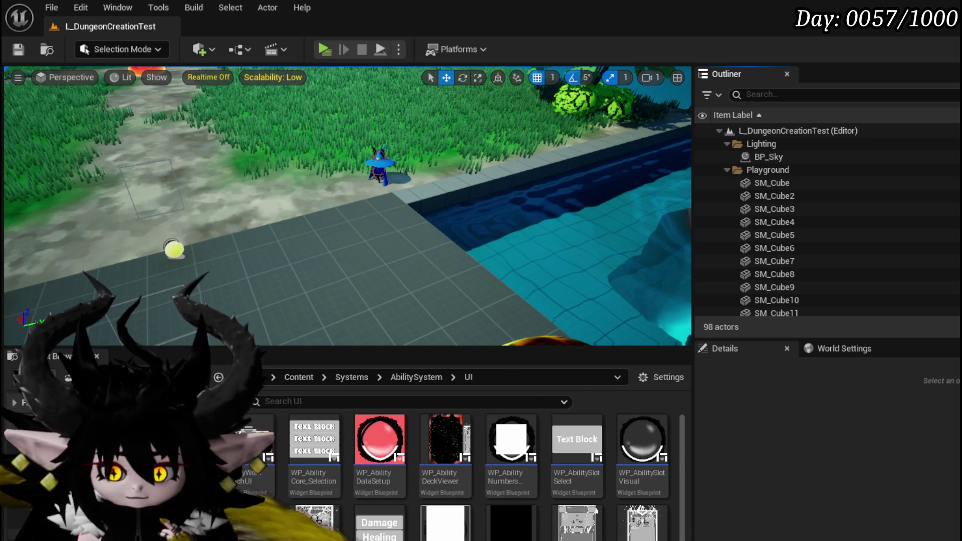
pyautogui.hotkey('alt', 'Left')
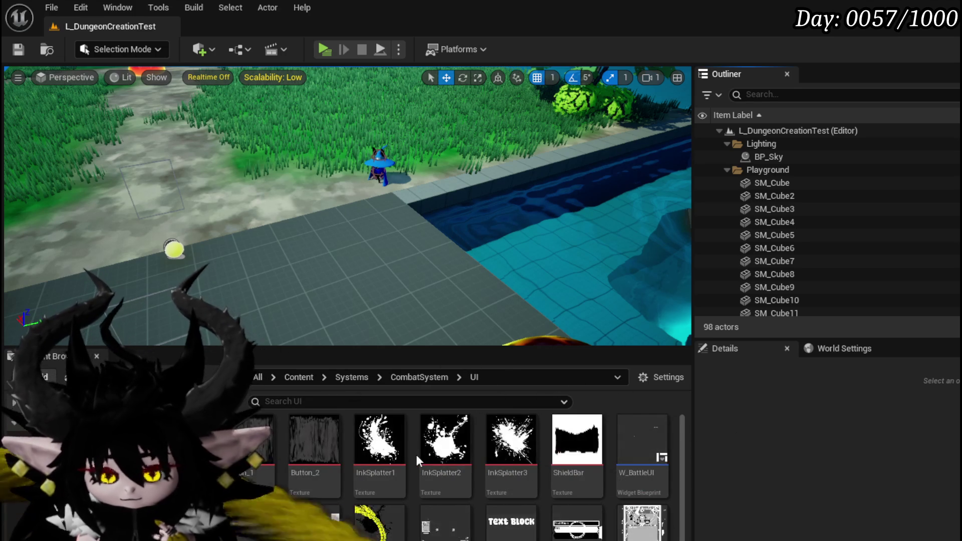
pyautogui.doubleClick(457, 521)
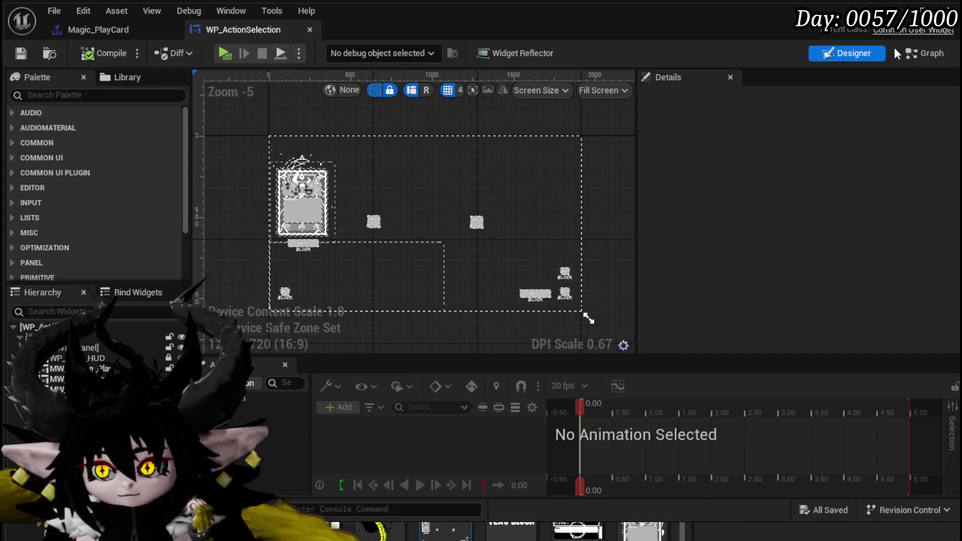
# - Bring the Apply Ability Cost chain into view in the EventGraph and drag a new action off Owner
pyautogui.click(914, 55)
pyautogui.scroll(-4, 776, 217)
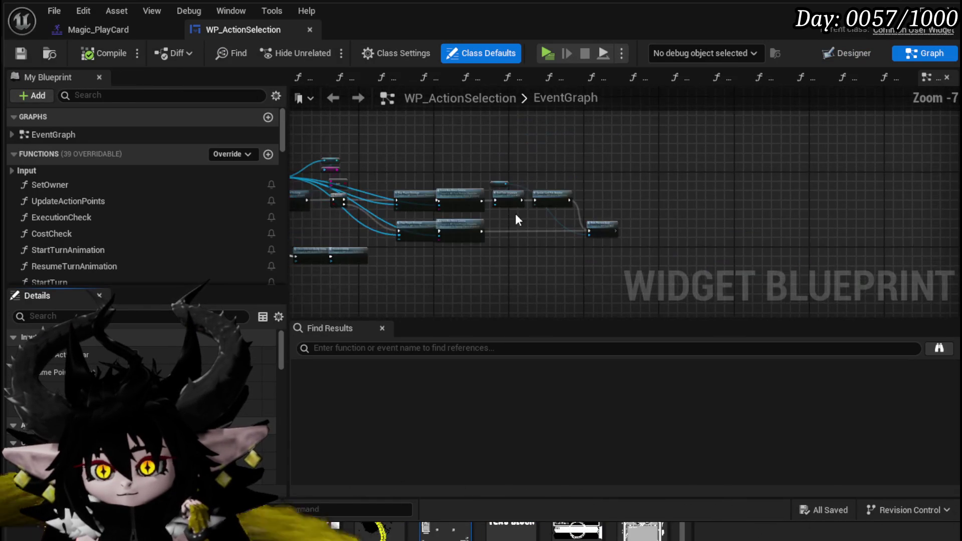
pyautogui.moveTo(775, 217)
pyautogui.mouseDown()
pyautogui.moveTo(533, 194)
pyautogui.moveTo(689, 195)
pyautogui.mouseUp()
pyautogui.scroll(4, 688, 195)
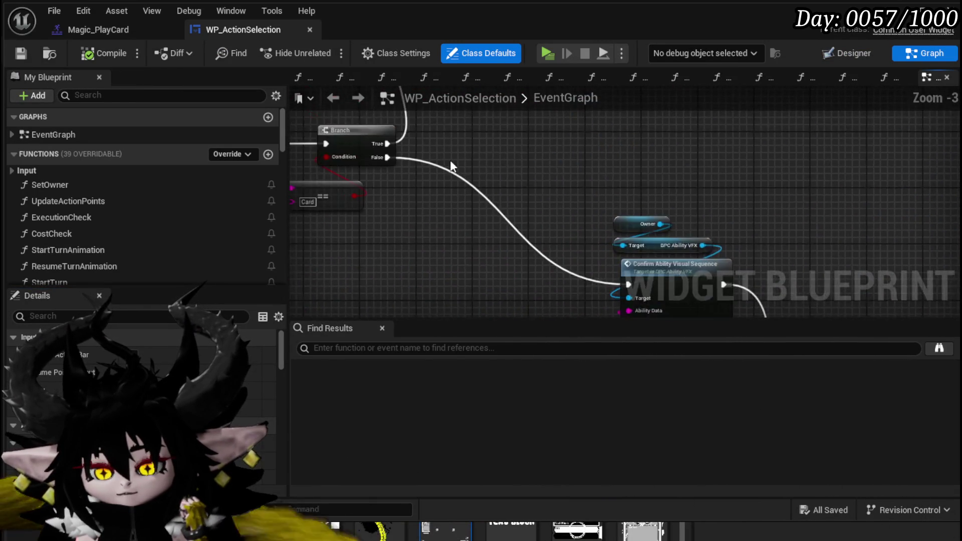
pyautogui.scroll(-3, 524, 208)
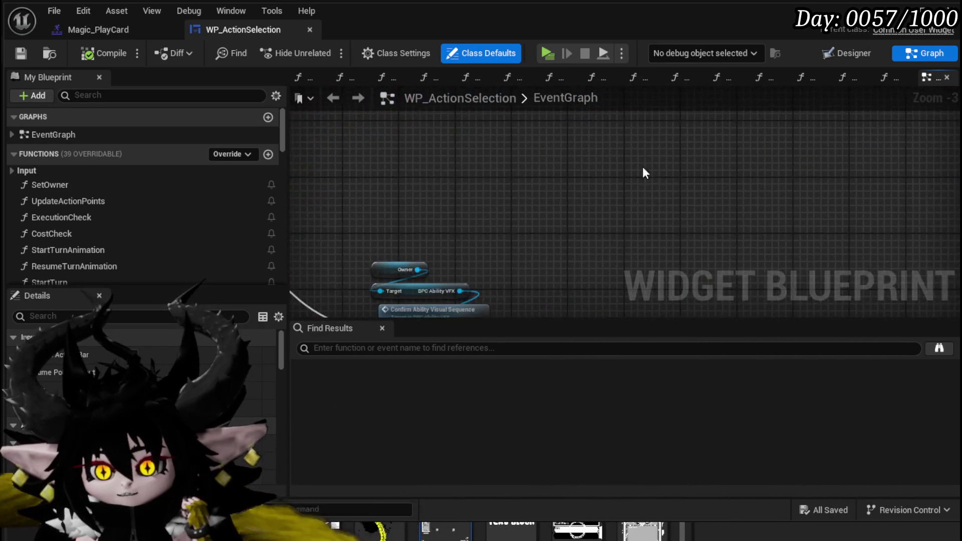
pyautogui.scroll(5, 600, 189)
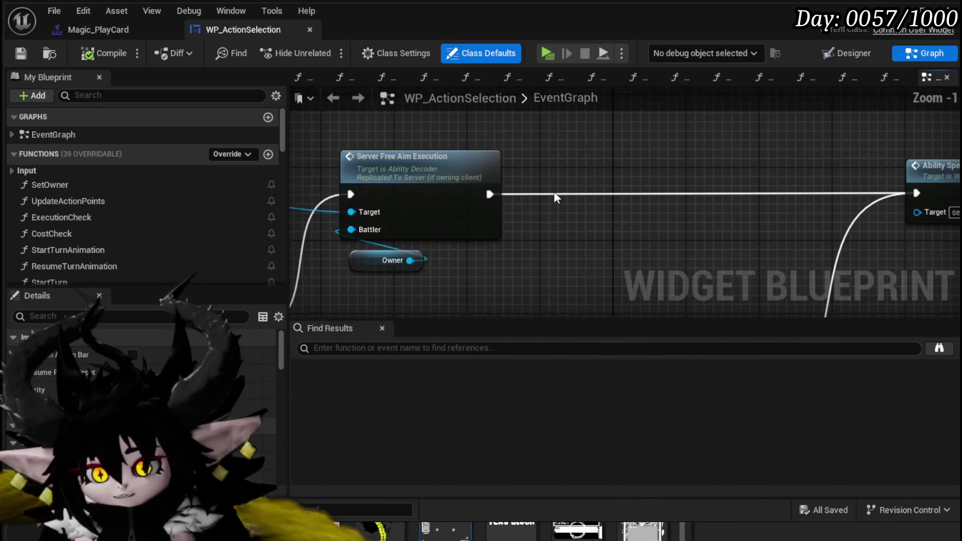
pyautogui.moveTo(582, 191); pyautogui.dragTo(356, 191)
pyautogui.scroll(-4, 497, 167)
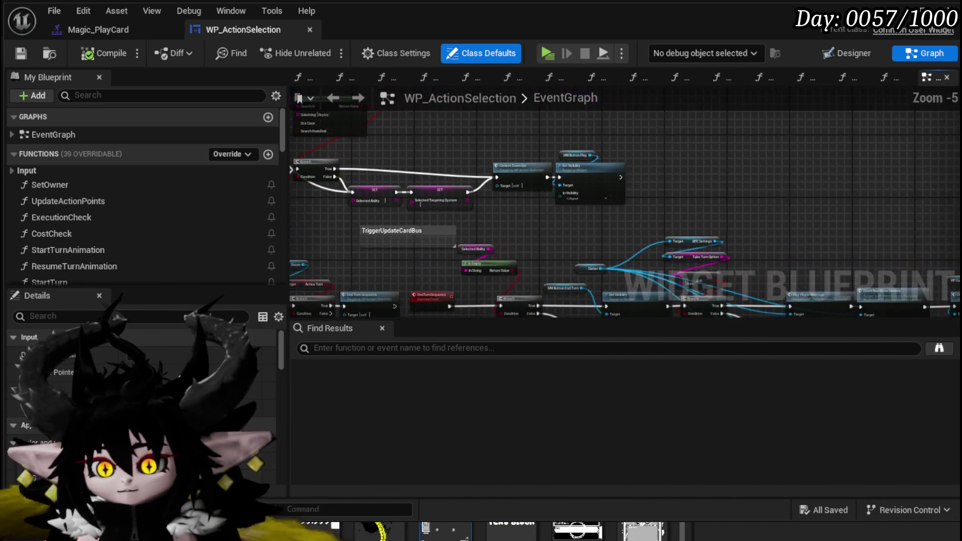
pyautogui.moveTo(643, 148); pyautogui.dragTo(793, 150)
pyautogui.scroll(3, 507, 157)
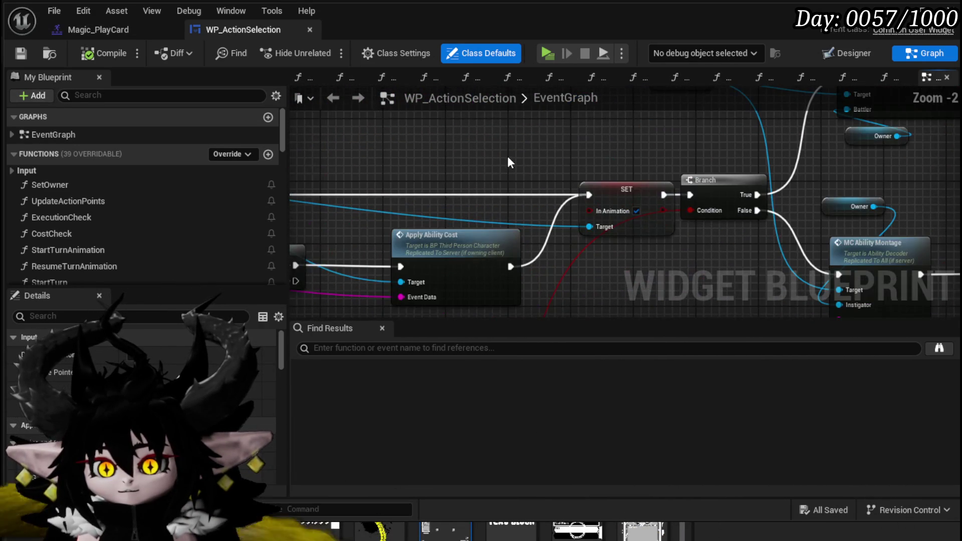
pyautogui.scroll(-3, 509, 169)
pyautogui.scroll(3, 509, 169)
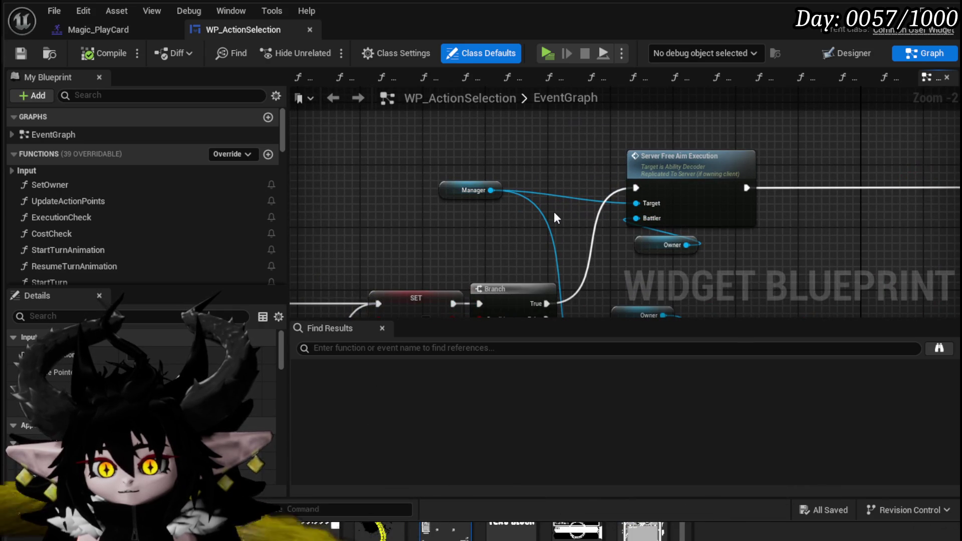
pyautogui.scroll(-4, 688, 145)
pyautogui.moveTo(377, 143)
pyautogui.mouseDown()
pyautogui.moveTo(485, 164)
pyautogui.moveTo(420, 183)
pyautogui.moveTo(489, 200)
pyautogui.mouseUp()
pyautogui.scroll(4, 488, 202)
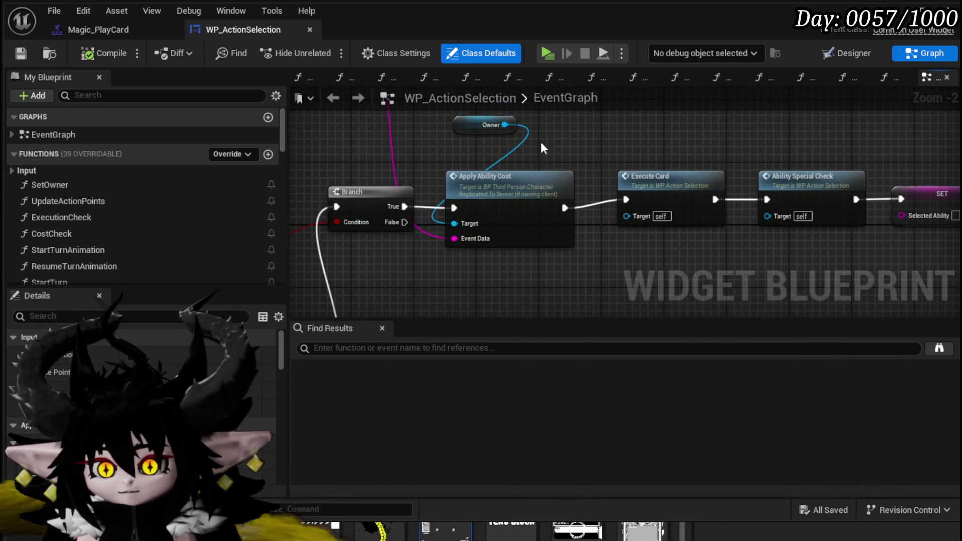
pyautogui.moveTo(510, 125); pyautogui.dragTo(612, 131)
# - Add a Play Anim Montage node for Owner and place it at the chain's end
pyautogui.write('P')
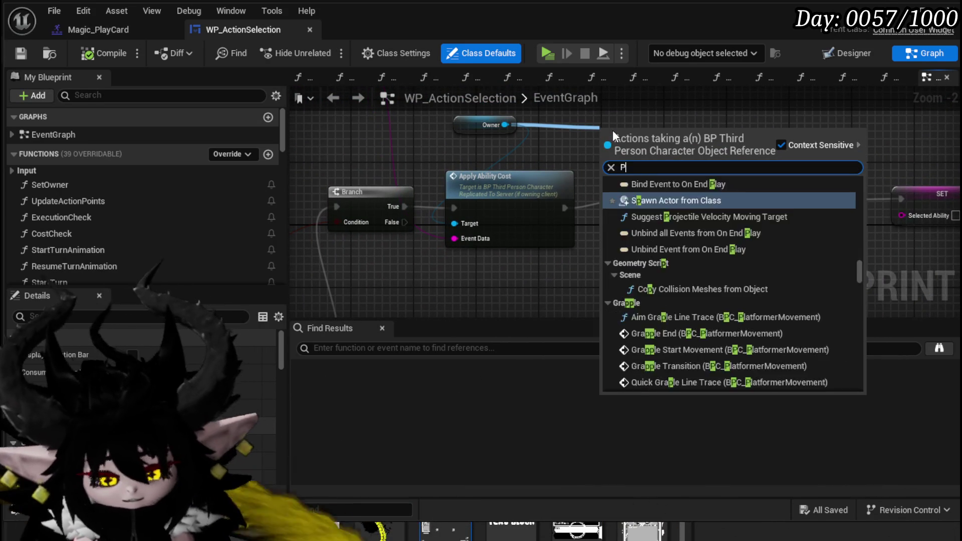
pyautogui.write('lay Montage')
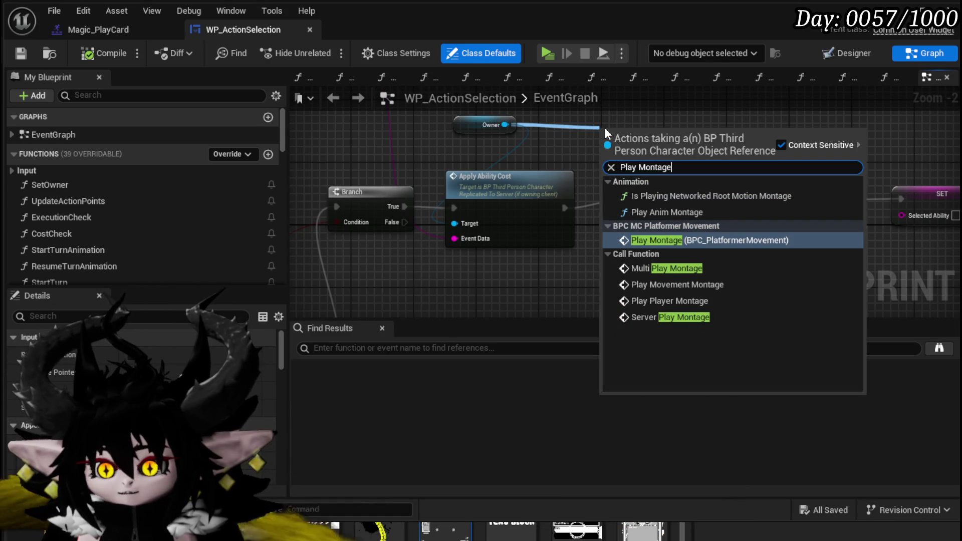
pyautogui.click(662, 212)
pyautogui.moveTo(623, 150)
pyautogui.mouseDown()
pyautogui.moveTo(401, 178)
pyautogui.moveTo(946, 221)
pyautogui.moveTo(729, 223)
pyautogui.moveTo(744, 223)
pyautogui.moveTo(438, 157)
pyautogui.mouseUp()
# - Set the node's montage to Magic_PlayCard, save the blueprint and return to the level
pyautogui.click(456, 203)
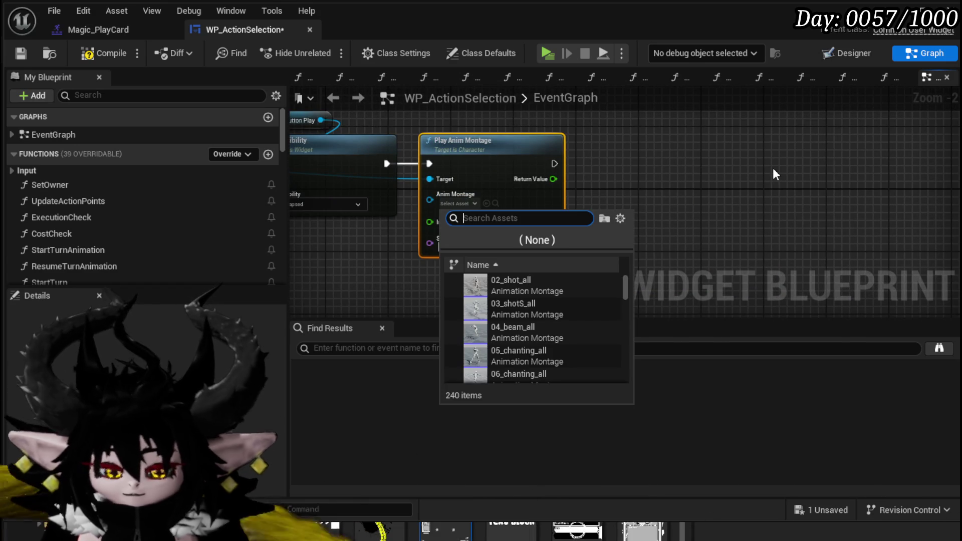
pyautogui.write('MAgic_Car')
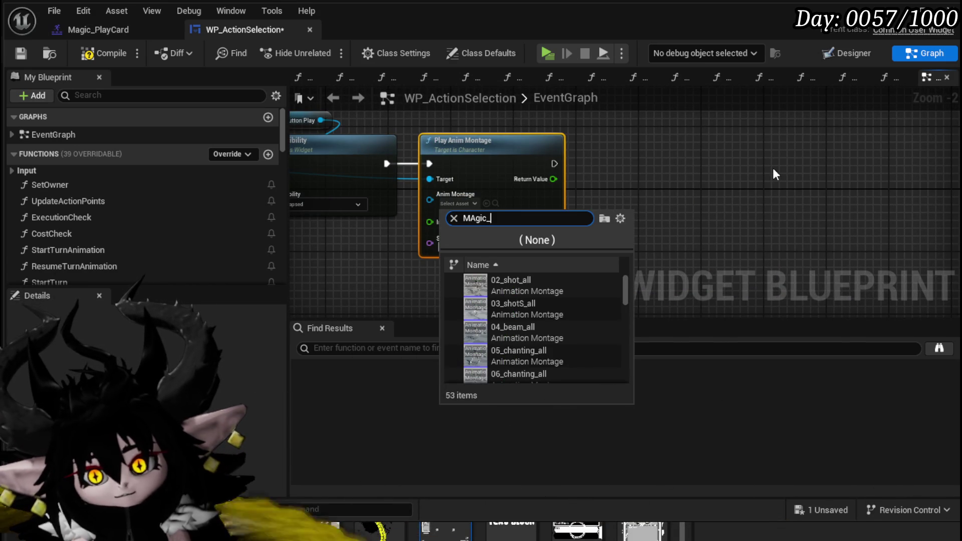
pyautogui.write('d')
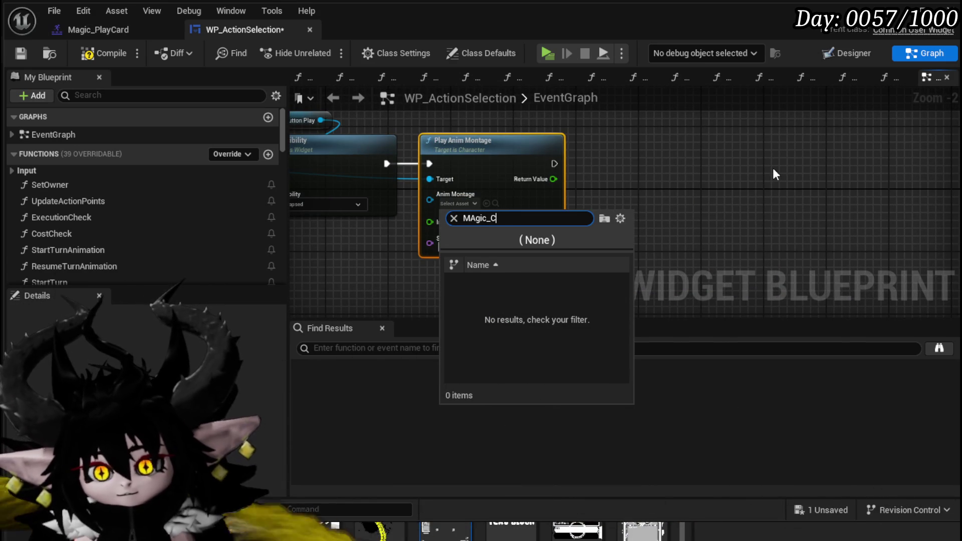
pyautogui.press('BackSpace')
pyautogui.write('Play')
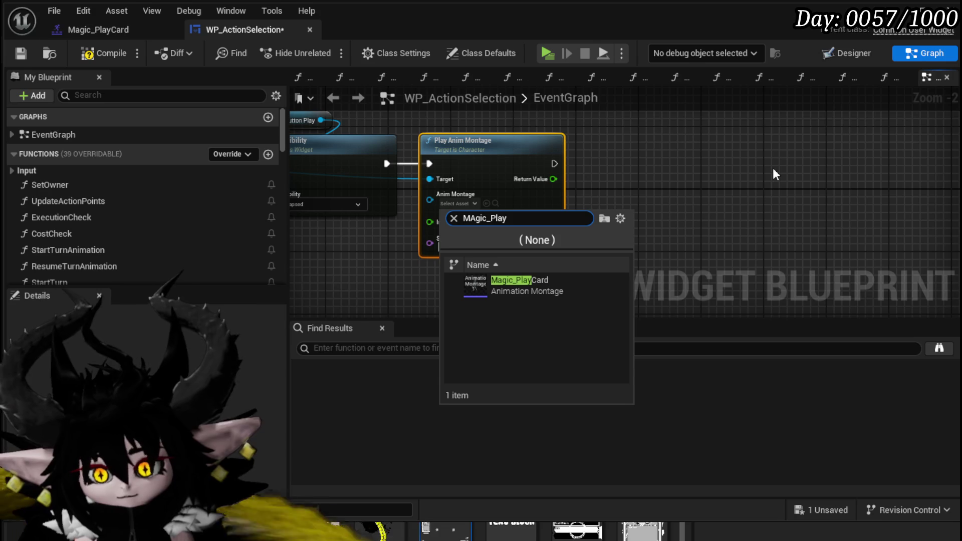
pyautogui.click(502, 296)
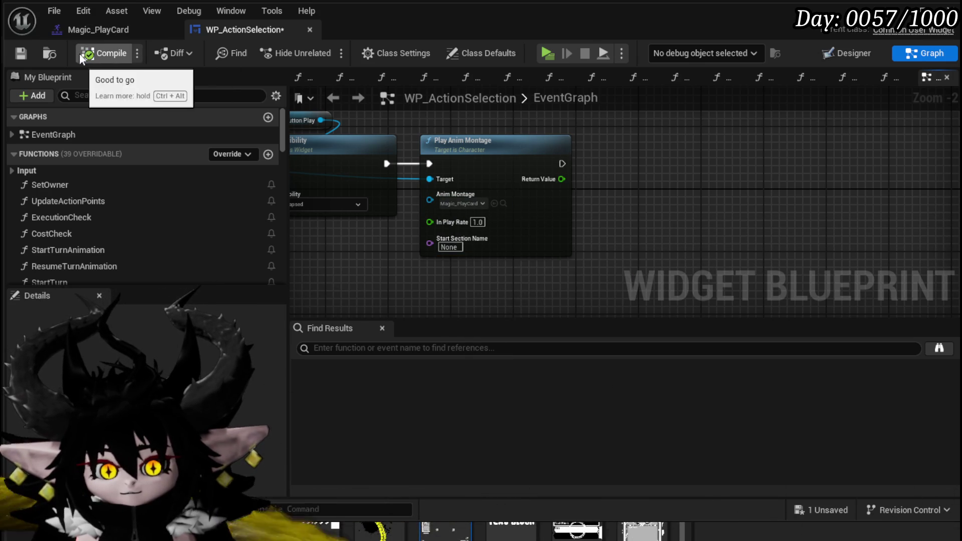
pyautogui.click(20, 54)
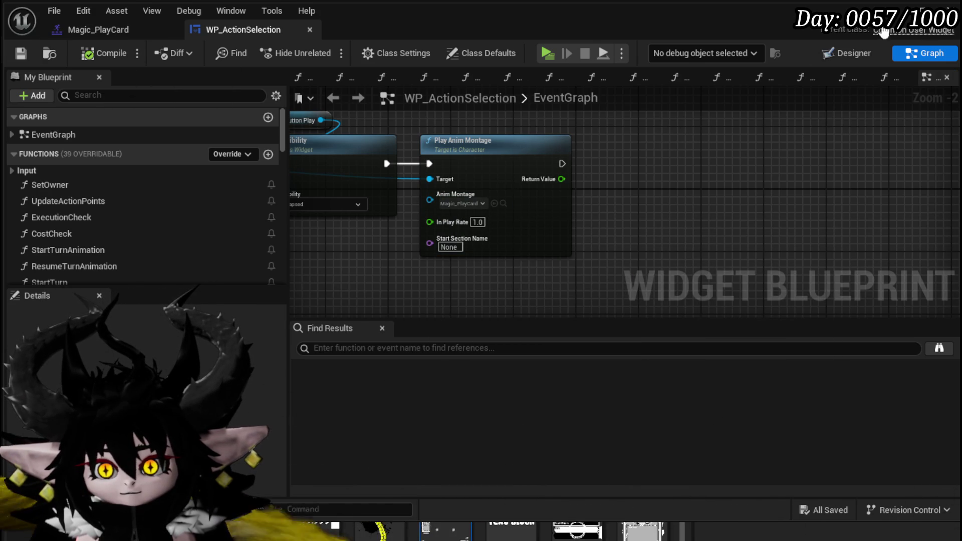
pyautogui.click(916, 9)
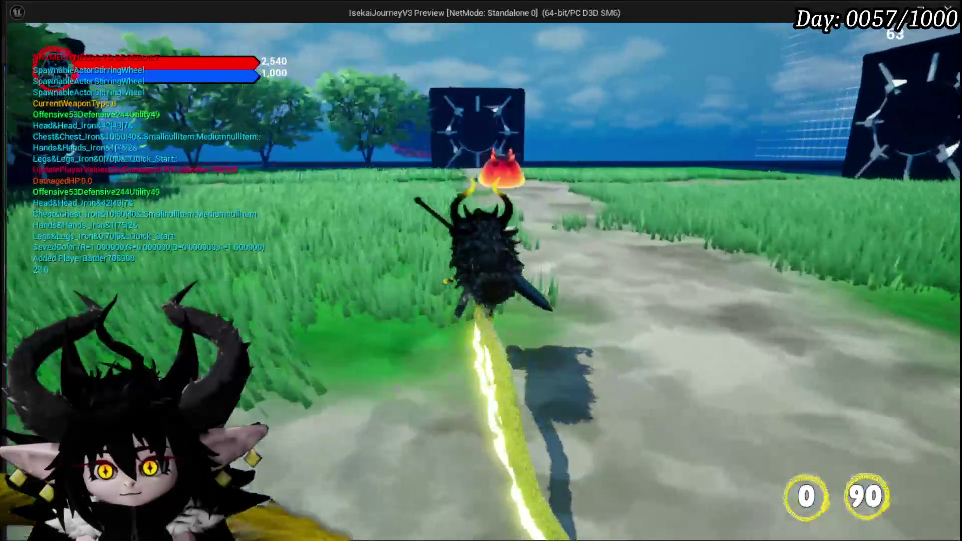
# - Save the level and launch a play-test
pyautogui.press('w')
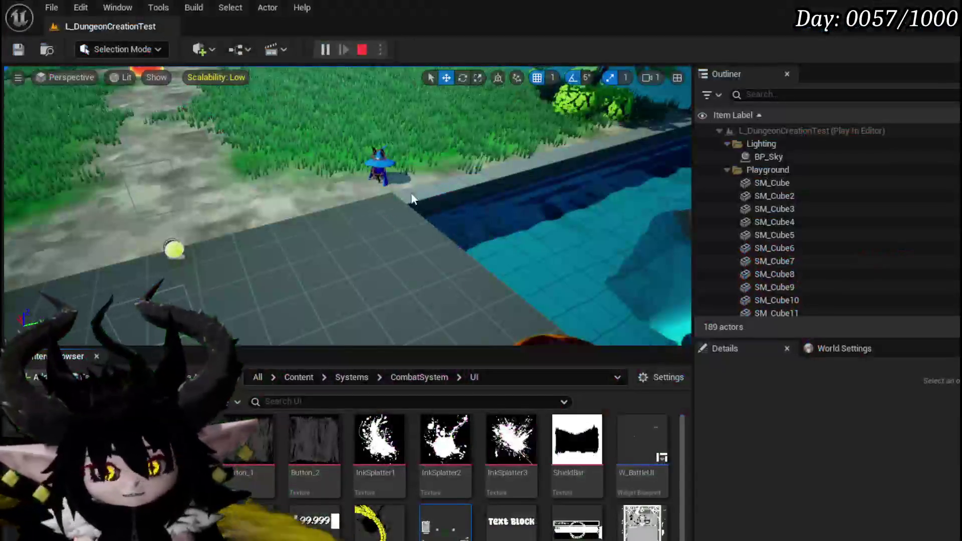
pyautogui.click(15, 51)
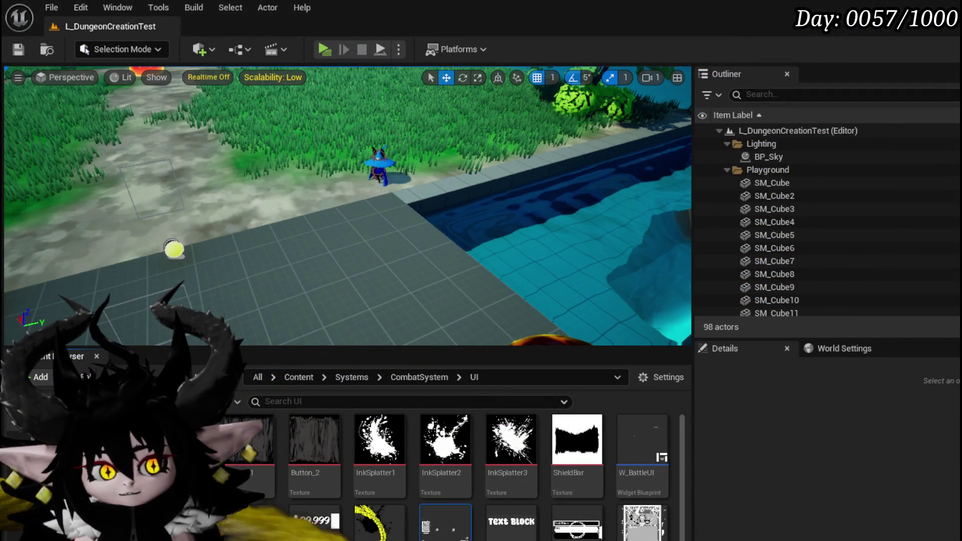
pyautogui.click(314, 50)
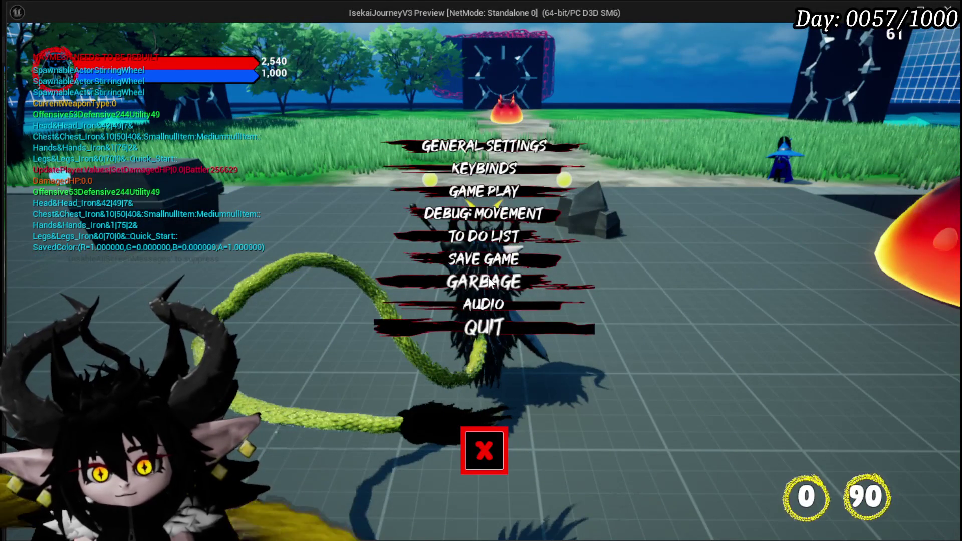
# - Equip a perk in the first perk slot on the equipment screen
pyautogui.click(476, 435)
pyautogui.press('Tab')
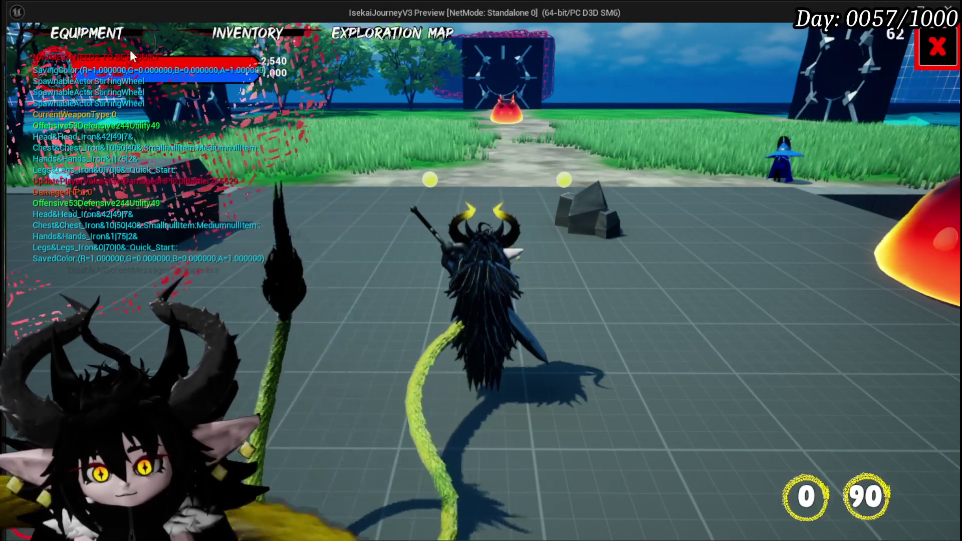
pyautogui.click(445, 274)
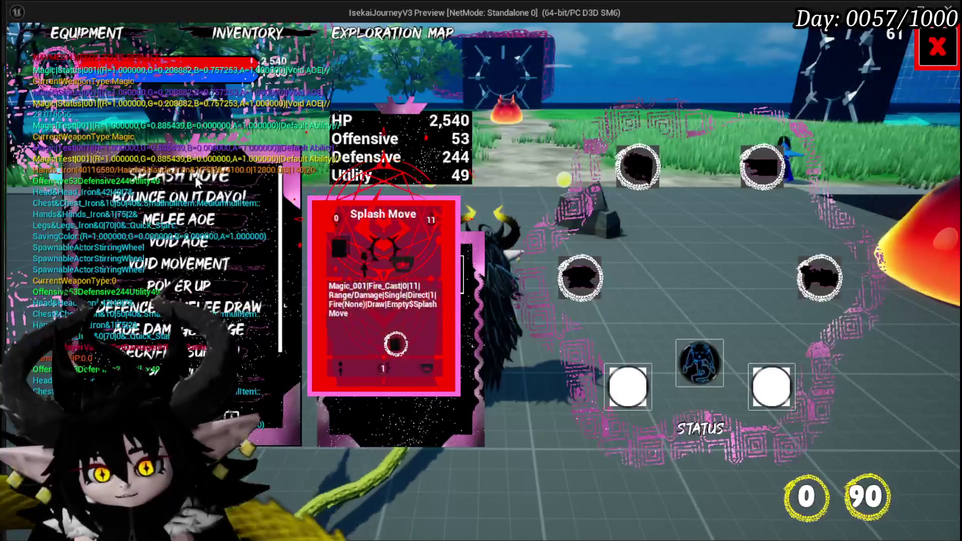
pyautogui.scroll(-2, 250, 284)
pyautogui.scroll(-3, 200, 280)
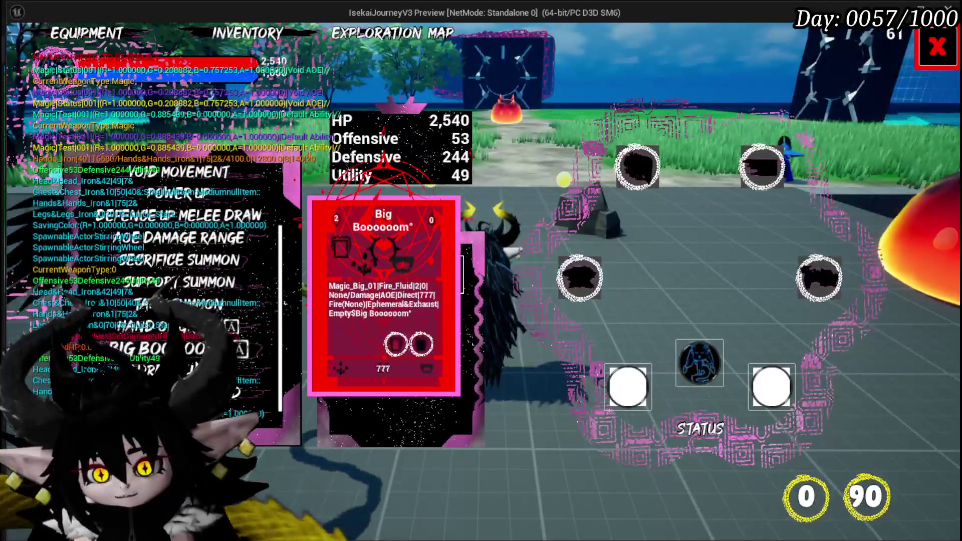
pyautogui.click(260, 305)
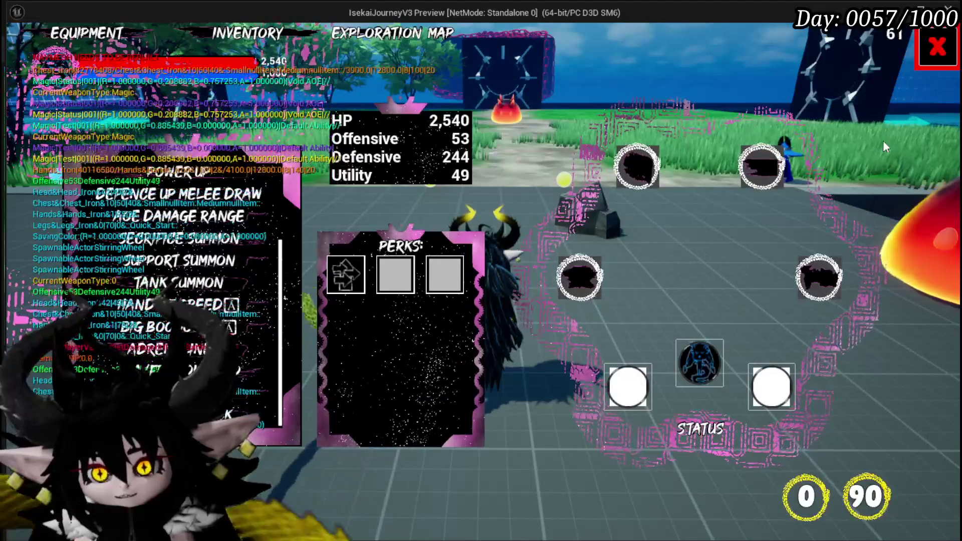
pyautogui.click(927, 60)
# - Walk to the slime, attack it and start the battle turn
pyautogui.press('w')
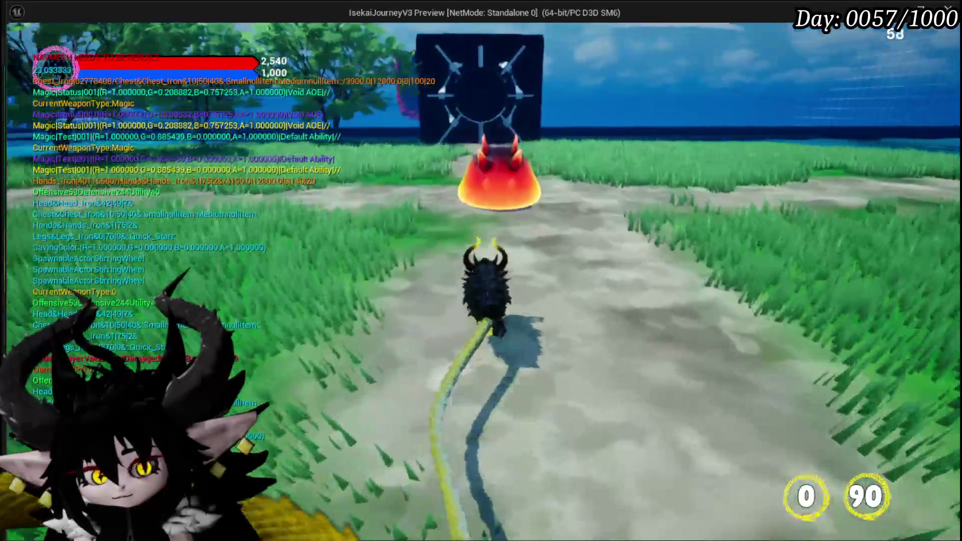
pyautogui.press('e')
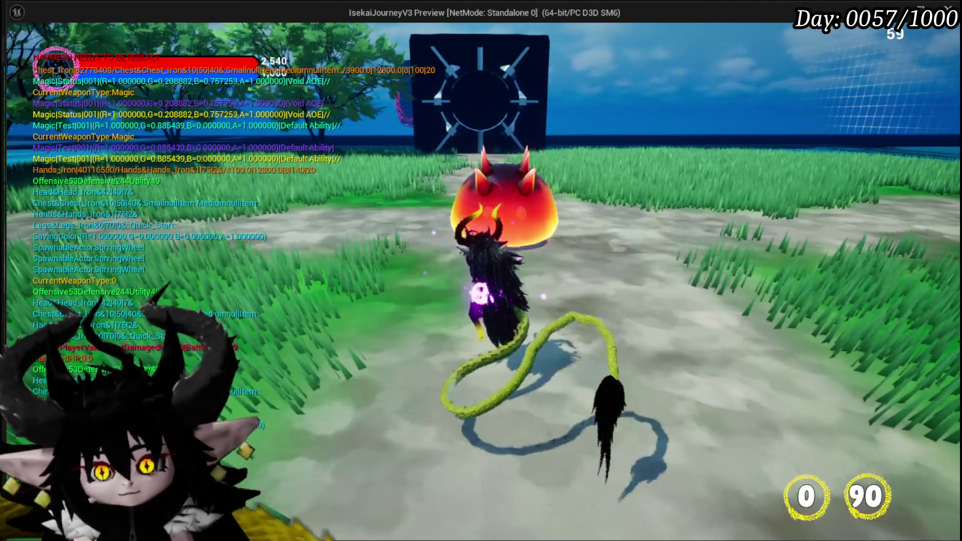
pyautogui.press('e')
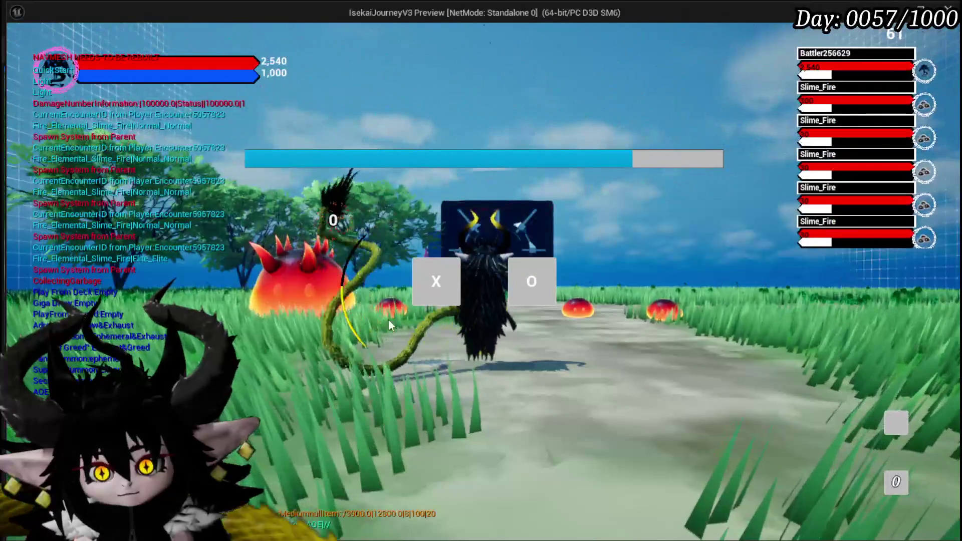
pyautogui.click(435, 289)
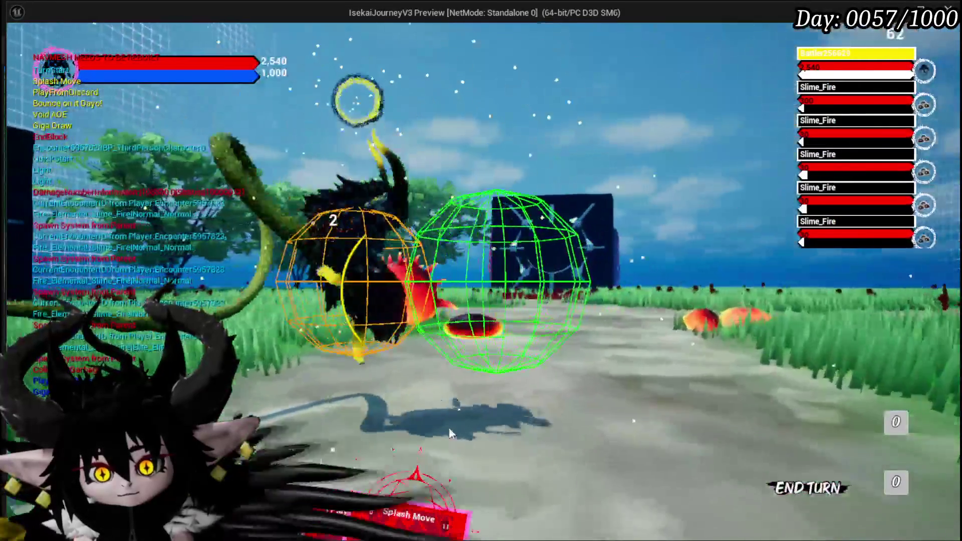
# - Cast Giga Draw on the target, then stop the play-test
pyautogui.moveTo(326, 411)
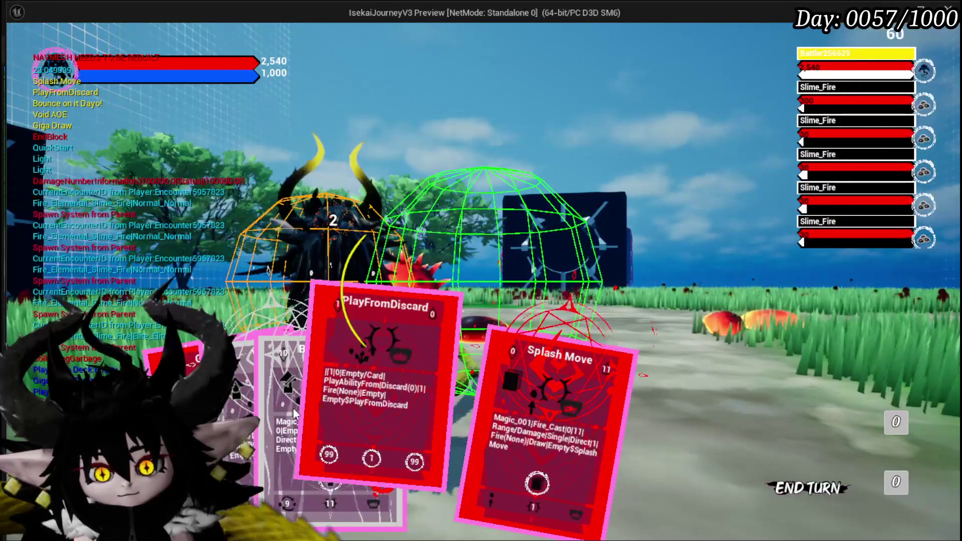
pyautogui.click(240, 361)
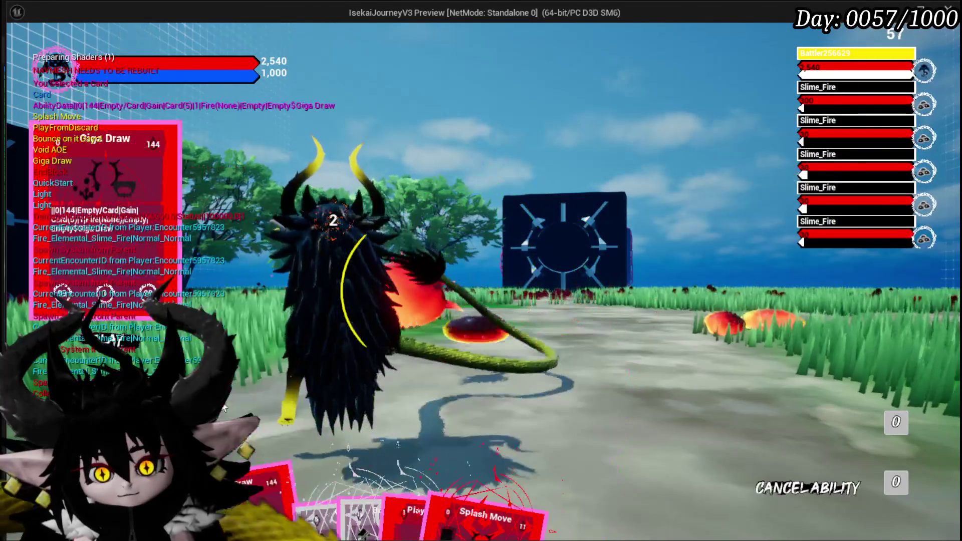
pyautogui.click(654, 375)
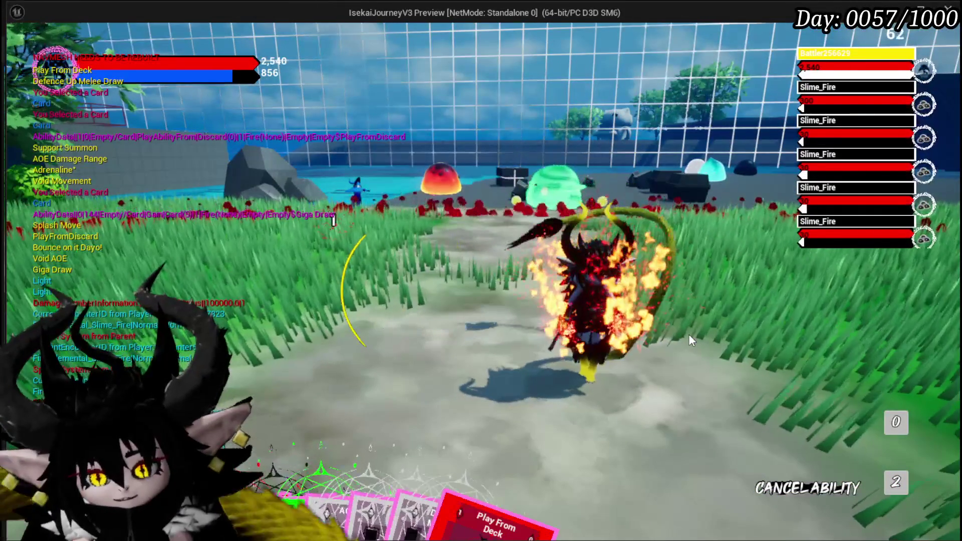
pyautogui.press('Escape')
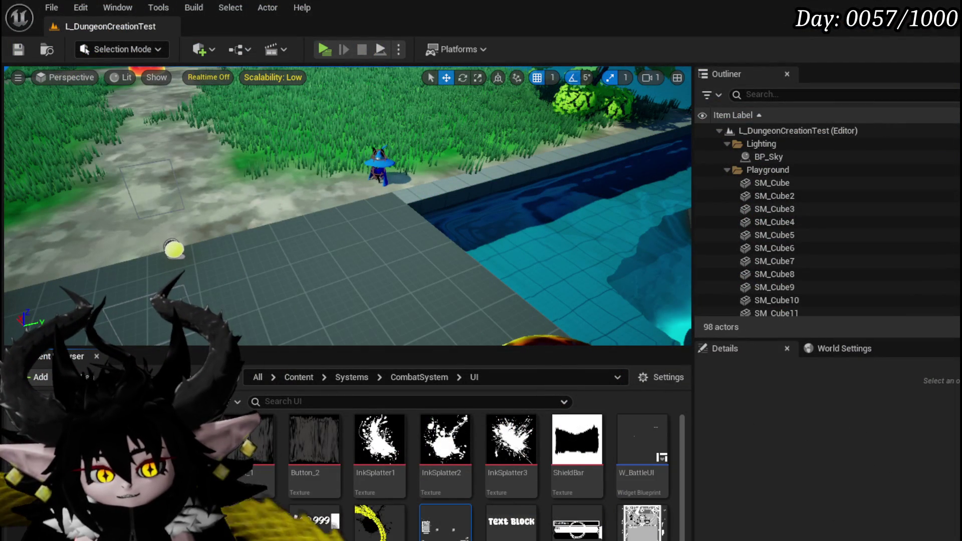
# - Zoom out and pan the EventGraph to show the earlier Branch and GET nodes
pyautogui.scroll(-3, 637, 242)
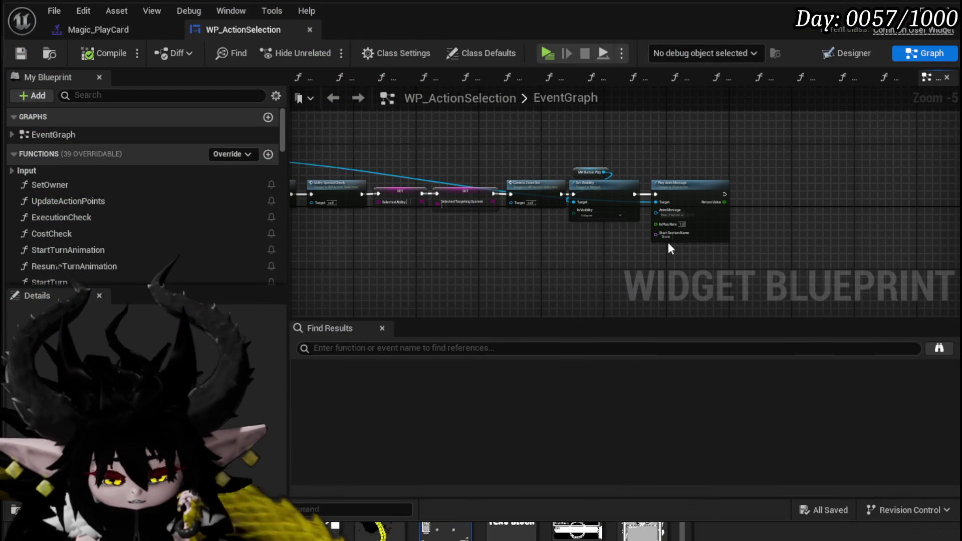
pyautogui.moveTo(350, 220)
pyautogui.mouseDown()
pyautogui.moveTo(453, 236)
pyautogui.moveTo(617, 230)
pyautogui.mouseUp()
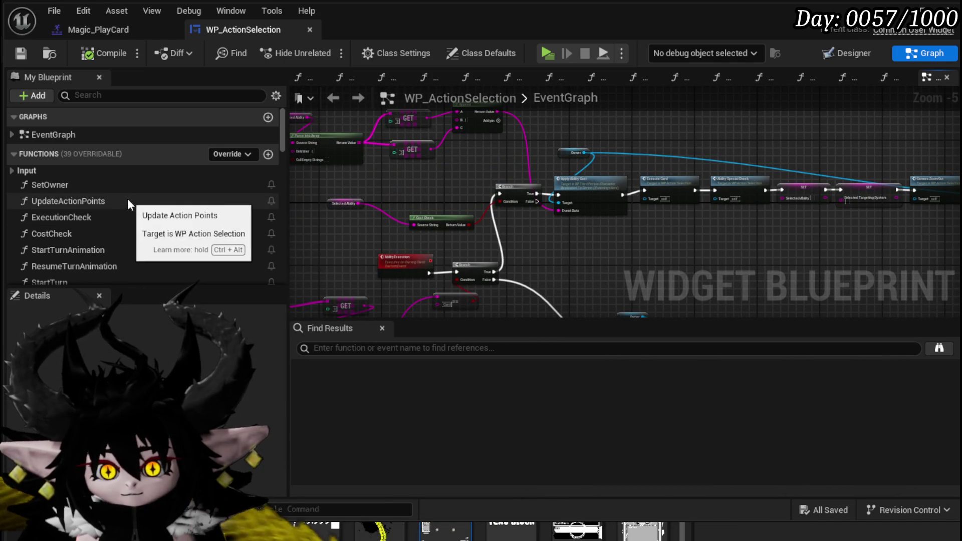
pyautogui.scroll(-3, 130, 205)
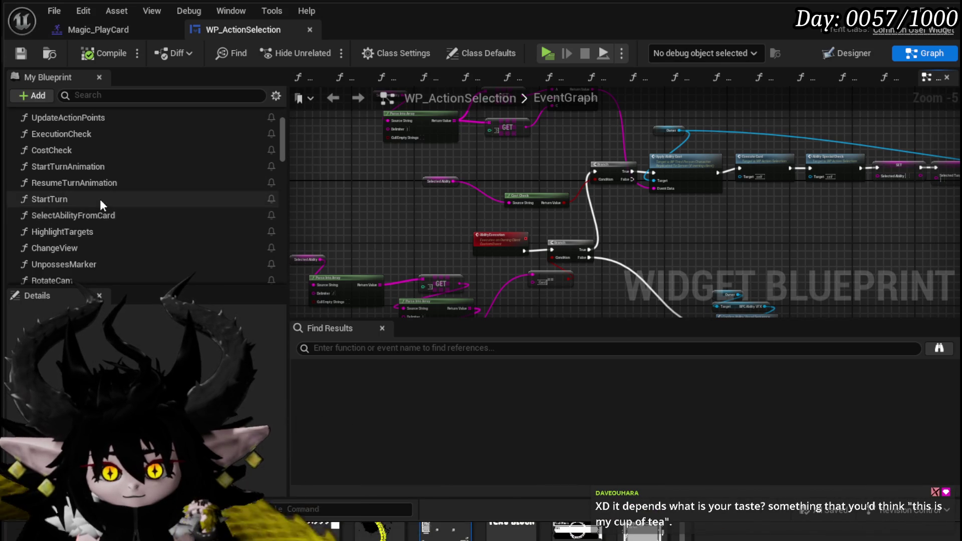
# - Open the SelectAbilityFromCard graph and straighten Event Bus Move Camera with its neighbours
pyautogui.doubleClick(96, 214)
pyautogui.moveTo(503, 254); pyautogui.dragTo(290, 221)
pyautogui.moveTo(701, 240); pyautogui.dragTo(501, 235)
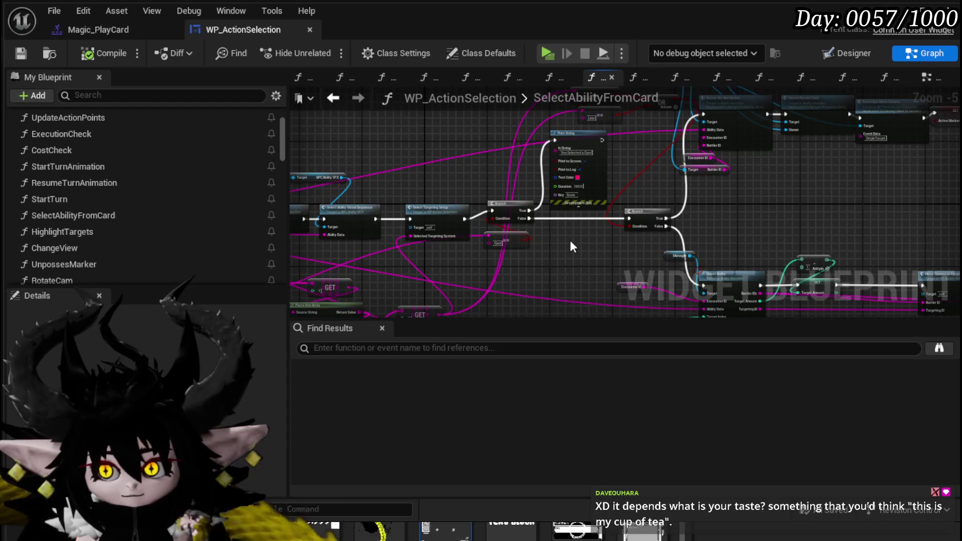
pyautogui.scroll(3, 530, 279)
pyautogui.moveTo(586, 263); pyautogui.dragTo(627, 314)
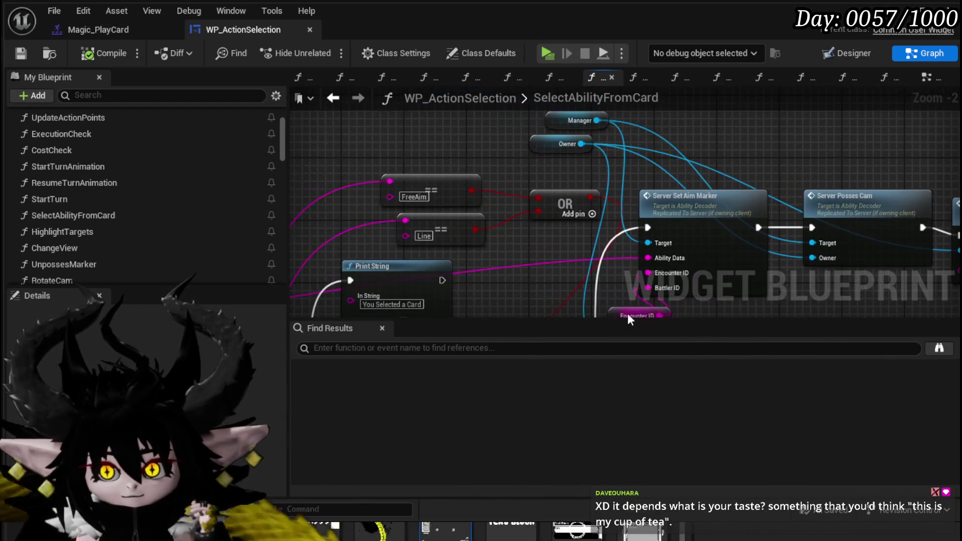
pyautogui.moveTo(366, 168); pyautogui.dragTo(477, 186)
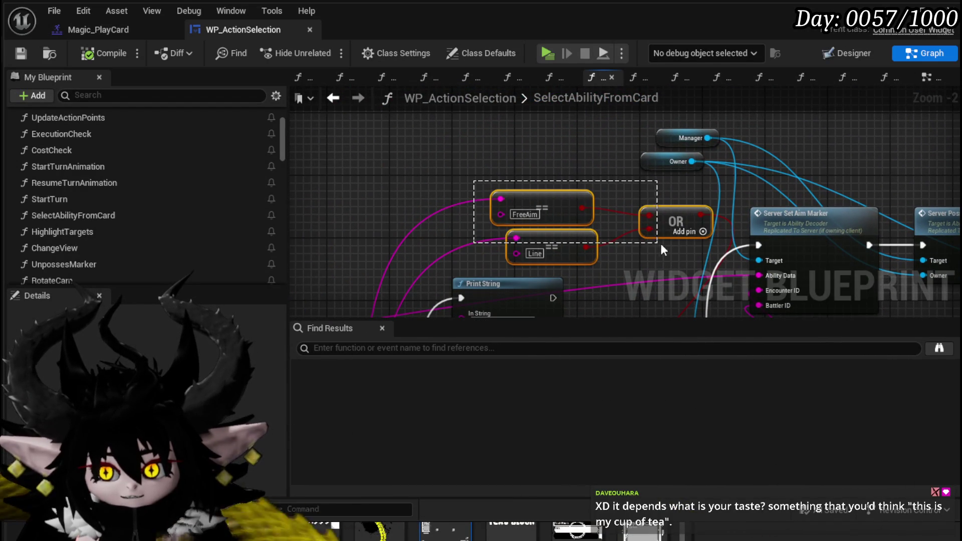
pyautogui.moveTo(600, 204)
pyautogui.mouseDown()
pyautogui.moveTo(366, 193)
pyautogui.moveTo(556, 185)
pyautogui.mouseUp()
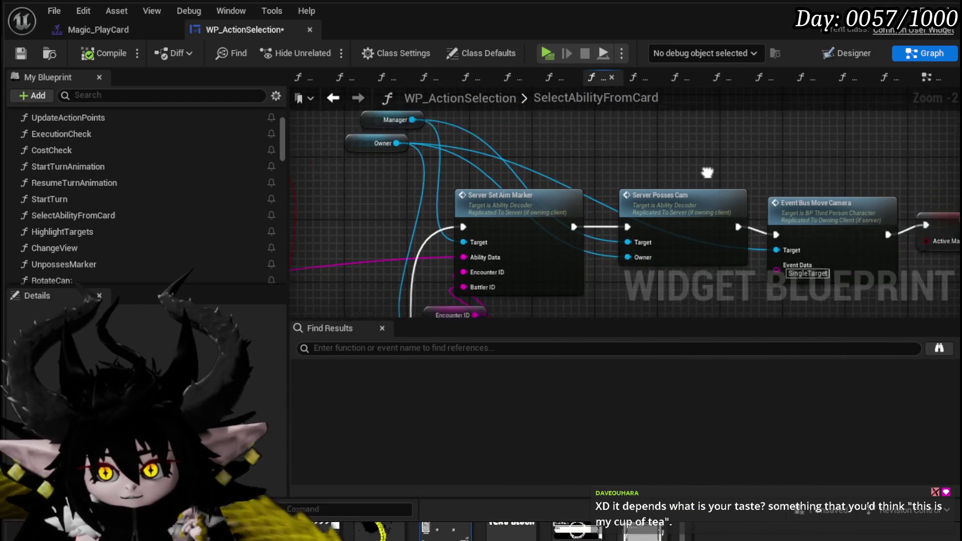
pyautogui.moveTo(717, 191); pyautogui.dragTo(405, 138)
pyautogui.click(527, 153)
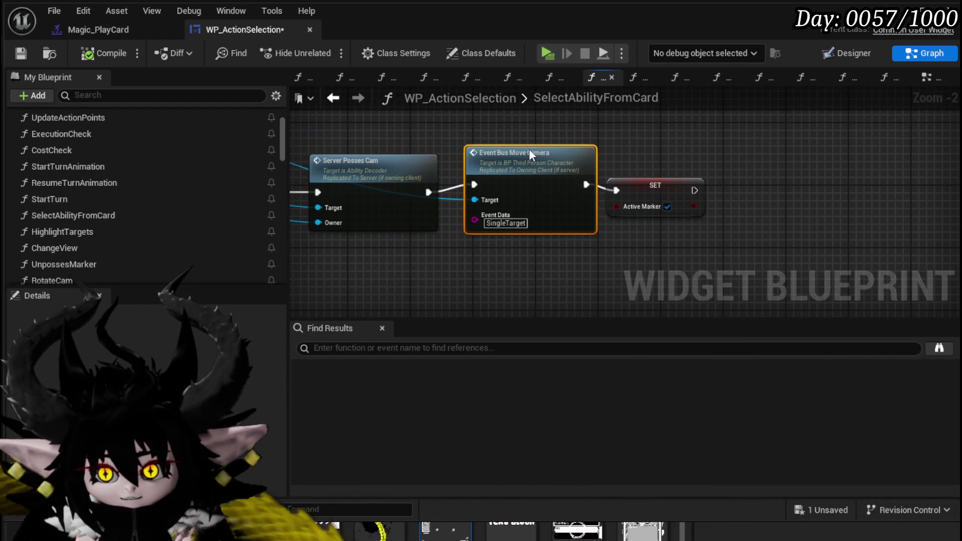
pyautogui.press('q')
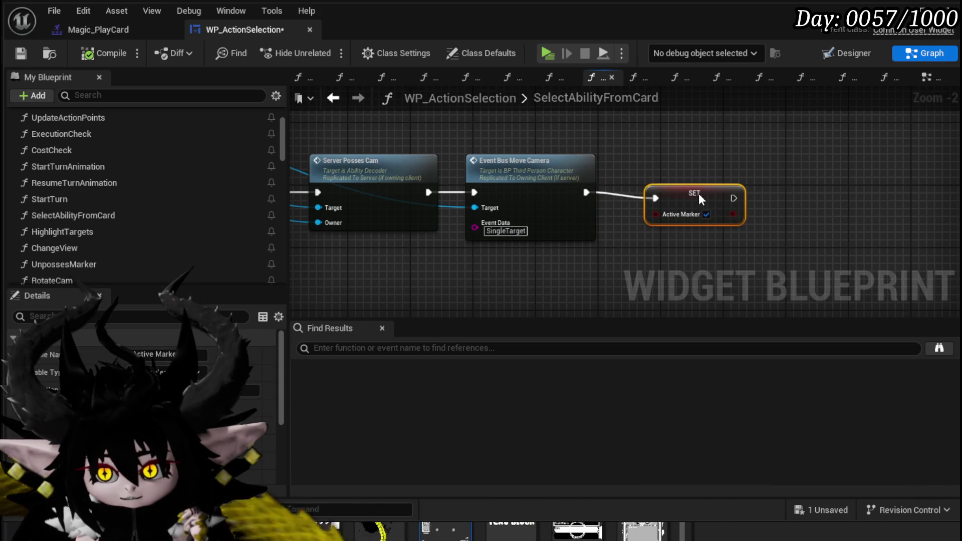
# - Move the Select Ability Visual Sequence node to sit after the first Branch
pyautogui.scroll(-2, 467, 141)
pyautogui.moveTo(351, 195)
pyautogui.mouseDown()
pyautogui.moveTo(519, 211)
pyautogui.moveTo(518, 155)
pyautogui.moveTo(492, 182)
pyautogui.moveTo(651, 183)
pyautogui.mouseUp()
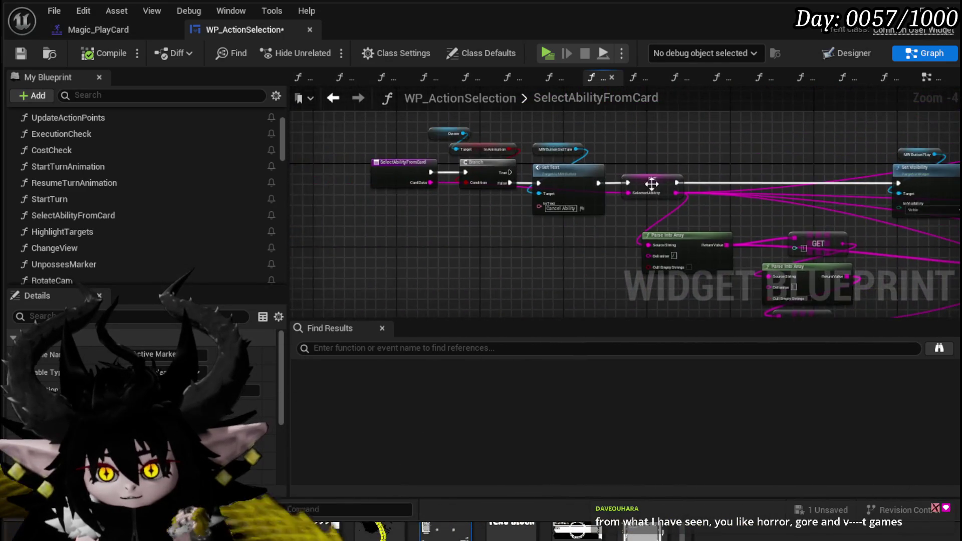
pyautogui.scroll(3, 651, 184)
pyautogui.moveTo(476, 219)
pyautogui.mouseDown()
pyautogui.moveTo(446, 283)
pyautogui.moveTo(356, 276)
pyautogui.mouseUp()
pyautogui.moveTo(555, 173)
pyautogui.mouseDown()
pyautogui.moveTo(90, 151)
pyautogui.moveTo(314, 193)
pyautogui.mouseUp()
pyautogui.moveTo(706, 252)
pyautogui.mouseDown()
pyautogui.moveTo(620, 268)
pyautogui.moveTo(414, 270)
pyautogui.mouseUp()
pyautogui.moveTo(572, 179); pyautogui.dragTo(477, 153)
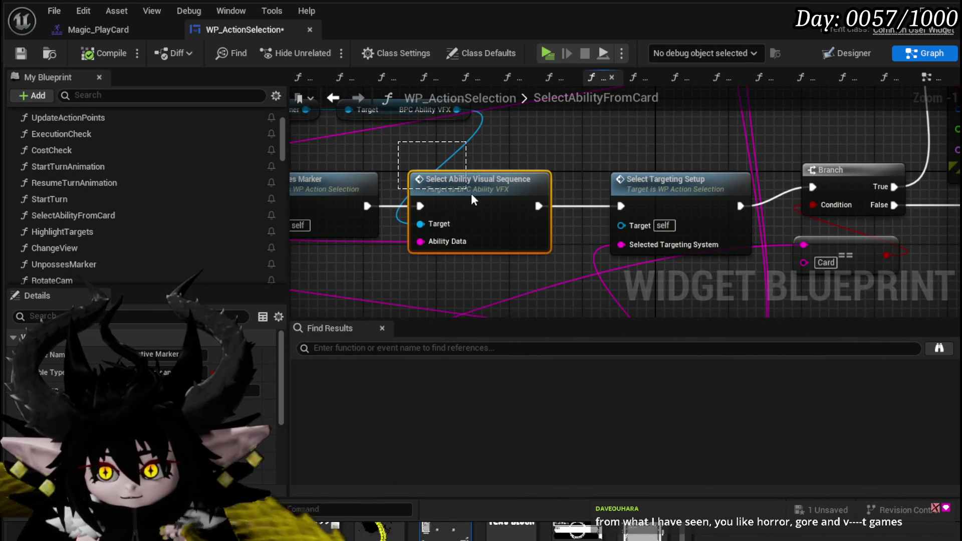
pyautogui.moveTo(395, 122); pyautogui.dragTo(475, 209)
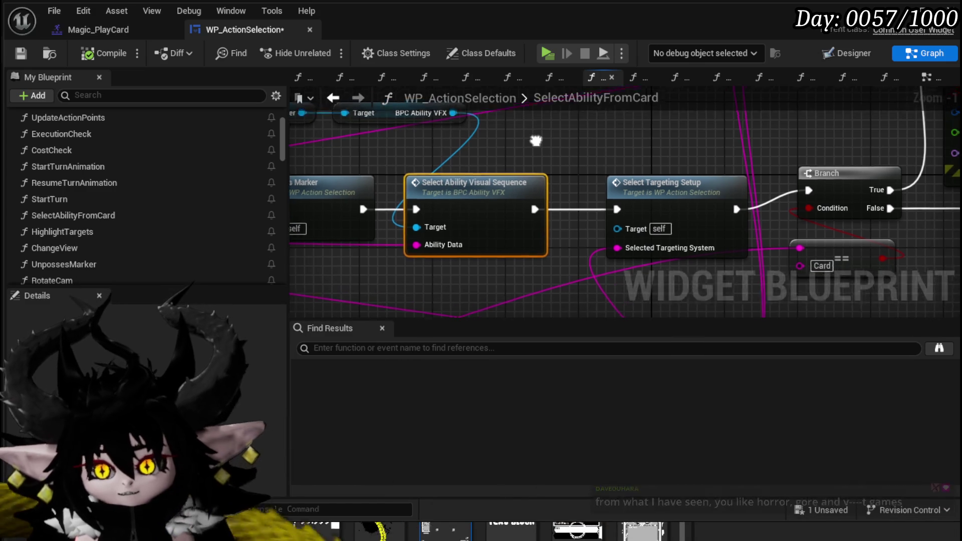
pyautogui.moveTo(807, 239); pyautogui.dragTo(727, 245)
pyautogui.moveTo(375, 188); pyautogui.dragTo(496, 183)
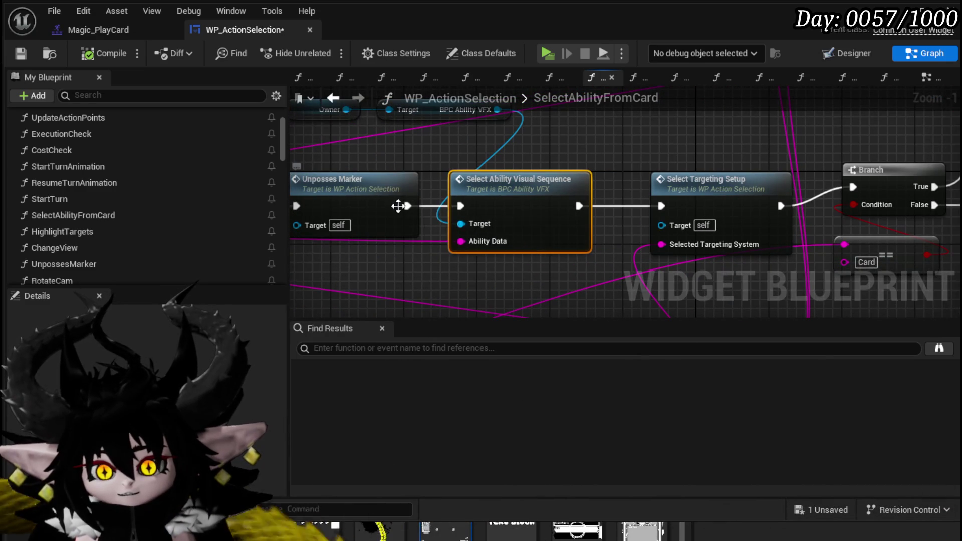
pyautogui.moveTo(408, 206)
pyautogui.mouseDown()
pyautogui.moveTo(460, 228)
pyautogui.moveTo(653, 209)
pyautogui.mouseUp()
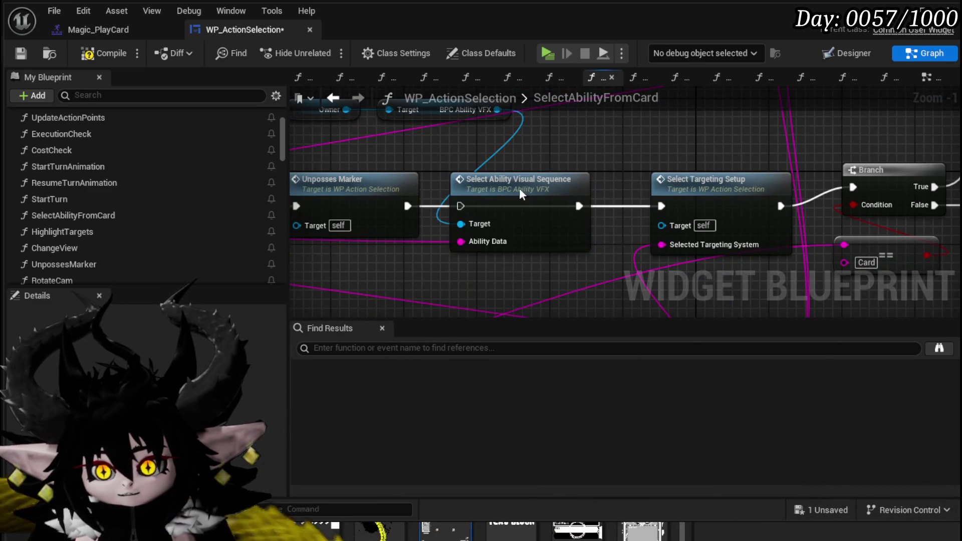
pyautogui.moveTo(557, 199); pyautogui.dragTo(759, 228)
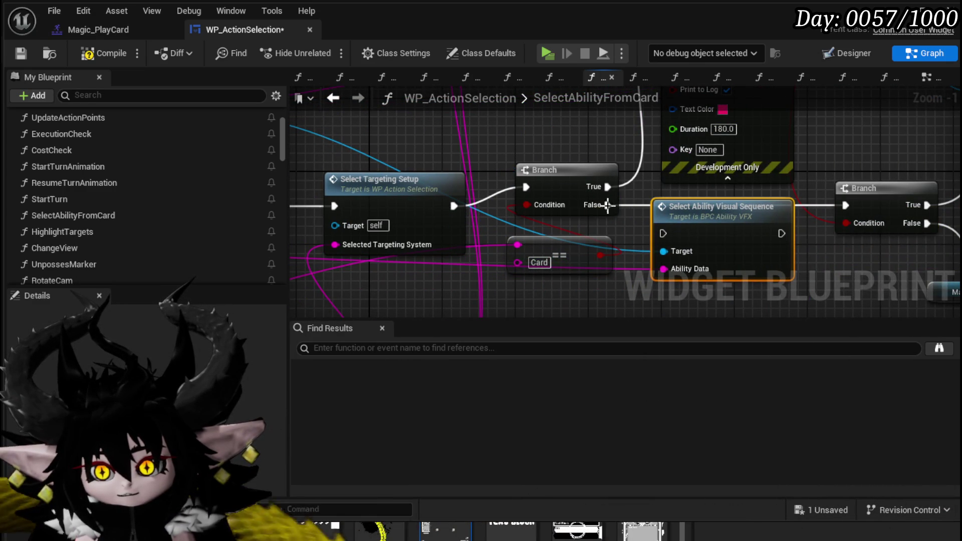
# - Wire the Branch's False output through Select Ability Visual Sequence into the next Branch and compile
pyautogui.moveTo(654, 233); pyautogui.dragTo(657, 233)
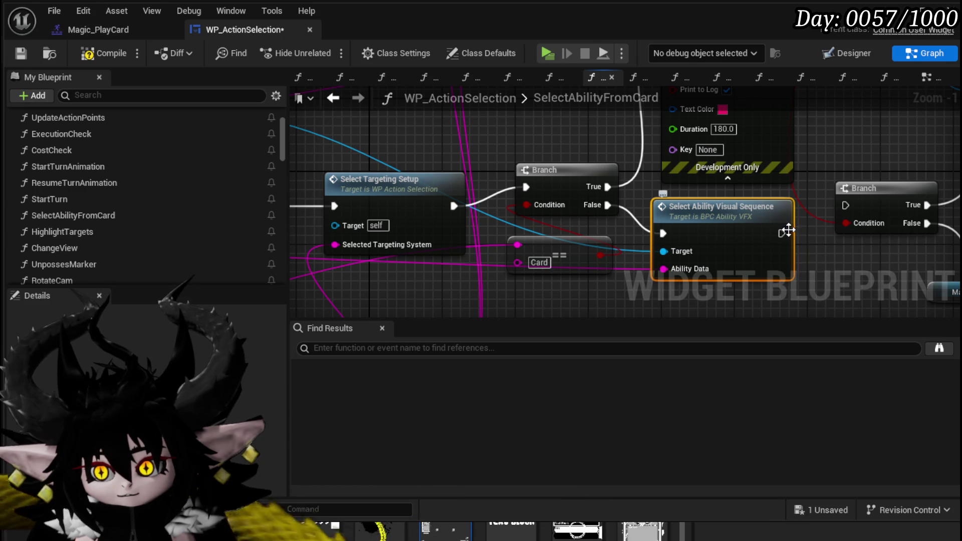
pyautogui.moveTo(845, 202); pyautogui.dragTo(845, 202)
pyautogui.scroll(-2, 846, 203)
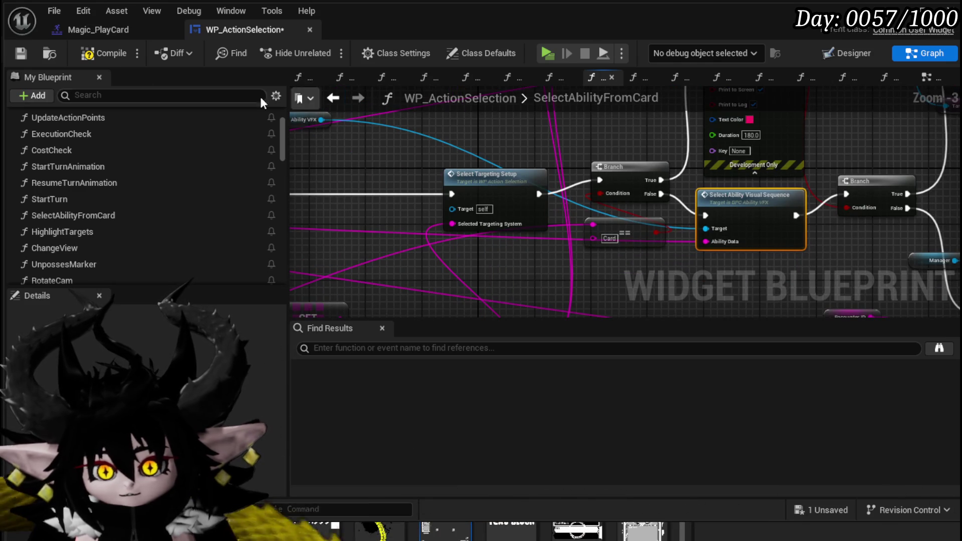
pyautogui.click(96, 55)
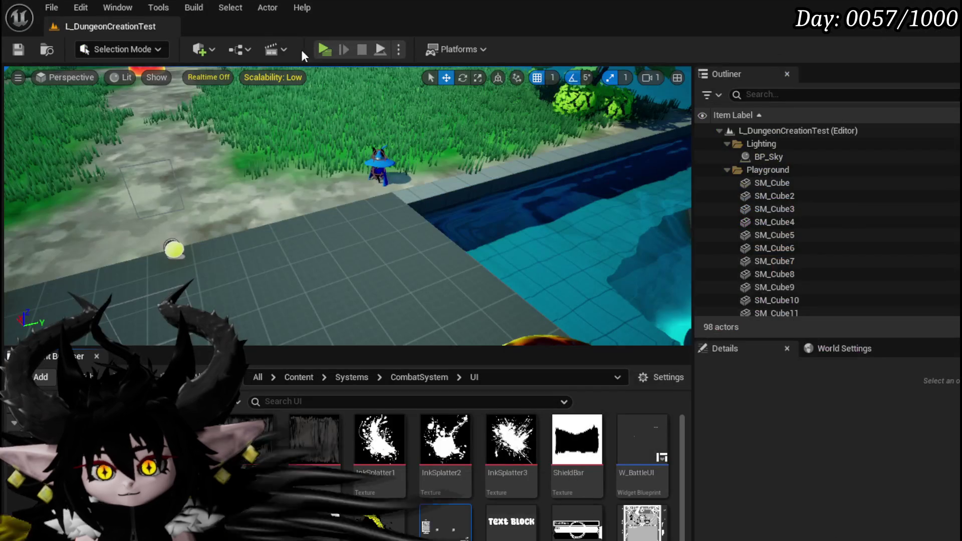
# - Launch a play-test, run to the fire slimes, check the equipment page and attack
pyautogui.click(325, 52)
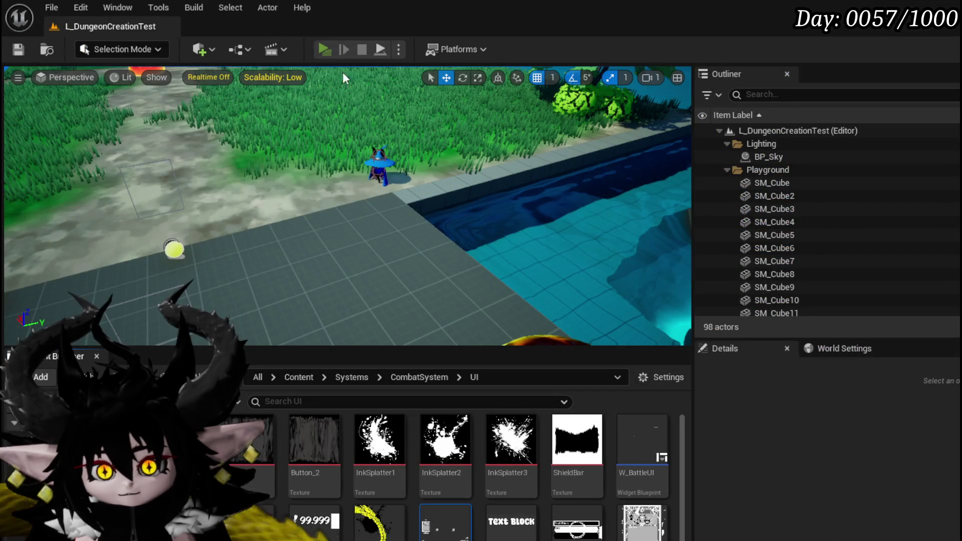
pyautogui.press('w')
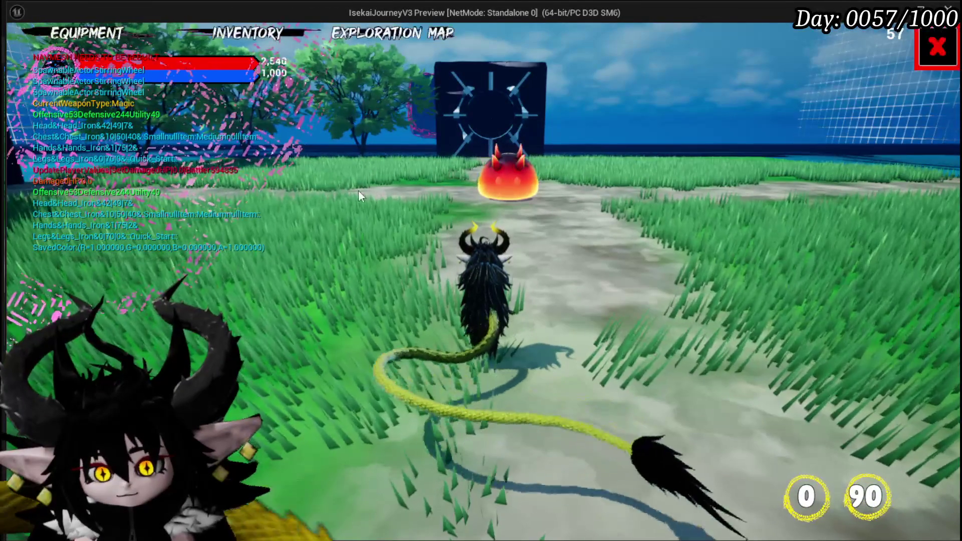
pyautogui.click(88, 43)
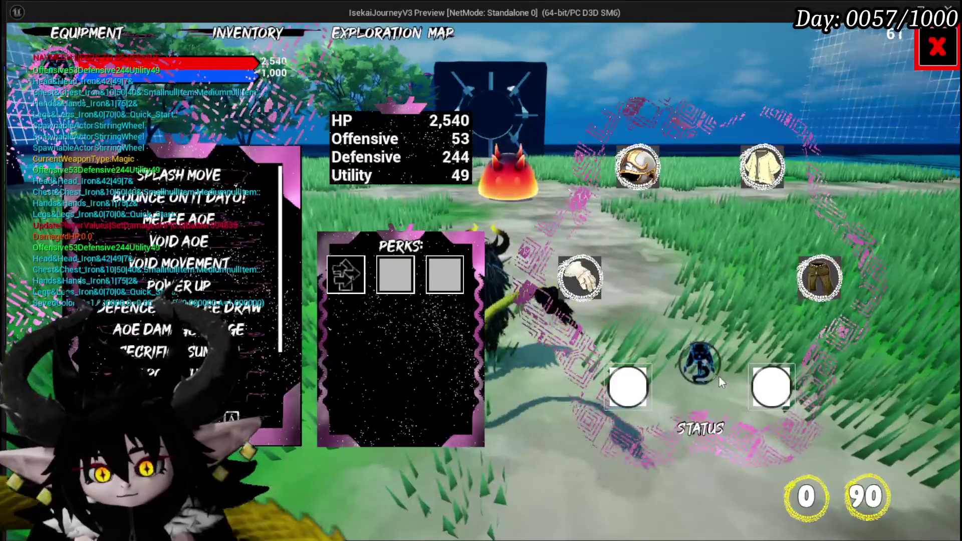
pyautogui.click(915, 38)
pyautogui.press('w')
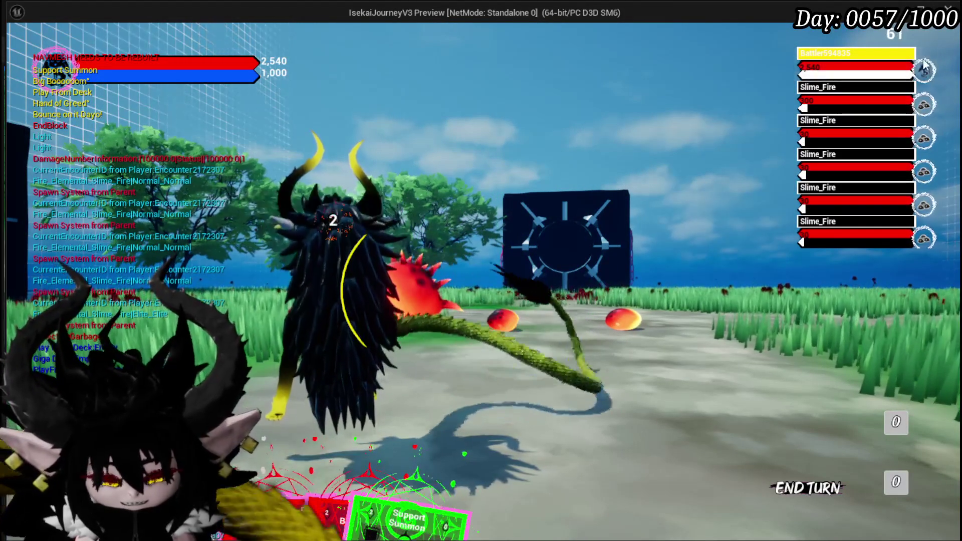
# - Raise the card hand and choose the Play From Deck card
pyautogui.moveTo(336, 456)
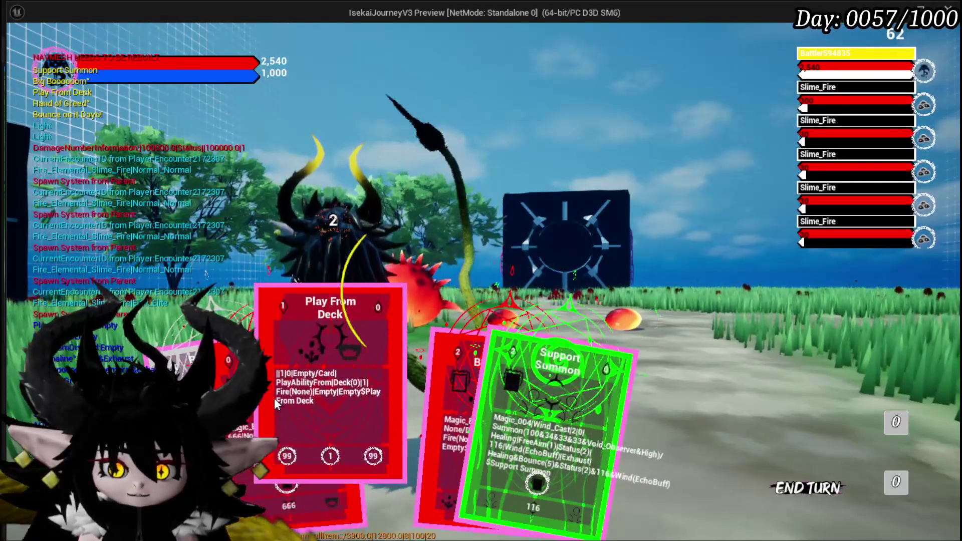
pyautogui.click(274, 398)
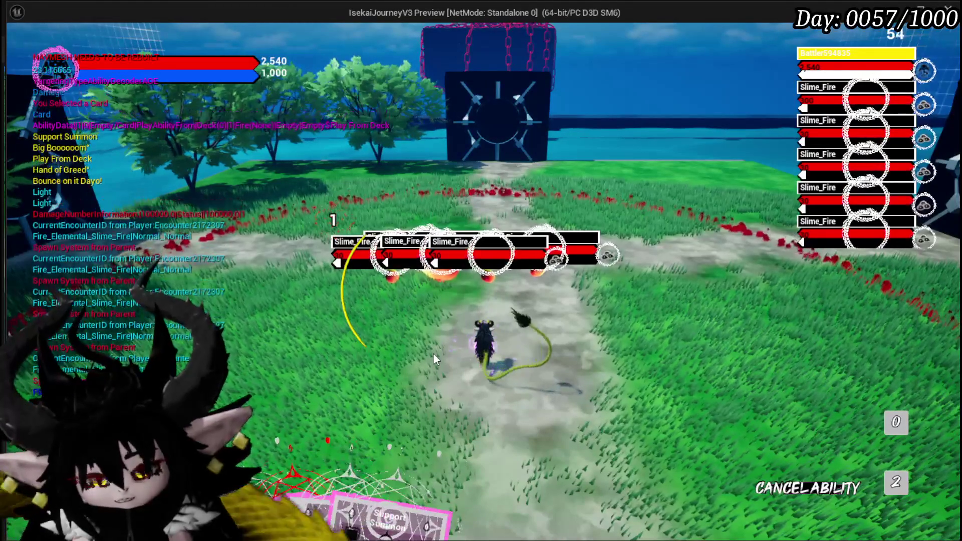
# - Play the selected card on the slimes, play Giga Draw, then stop the play-test
pyautogui.press('Tab')
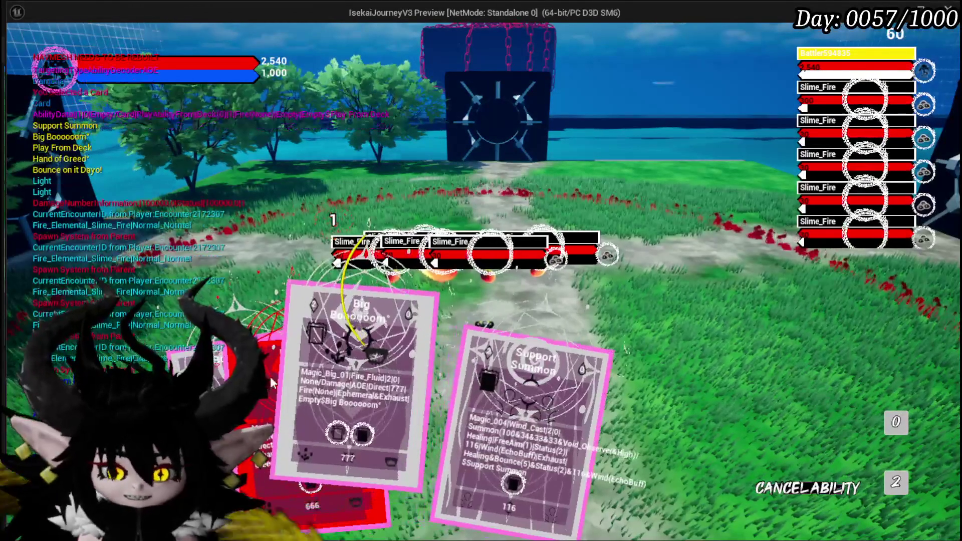
pyautogui.click(343, 280)
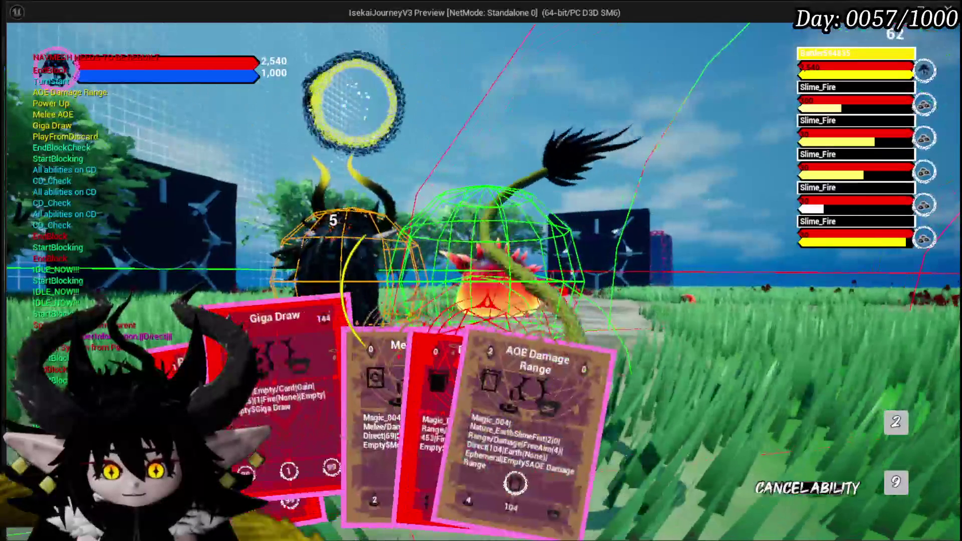
pyautogui.click(240, 406)
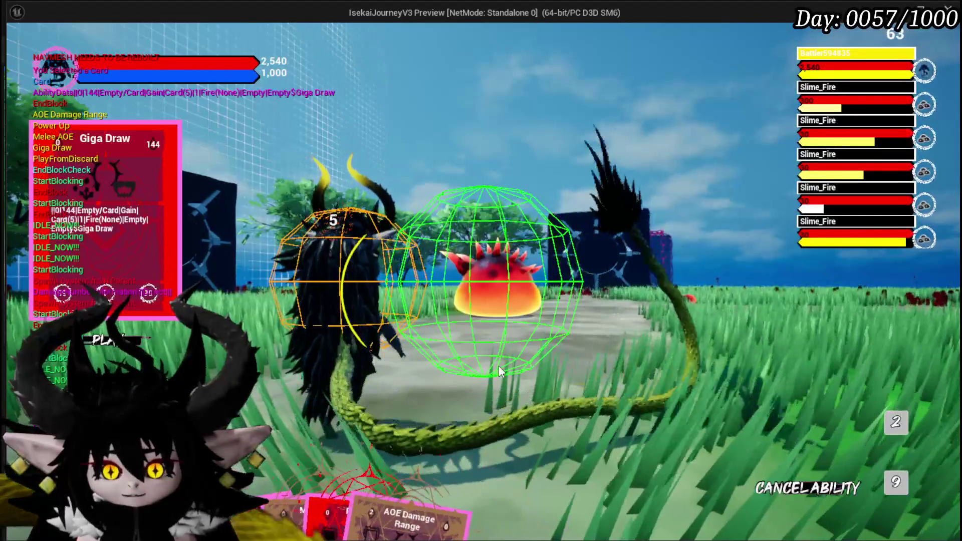
pyautogui.click(498, 366)
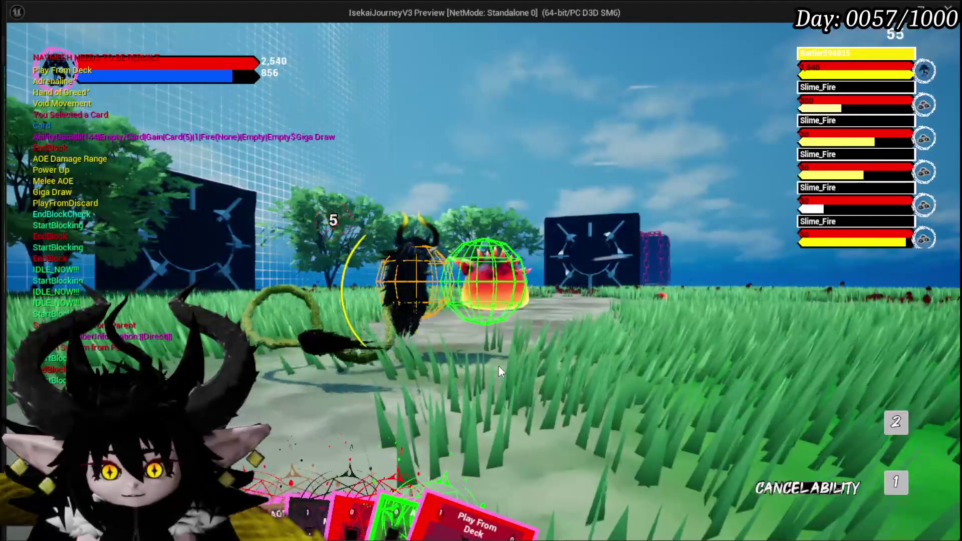
pyautogui.press('Escape')
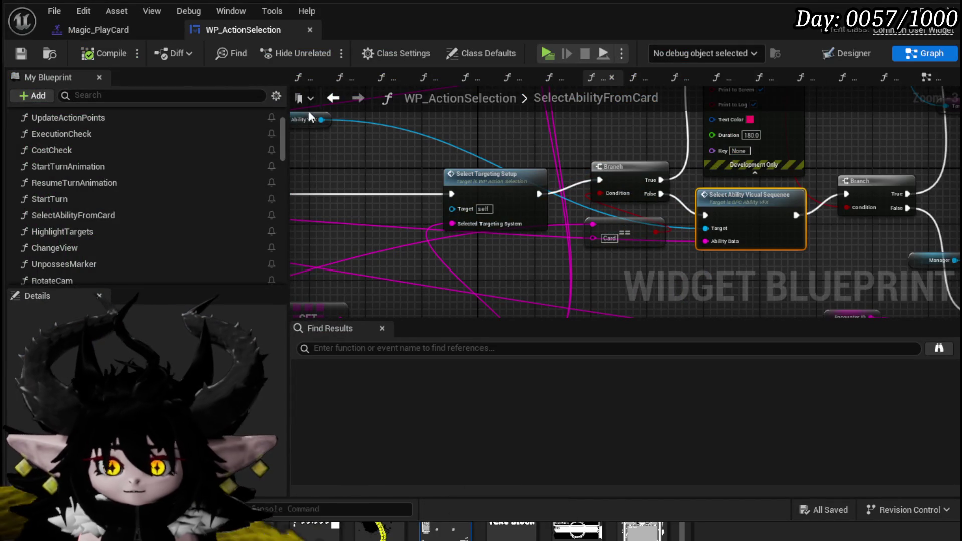
# - Open Magic_PlayCard, try buff segment Start Time values ending at 2.4, and scrub near frame 70
pyautogui.click(123, 32)
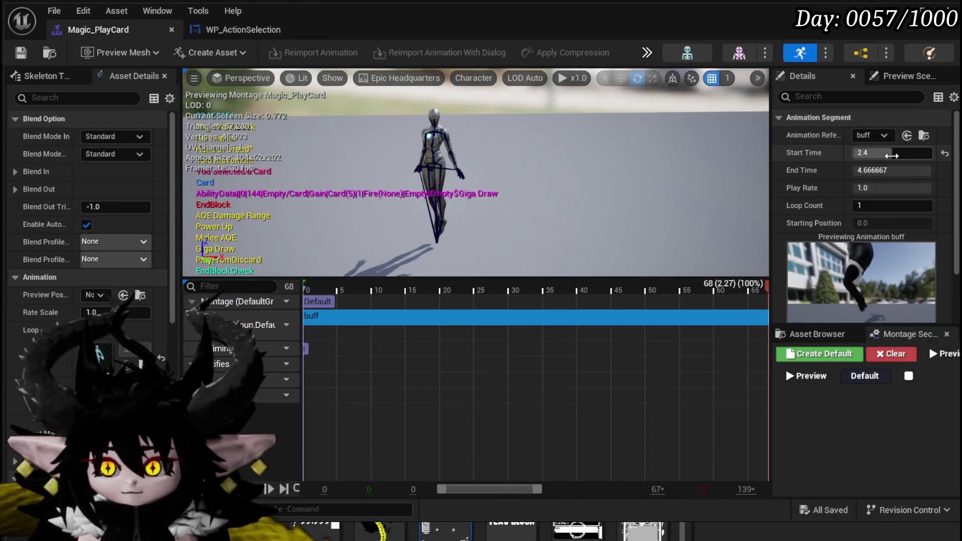
pyautogui.click(865, 152)
pyautogui.write('2')
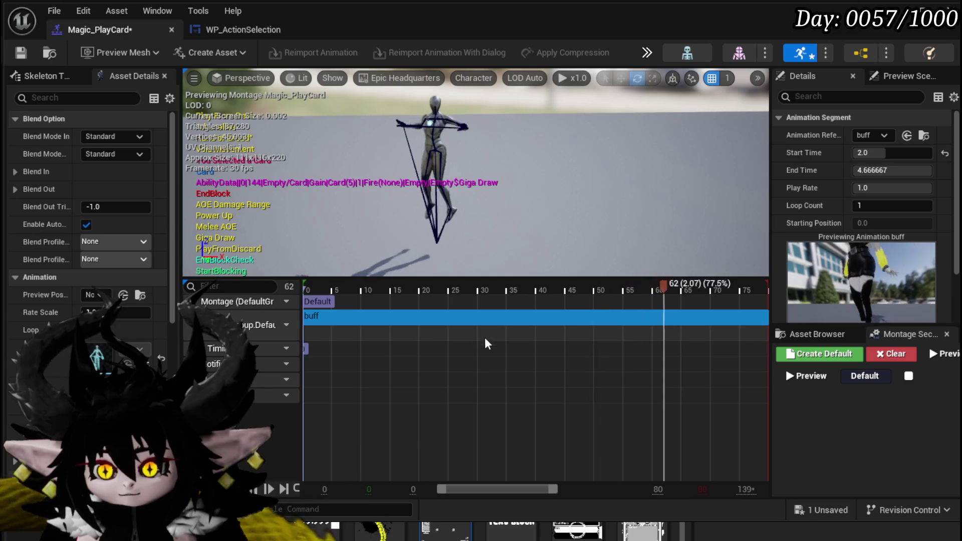
pyautogui.click(910, 152)
pyautogui.write('0')
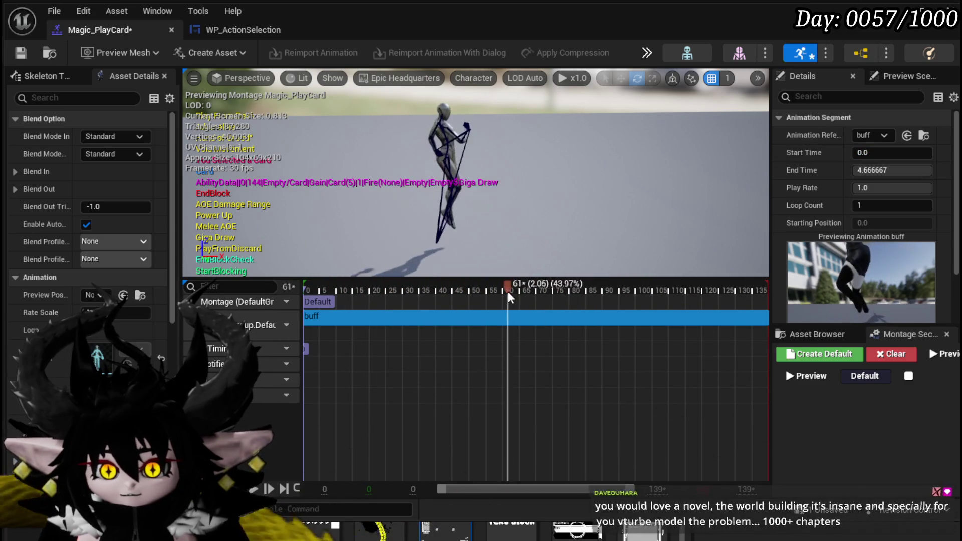
pyautogui.moveTo(539, 293)
pyautogui.mouseDown()
pyautogui.moveTo(551, 296)
pyautogui.moveTo(542, 297)
pyautogui.mouseUp()
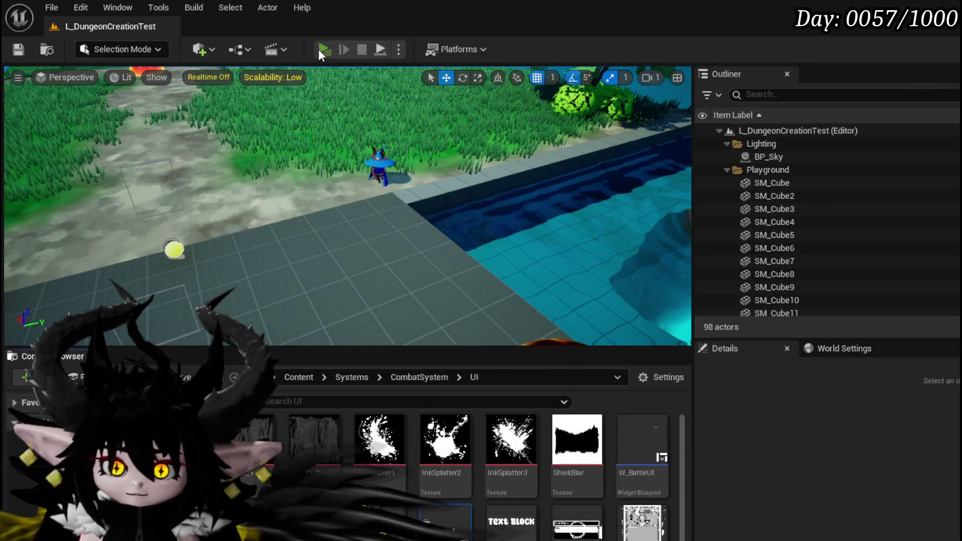
# - Start a new play-test, run to the spiked fire slime and hit it with two magic attacks
pyautogui.click(317, 49)
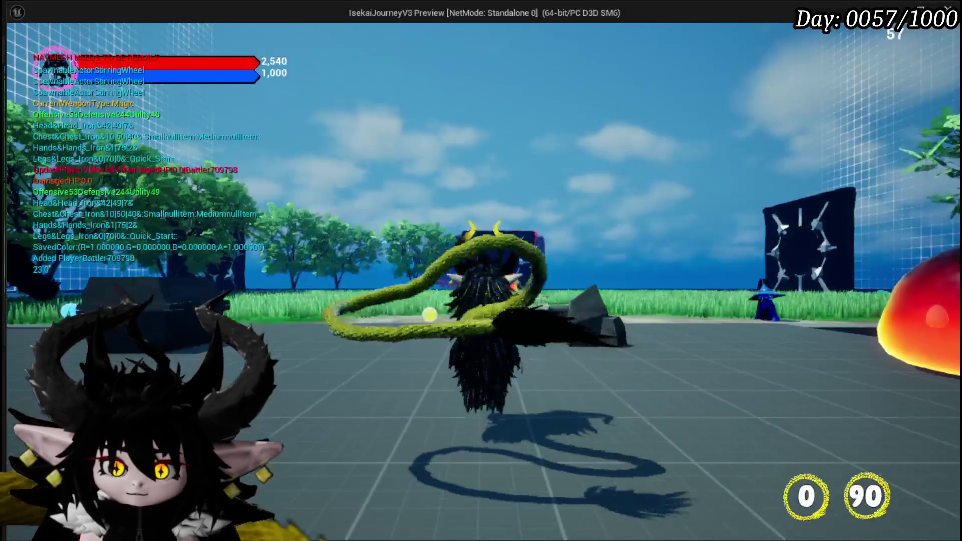
pyautogui.press('w')
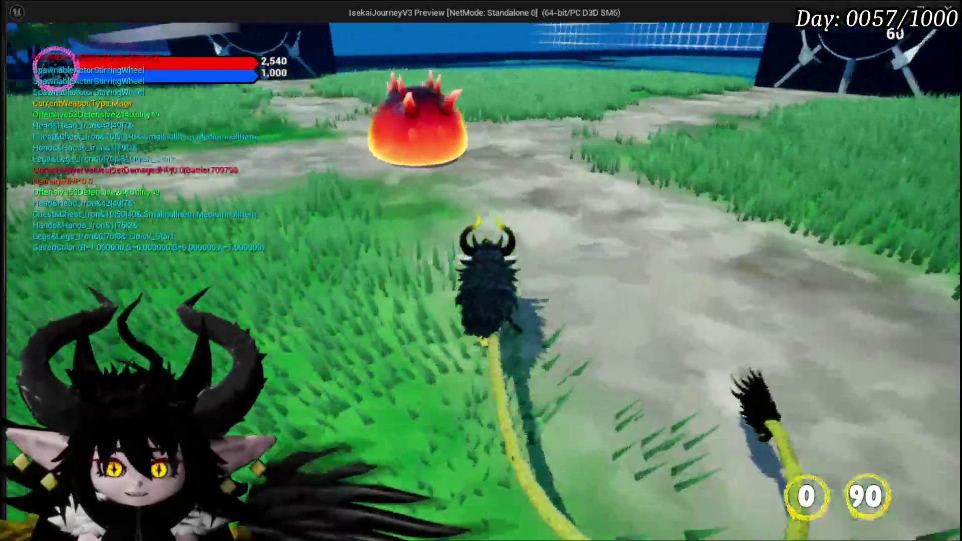
pyautogui.click(481, 271)
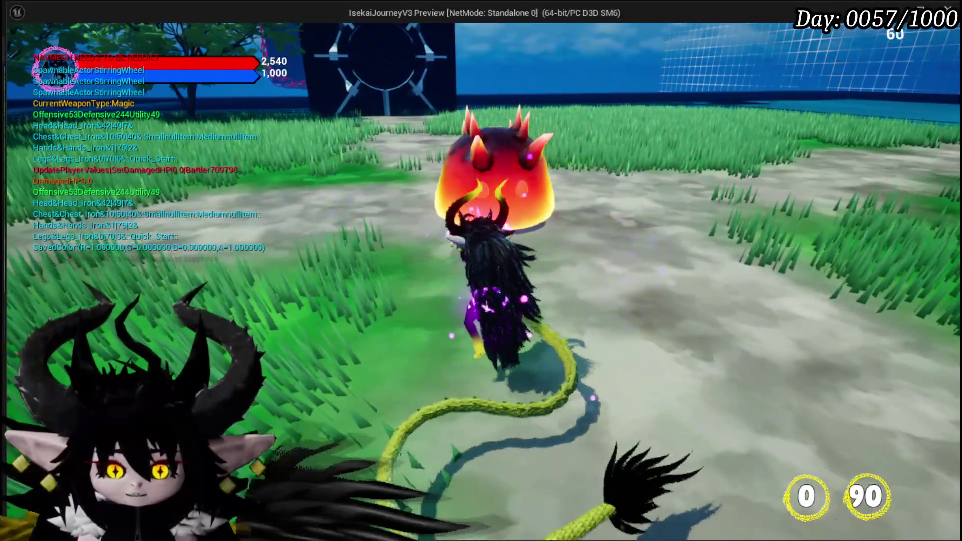
pyautogui.click(481, 271)
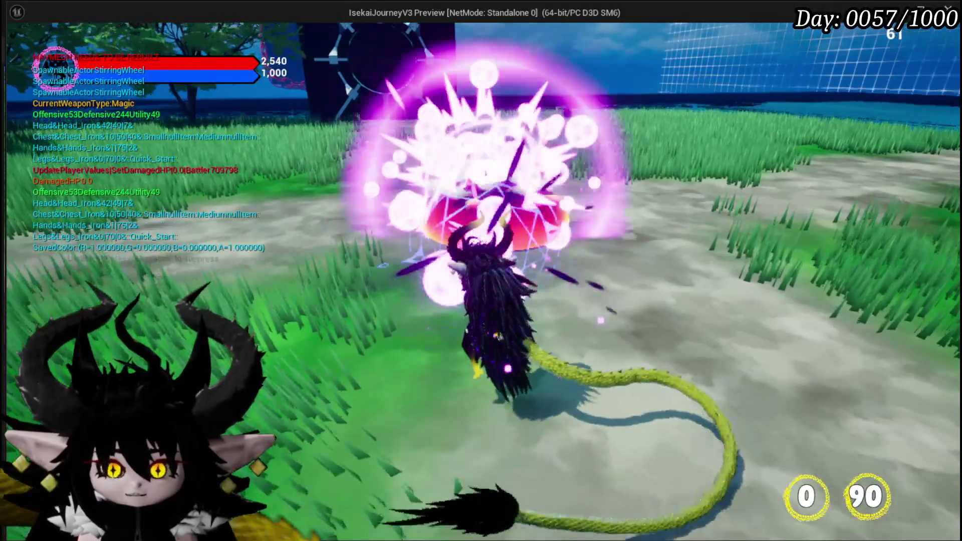
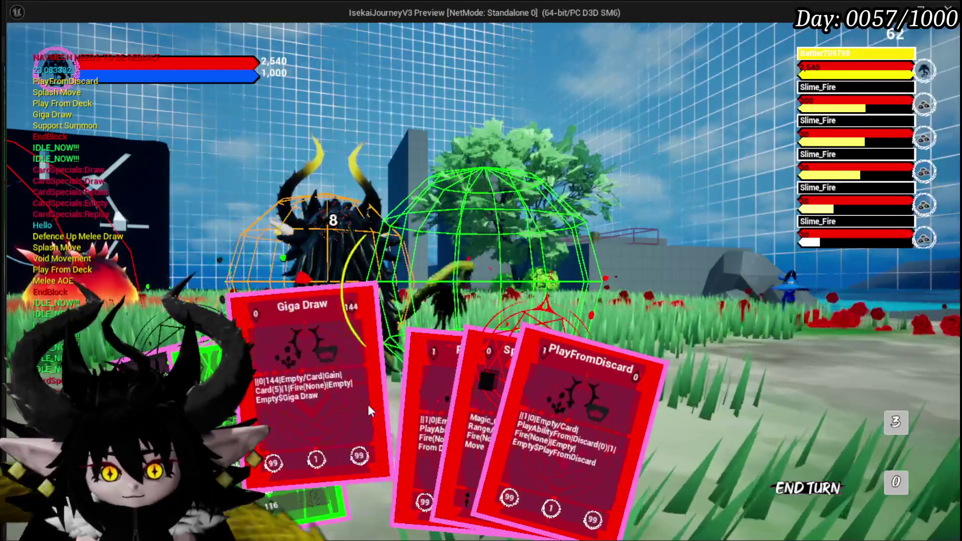
# - Cast Giga Draw on the target, then play the Hand of Greed card
pyautogui.click(368, 405)
pyautogui.click(542, 400)
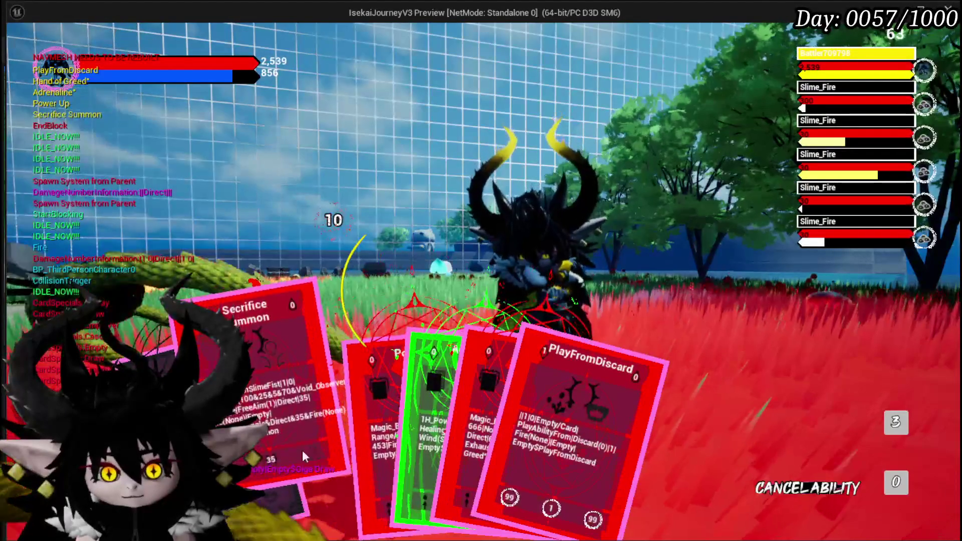
pyautogui.moveTo(437, 435)
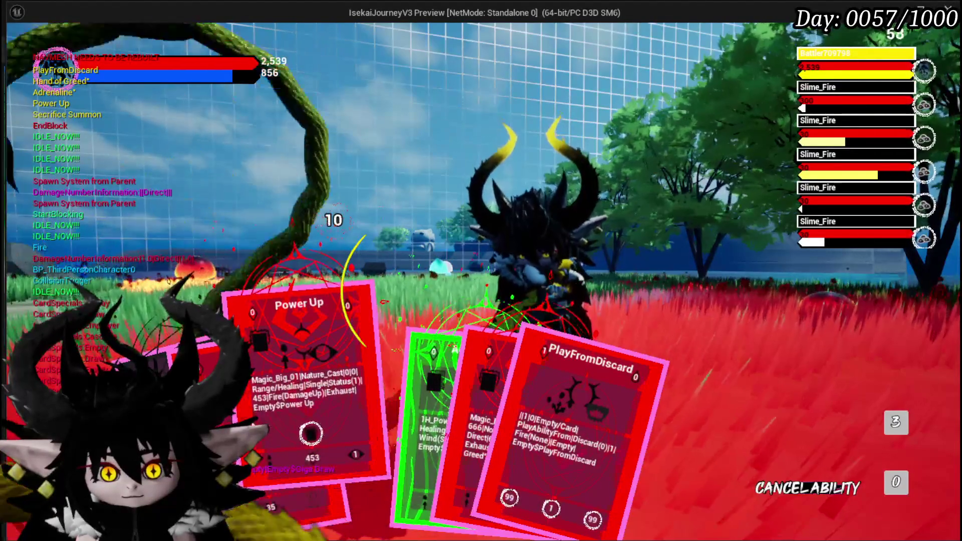
pyautogui.click(443, 410)
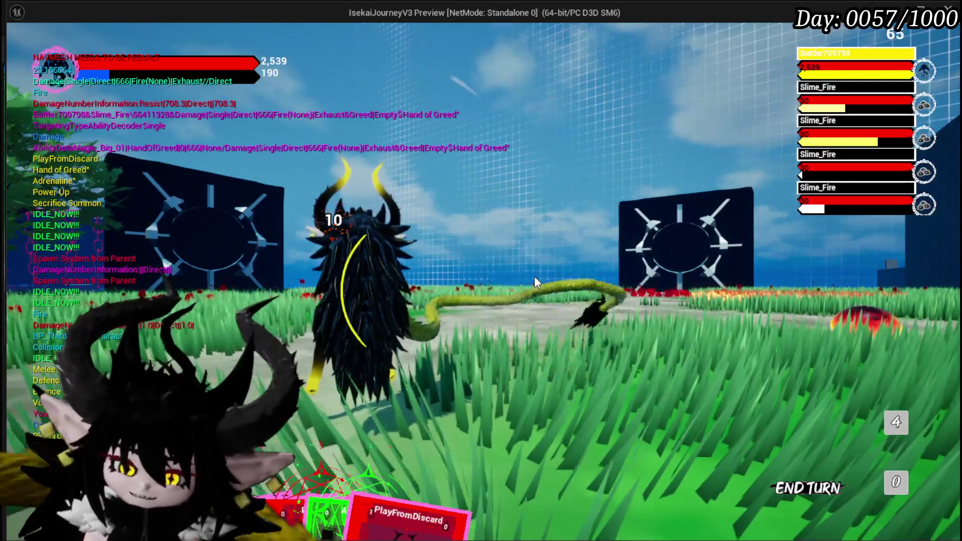
# - Stop the play-in-editor card battle session with Esc
pyautogui.moveTo(380, 496)
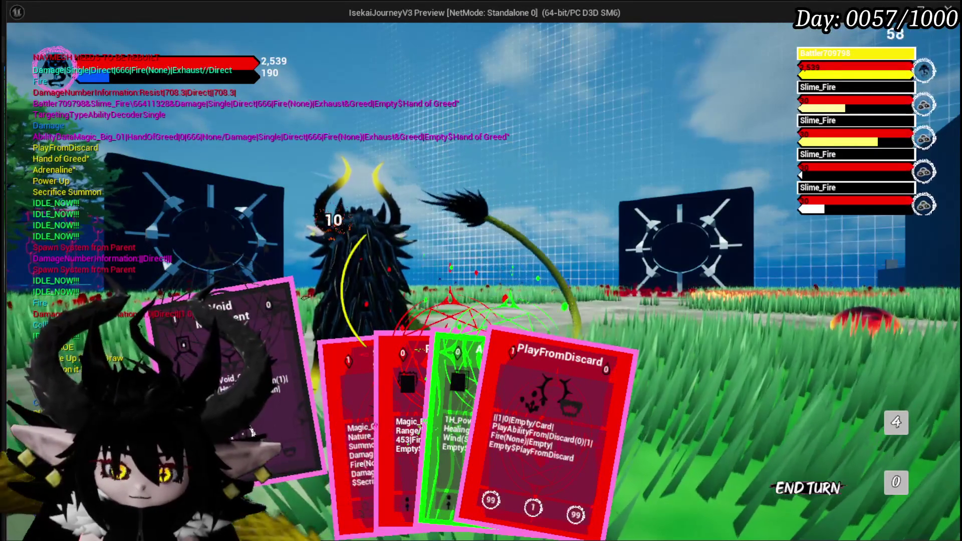
pyautogui.moveTo(390, 296)
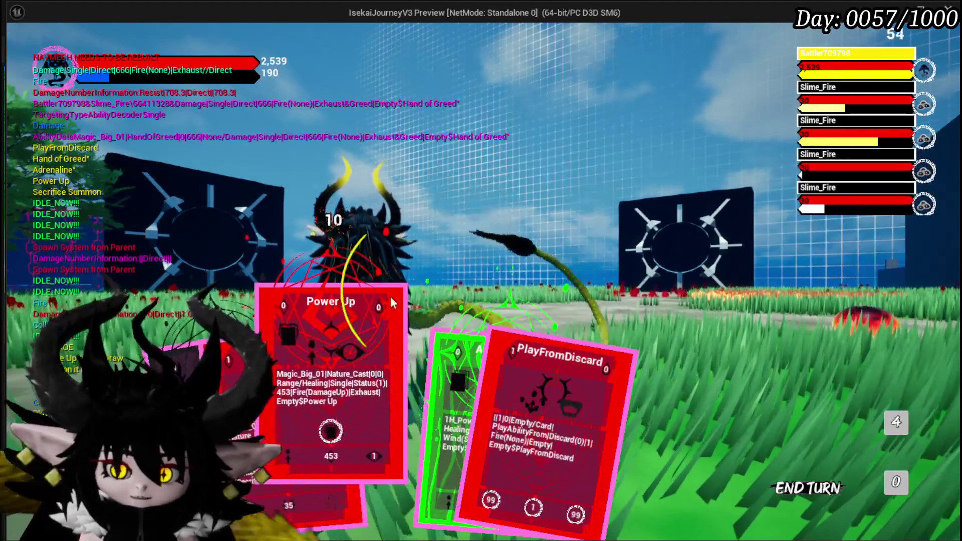
pyautogui.press('Escape')
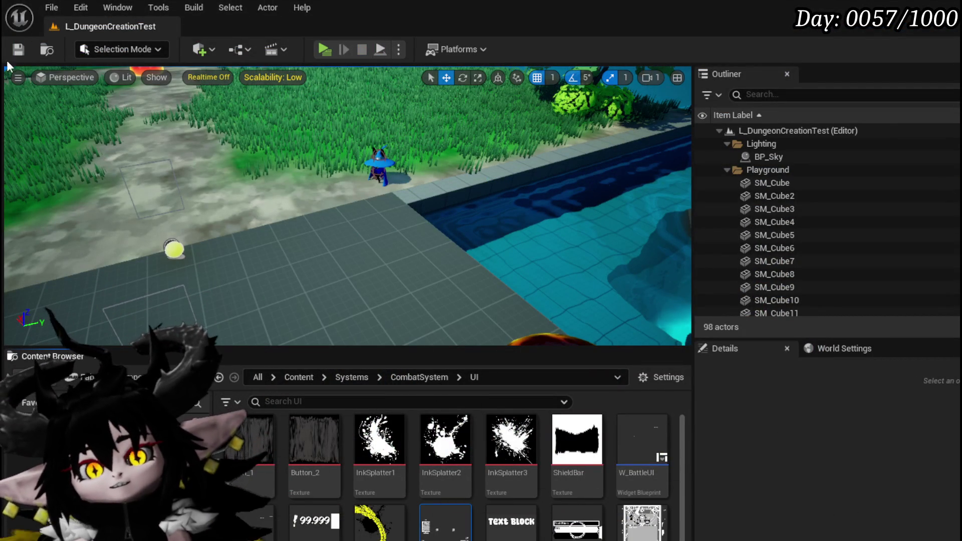
# - Save the level and the changed assets from the toolbar
pyautogui.click(18, 49)
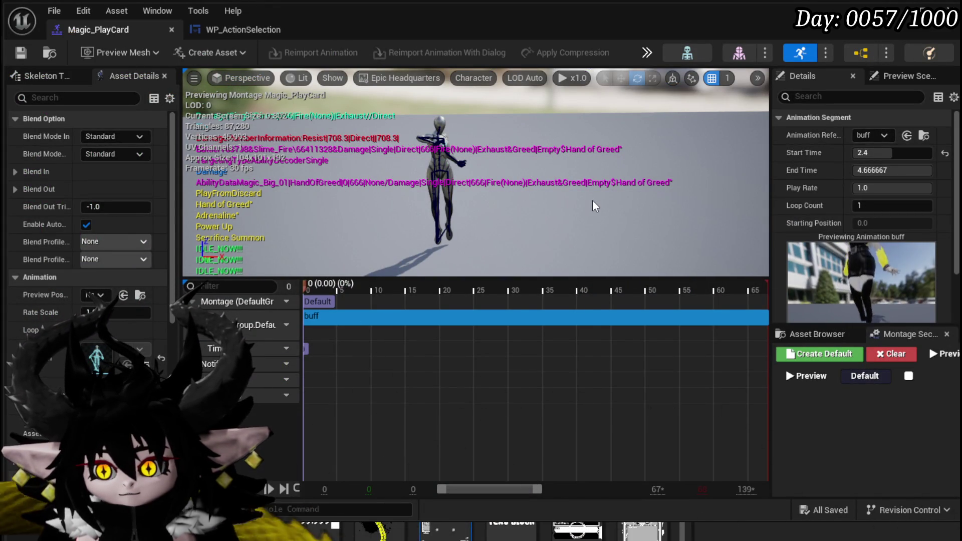
# - Switch to the WP_ActionSelection blueprint graph
pyautogui.click(217, 30)
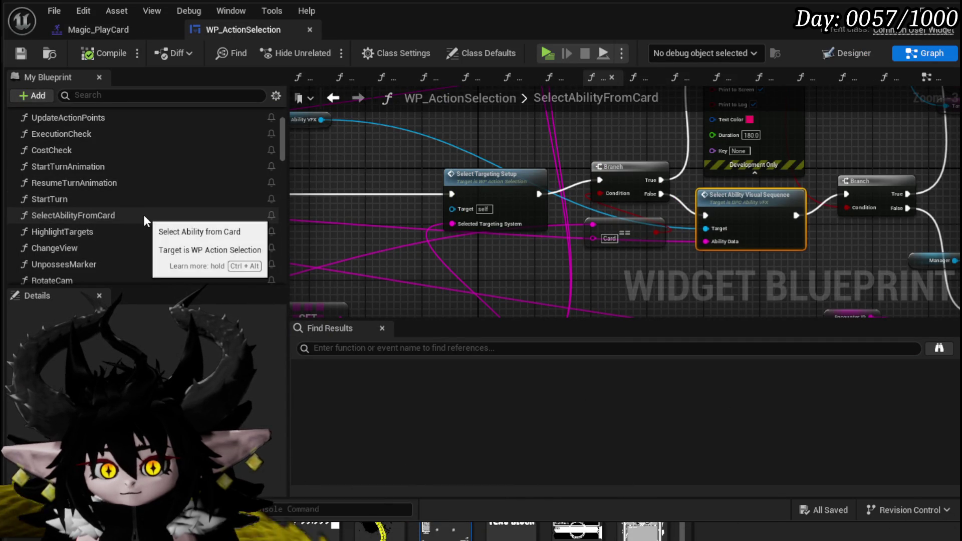
pyautogui.scroll(3, 89, 152)
pyautogui.scroll(-5, 93, 164)
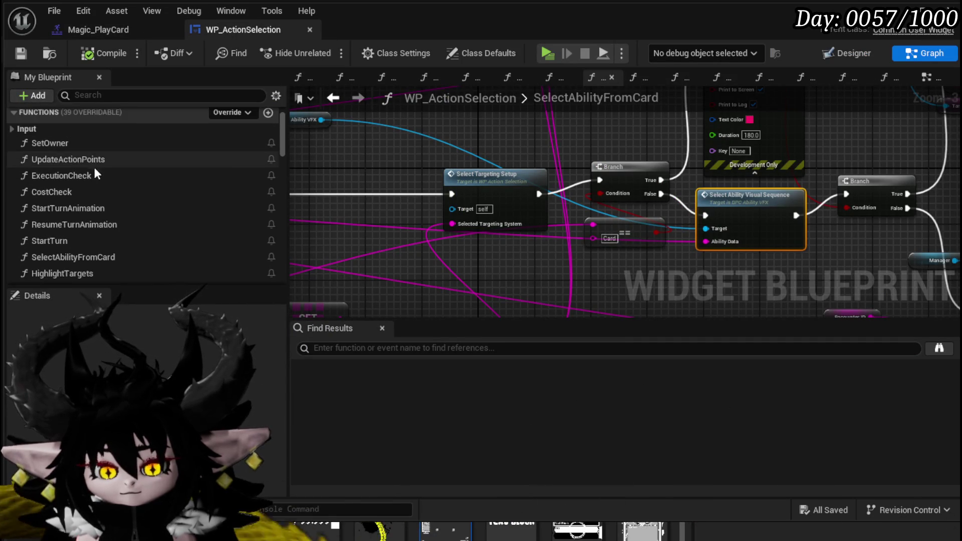
pyautogui.scroll(-3, 92, 233)
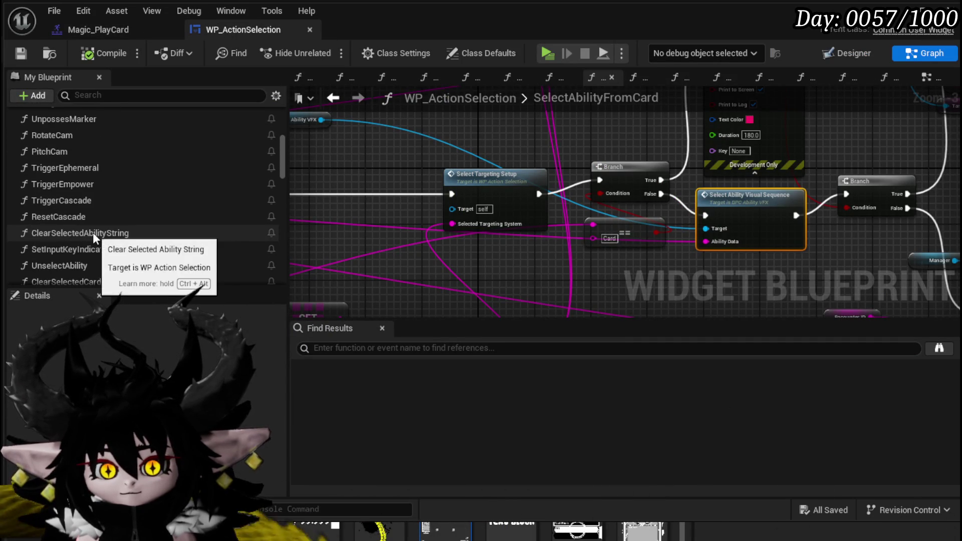
# - Open UnselectAbility and review its Cancel Ability, Remove Target Visual and Set Visibility nodes
pyautogui.doubleClick(102, 202)
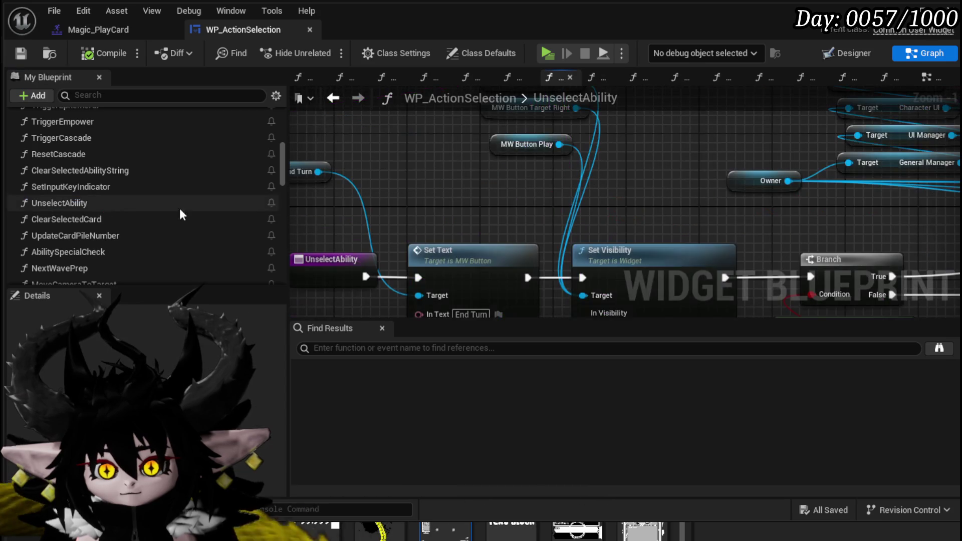
pyautogui.scroll(1, 493, 200)
pyautogui.moveTo(493, 201)
pyautogui.mouseDown()
pyautogui.moveTo(396, 127)
pyautogui.moveTo(757, 183)
pyautogui.moveTo(339, 173)
pyautogui.mouseUp()
pyautogui.scroll(-2, 660, 170)
pyautogui.moveTo(534, 228); pyautogui.dragTo(484, 245)
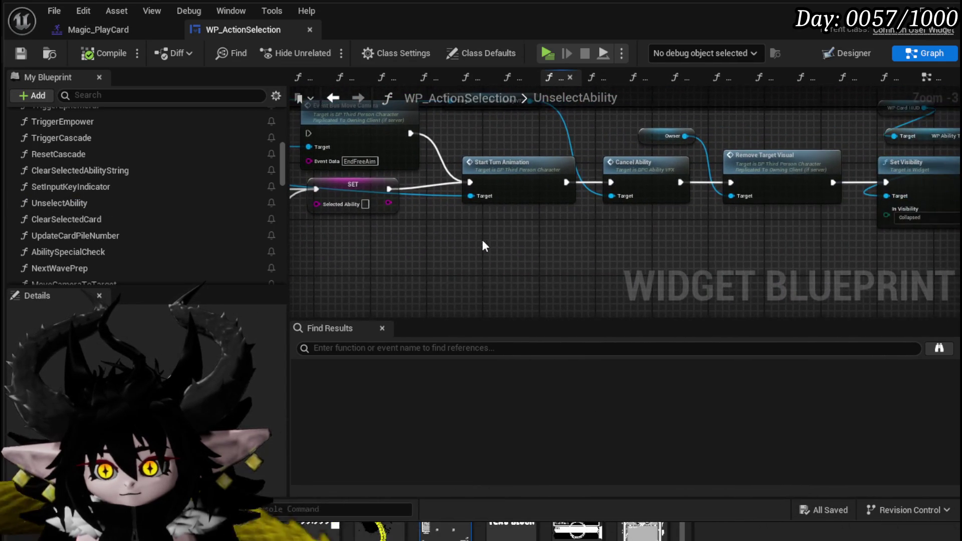
pyautogui.moveTo(646, 242)
pyautogui.mouseDown()
pyautogui.moveTo(427, 243)
pyautogui.moveTo(682, 265)
pyautogui.mouseUp()
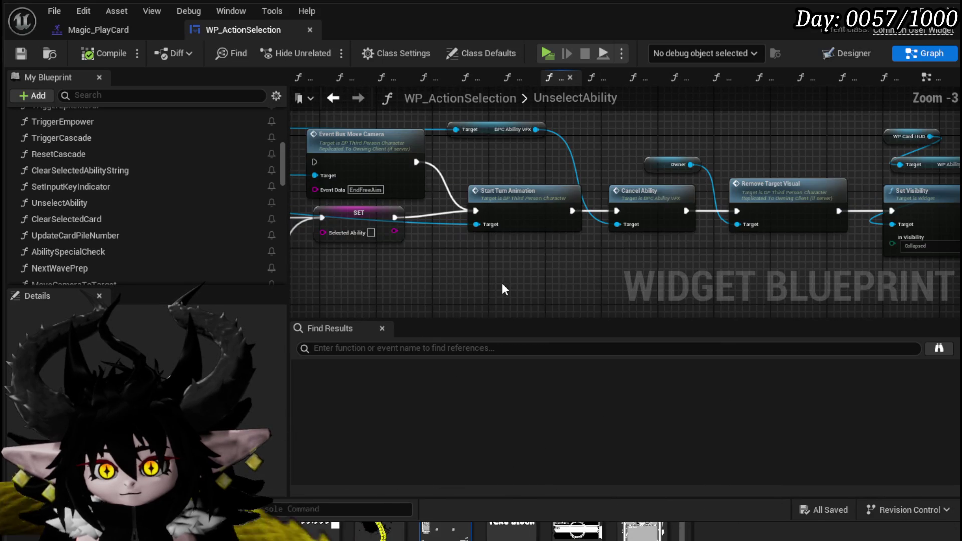
# - Inspect Start Turn Animation, Branch and Server Reset Cam, then return to SelectAbilityFromCard
pyautogui.click(514, 201)
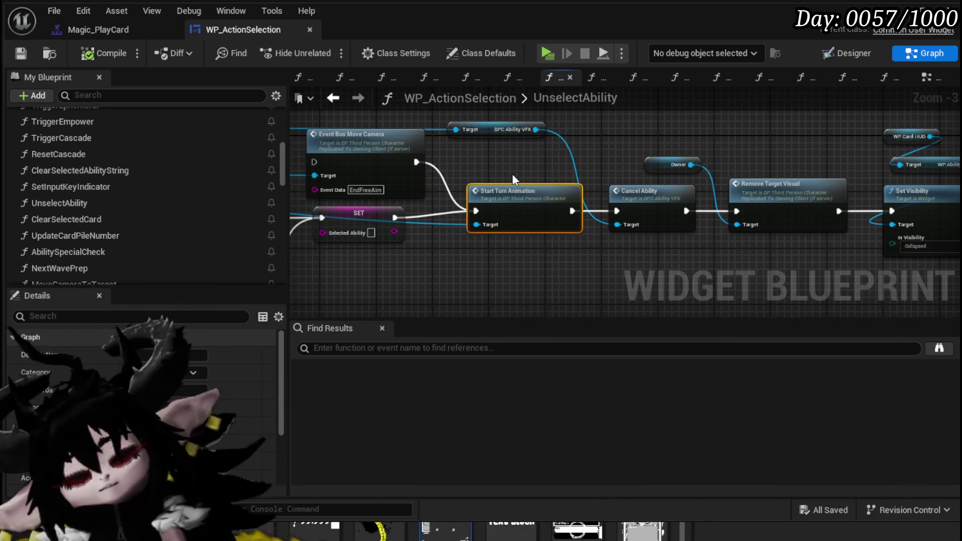
pyautogui.moveTo(491, 176)
pyautogui.mouseDown()
pyautogui.moveTo(741, 186)
pyautogui.moveTo(451, 171)
pyautogui.mouseUp()
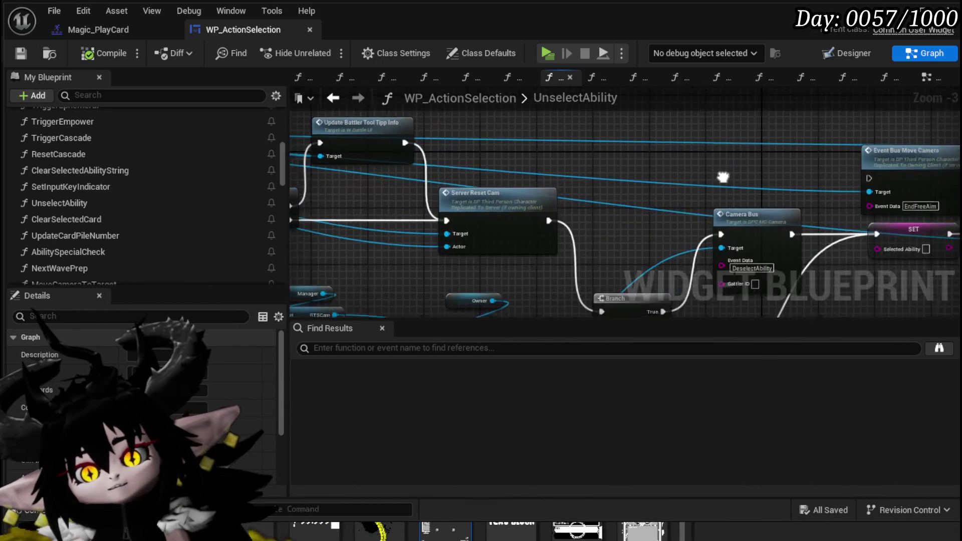
pyautogui.scroll(-1, 551, 171)
pyautogui.moveTo(607, 164); pyautogui.dragTo(745, 180)
pyautogui.moveTo(350, 175); pyautogui.dragTo(652, 181)
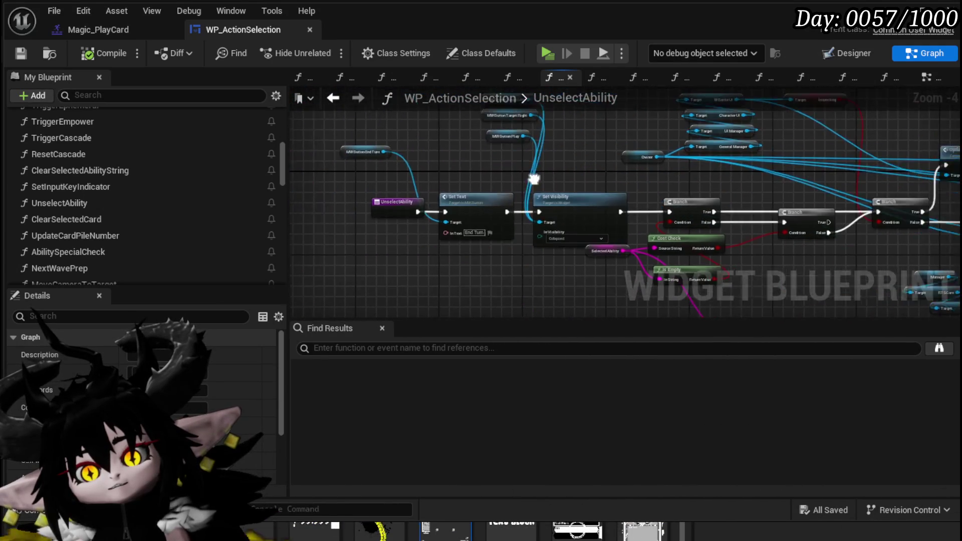
pyautogui.scroll(3, 476, 182)
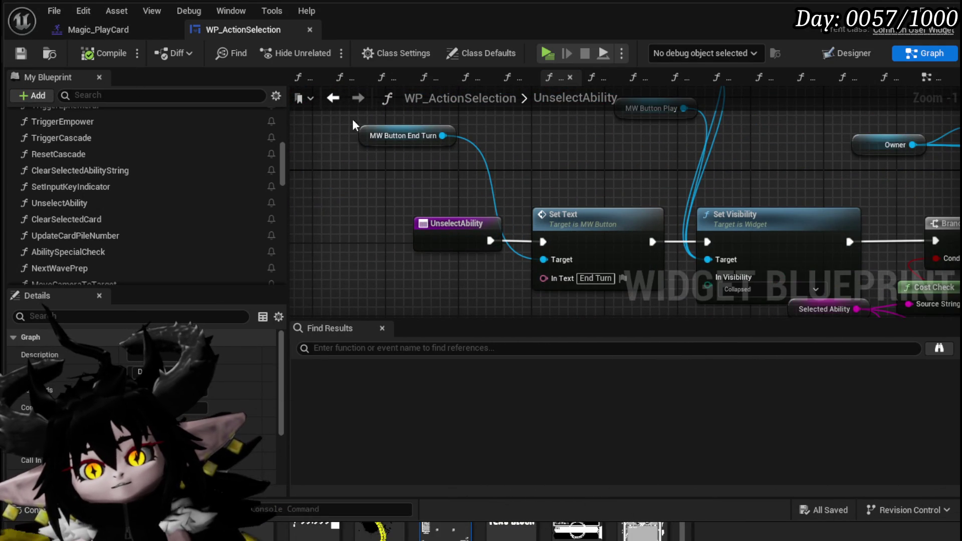
pyautogui.click(337, 99)
# - Look over the Server Set Aim Marker nodes and the SelectAbilityFromCard entry
pyautogui.scroll(5, 471, 217)
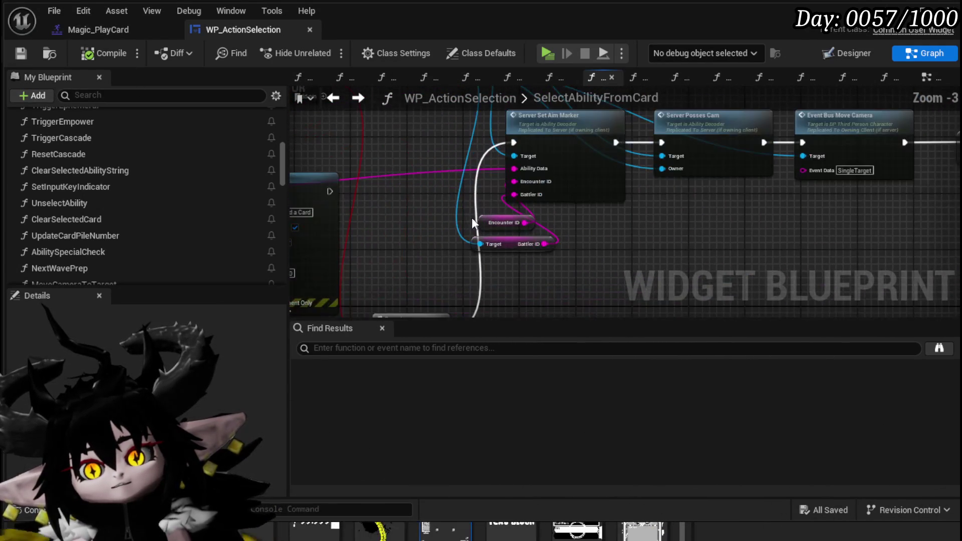
pyautogui.moveTo(622, 214)
pyautogui.mouseDown()
pyautogui.moveTo(415, 223)
pyautogui.moveTo(466, 231)
pyautogui.moveTo(551, 230)
pyautogui.moveTo(416, 200)
pyautogui.moveTo(667, 148)
pyautogui.mouseUp()
pyautogui.scroll(-3, 415, 173)
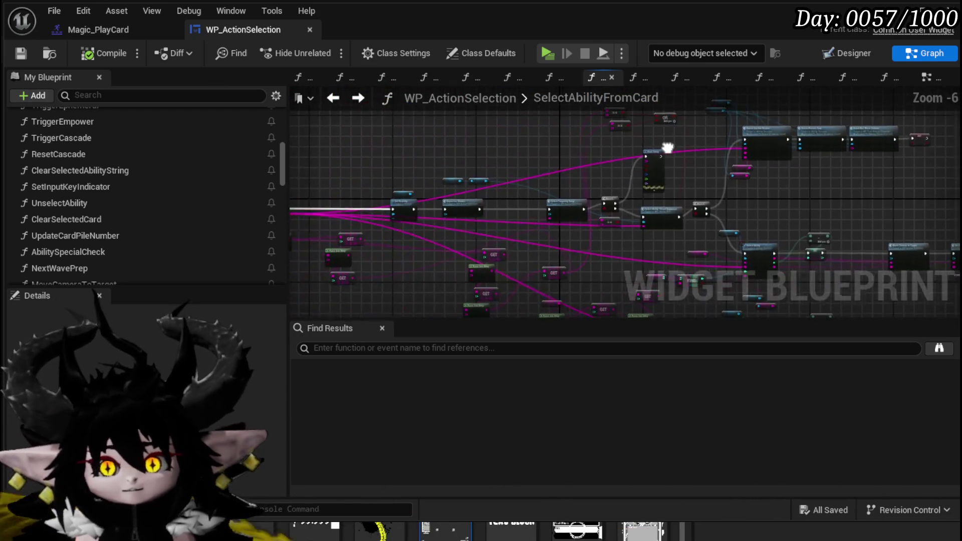
pyautogui.moveTo(339, 189); pyautogui.dragTo(556, 176)
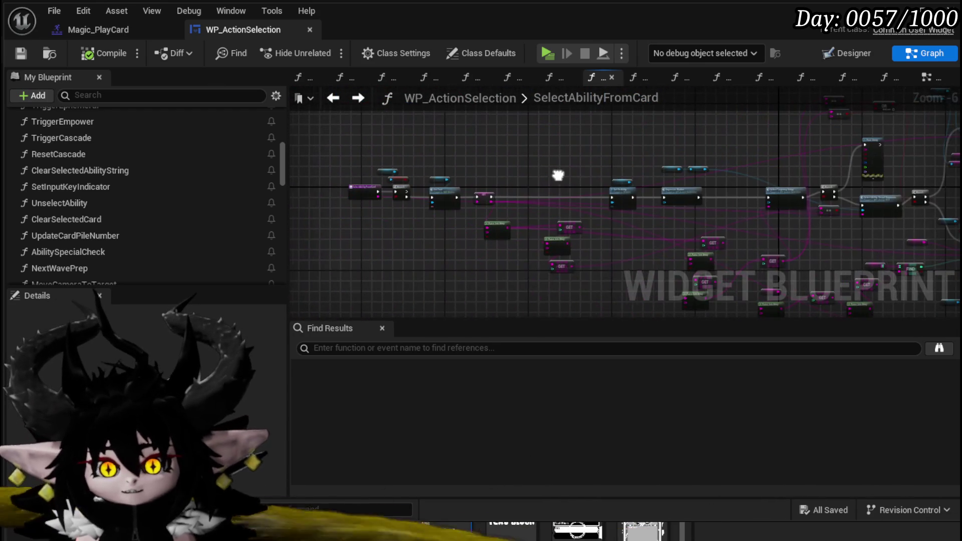
# - In the EventGraph, inspect Apply Ability Cost, Execute Card and Ability Special Check nodes
pyautogui.click(925, 79)
pyautogui.scroll(5, 607, 253)
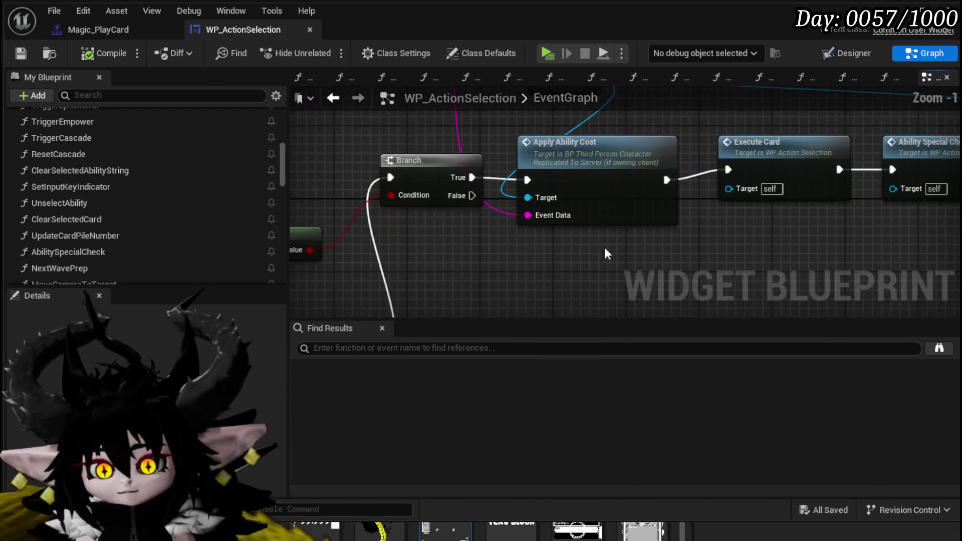
pyautogui.moveTo(606, 253); pyautogui.dragTo(441, 257)
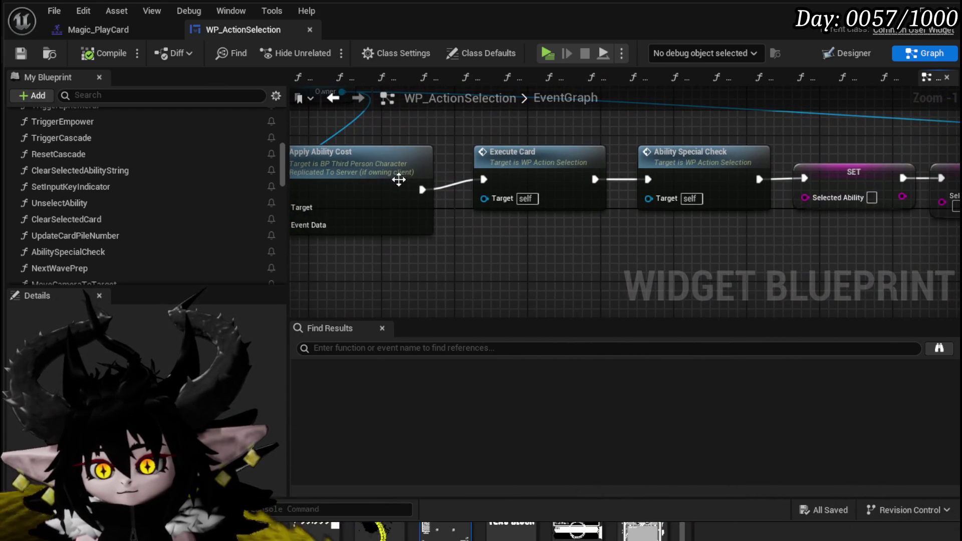
pyautogui.click(399, 180)
pyautogui.click(541, 156)
pyautogui.moveTo(718, 239); pyautogui.dragTo(195, 229)
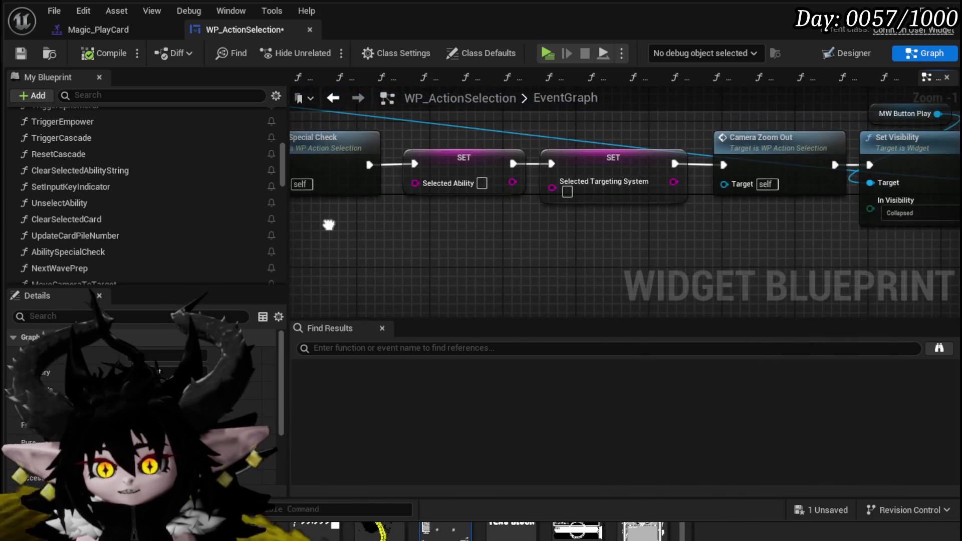
pyautogui.scroll(-1, 329, 224)
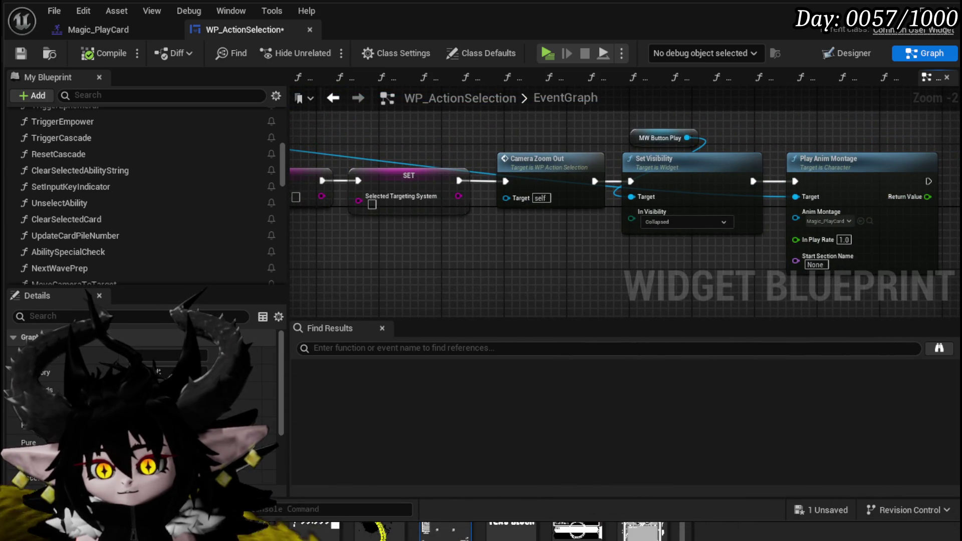
pyautogui.moveTo(321, 196); pyautogui.dragTo(458, 191)
# - Review the AbilitySpecialCheck function's FIND and Trigger Empower nodes, then return to EventGraph
pyautogui.doubleClick(458, 191)
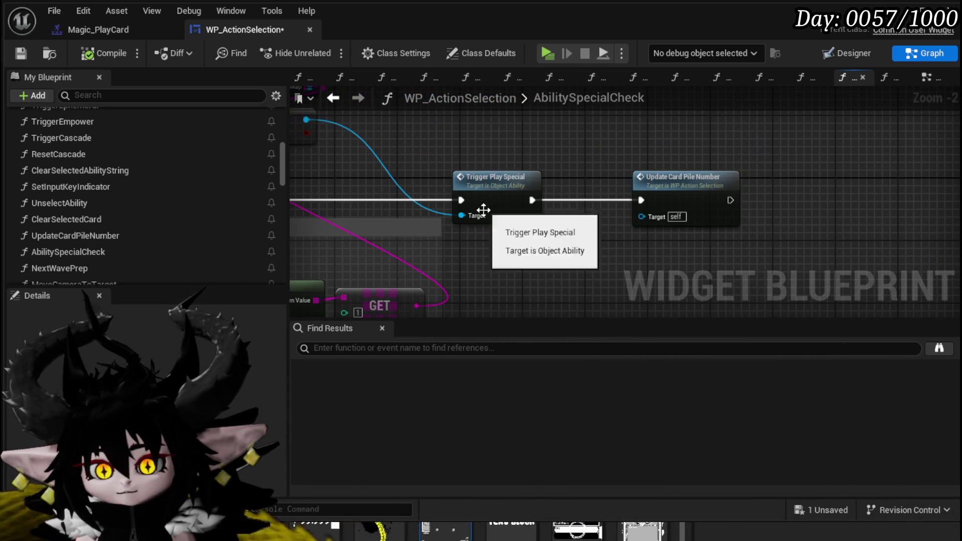
pyautogui.scroll(-2, 500, 235)
pyautogui.moveTo(612, 198)
pyautogui.mouseDown()
pyautogui.moveTo(750, 202)
pyautogui.moveTo(724, 200)
pyautogui.mouseUp()
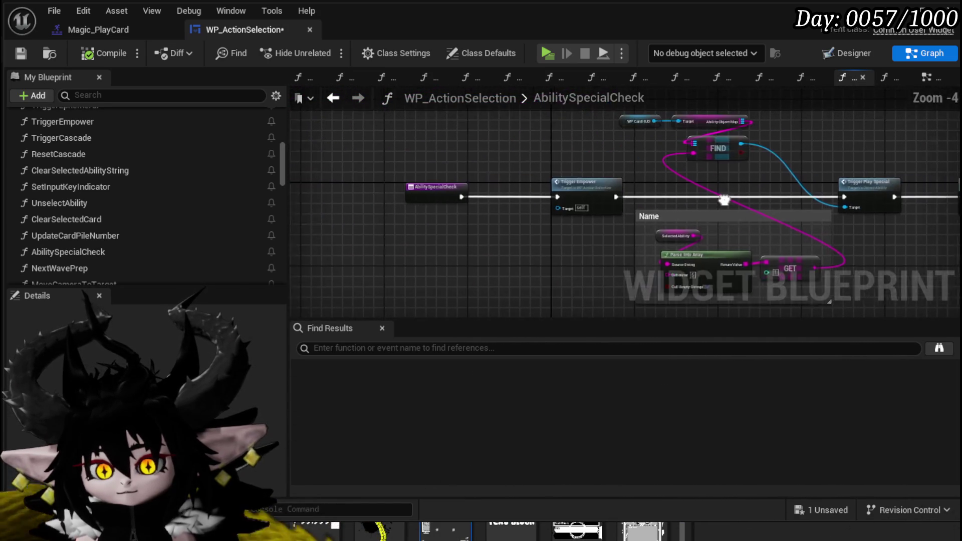
pyautogui.scroll(3, 636, 198)
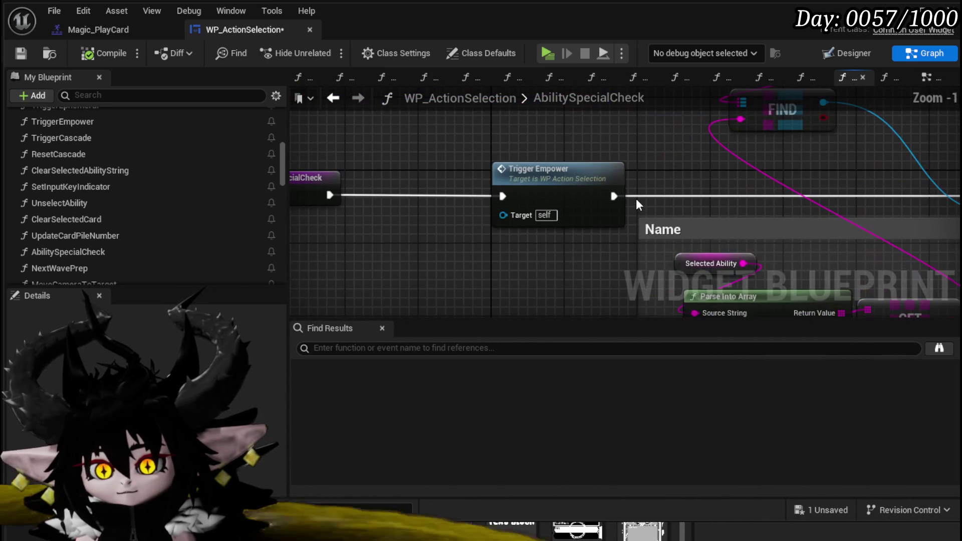
pyautogui.click(331, 100)
# - Look over the SET, Camera Zoom Out, Set Visibility and Play Anim Montage nodes
pyautogui.scroll(2, 385, 208)
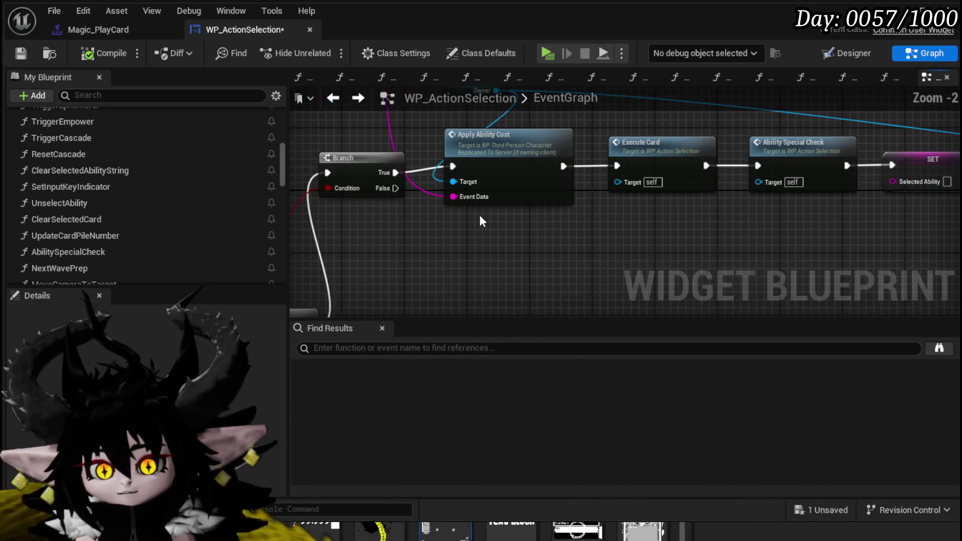
pyautogui.moveTo(512, 216); pyautogui.dragTo(384, 224)
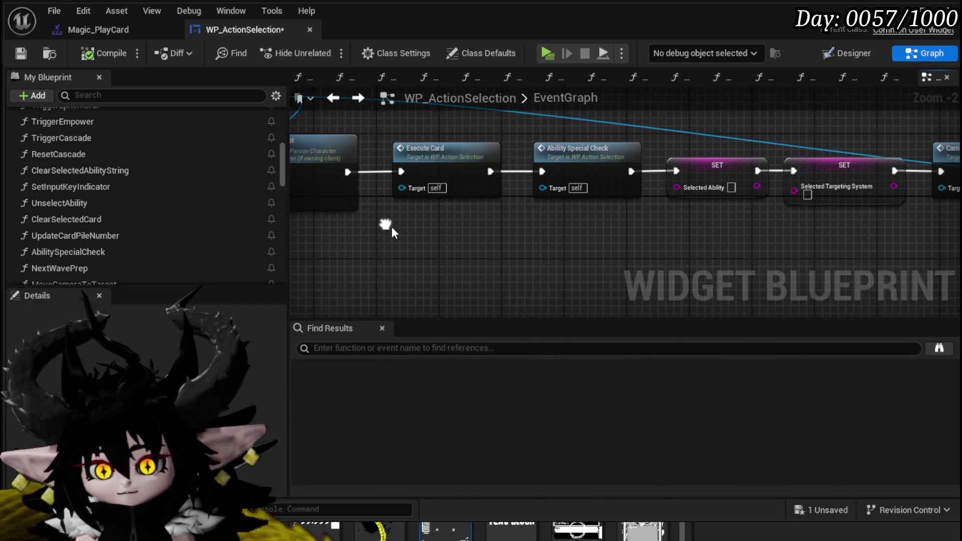
pyautogui.moveTo(664, 236); pyautogui.dragTo(344, 223)
pyautogui.moveTo(673, 221)
pyautogui.mouseDown()
pyautogui.moveTo(424, 216)
pyautogui.moveTo(822, 204)
pyautogui.mouseUp()
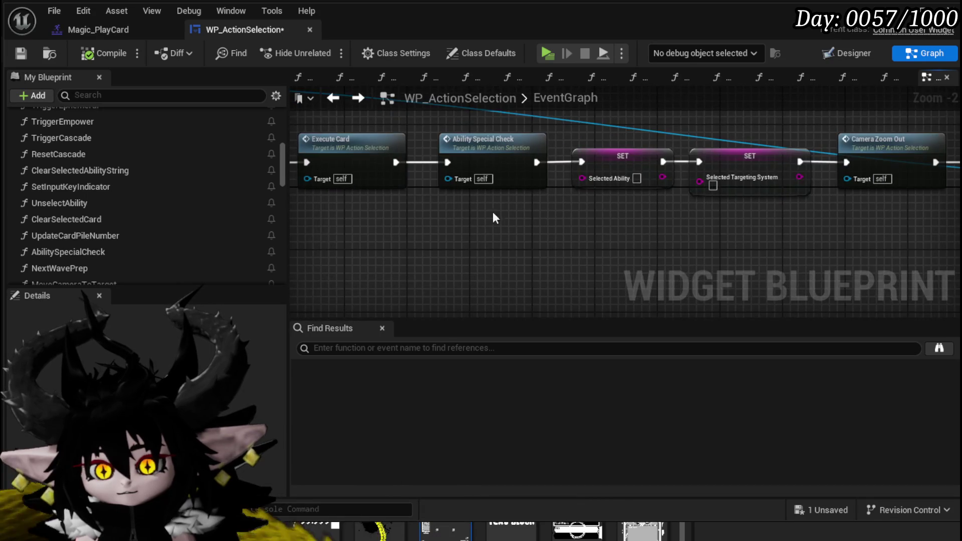
pyautogui.moveTo(492, 212); pyautogui.dragTo(677, 231)
# - Box-select the cost nodes and move Cost Check up beside the Branch node
pyautogui.moveTo(421, 242); pyautogui.dragTo(695, 140)
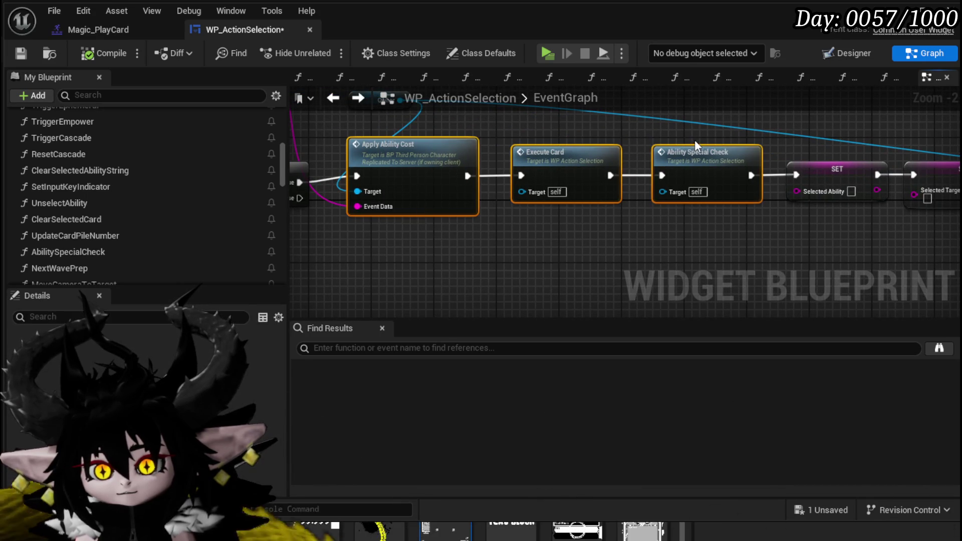
pyautogui.click(620, 150)
pyautogui.moveTo(443, 127); pyautogui.dragTo(495, 157)
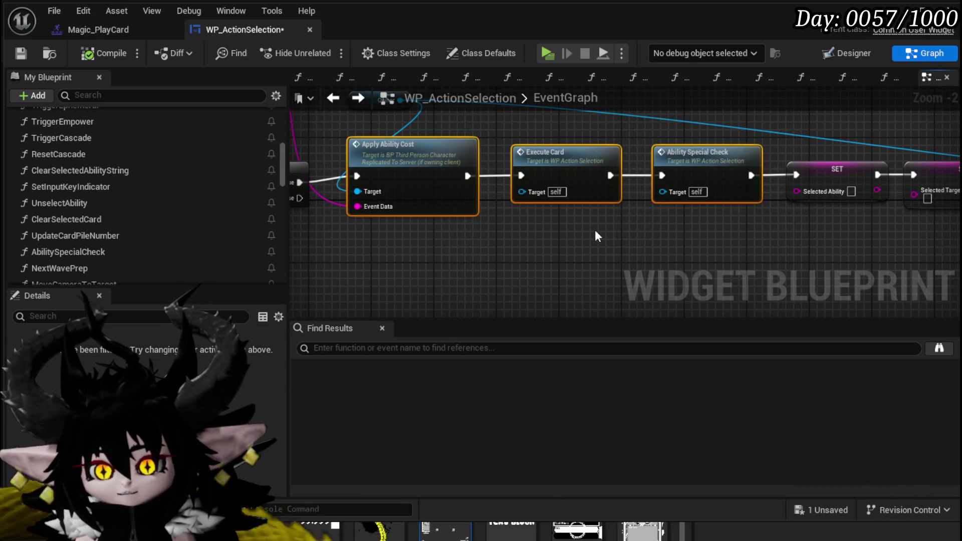
pyautogui.moveTo(596, 233); pyautogui.dragTo(801, 263)
pyautogui.click(475, 190)
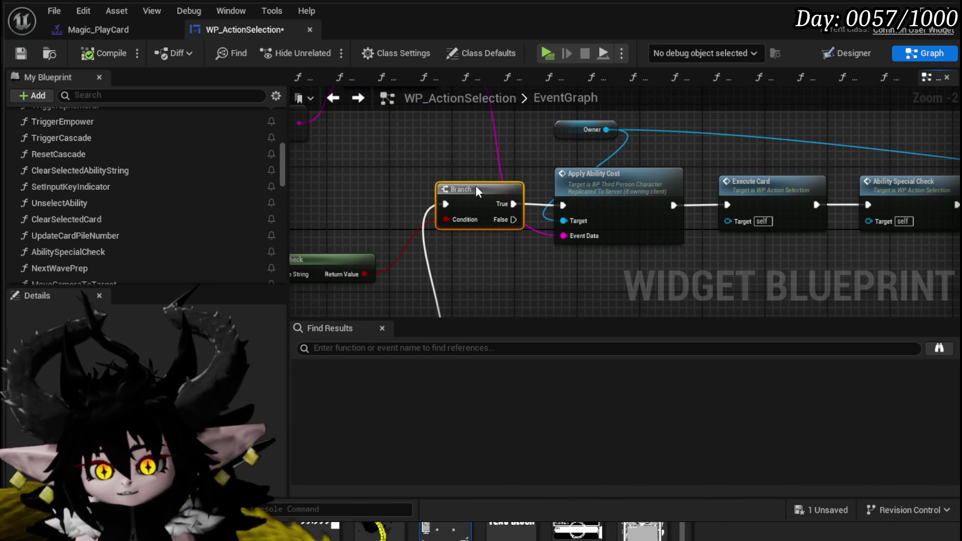
pyautogui.moveTo(328, 258)
pyautogui.mouseDown()
pyautogui.moveTo(413, 254)
pyautogui.moveTo(443, 212)
pyautogui.mouseUp()
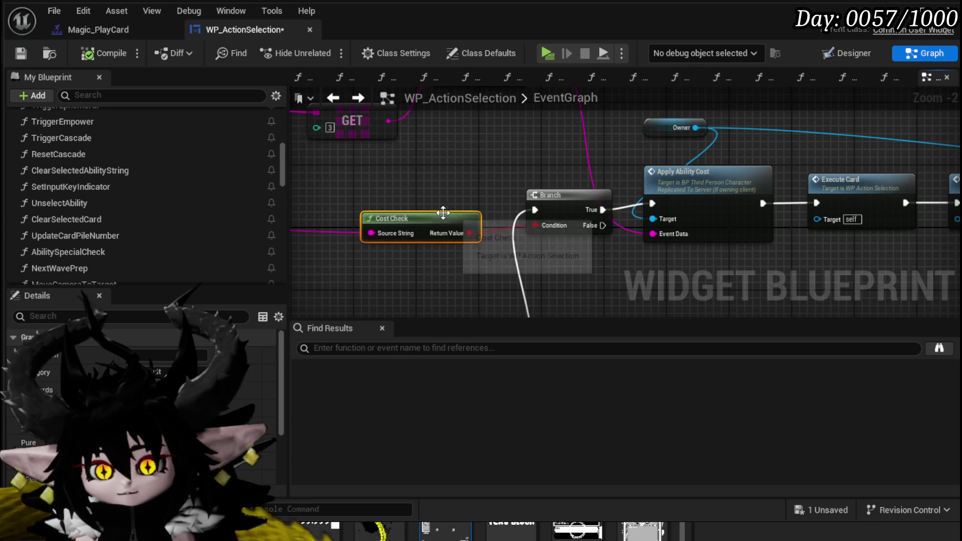
pyautogui.scroll(-3, 443, 213)
pyautogui.scroll(4, 655, 241)
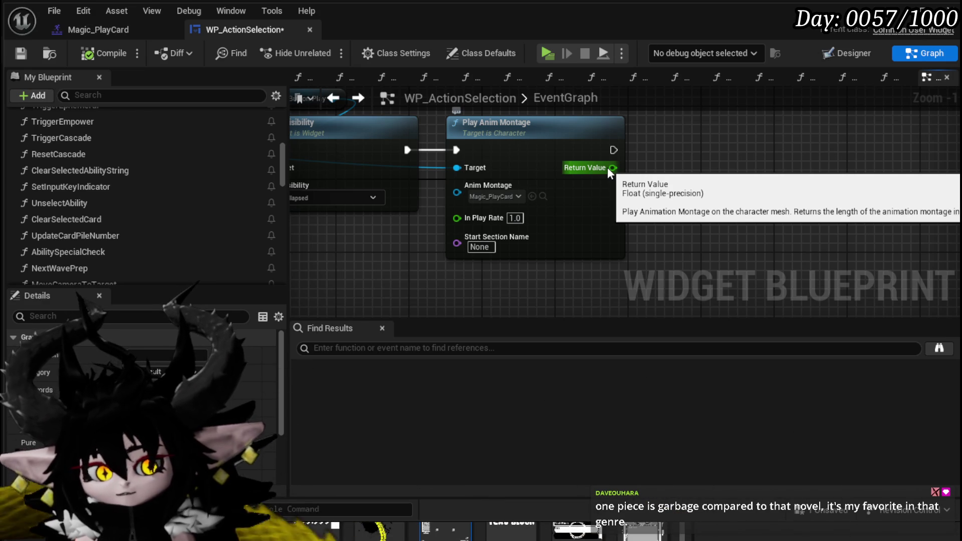
# - Save WP_ActionSelection, then search 'delay' and 'set timer' from the montage's Return Value
pyautogui.moveTo(687, 178); pyautogui.dragTo(615, 192)
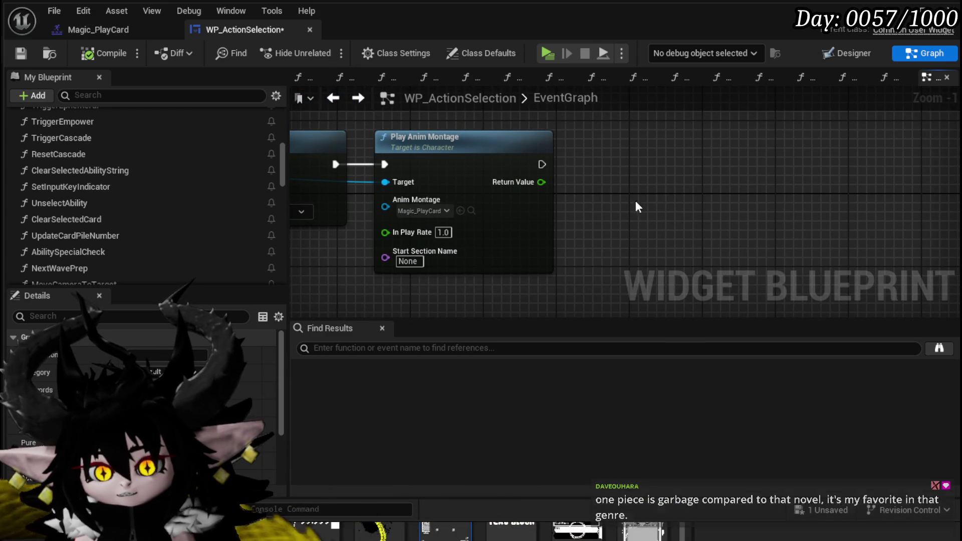
pyautogui.click(23, 53)
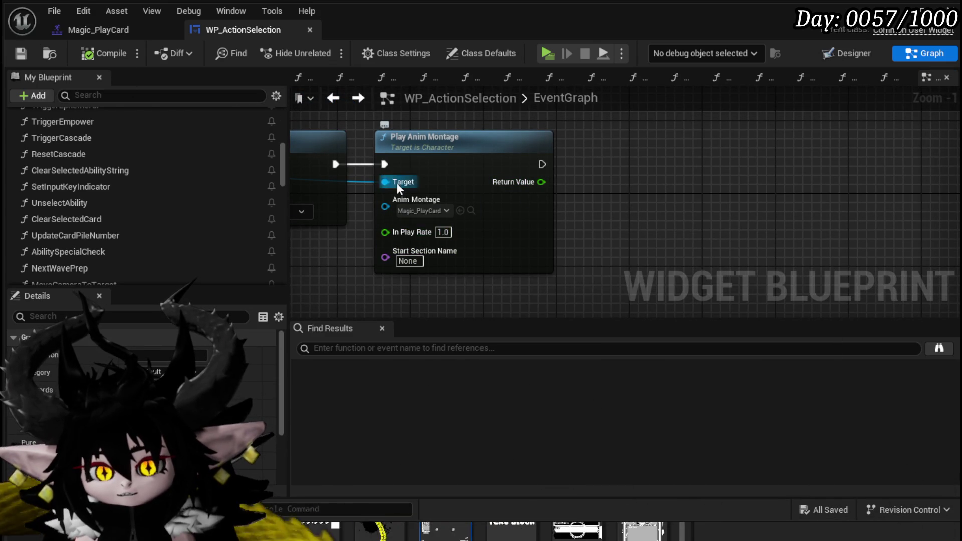
pyautogui.moveTo(541, 182); pyautogui.dragTo(627, 192)
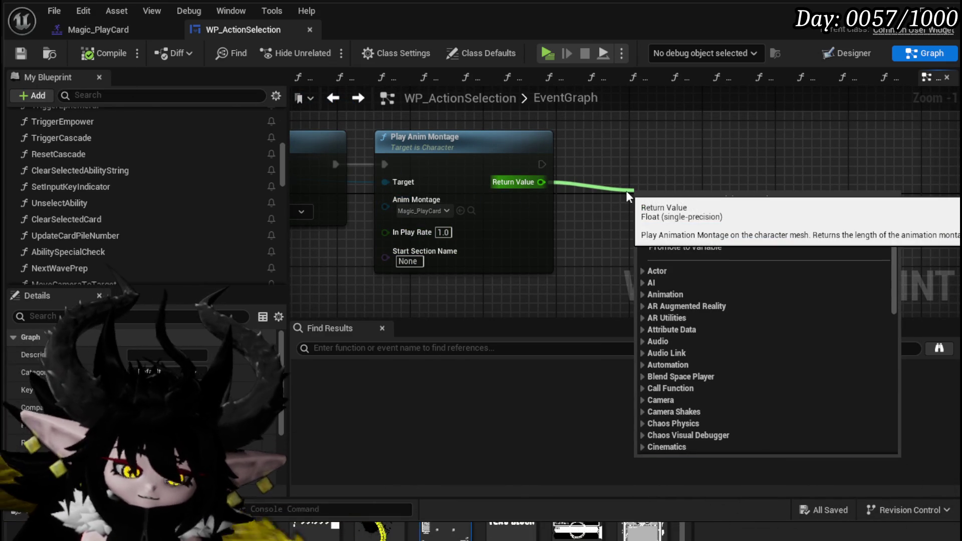
pyautogui.write('delay')
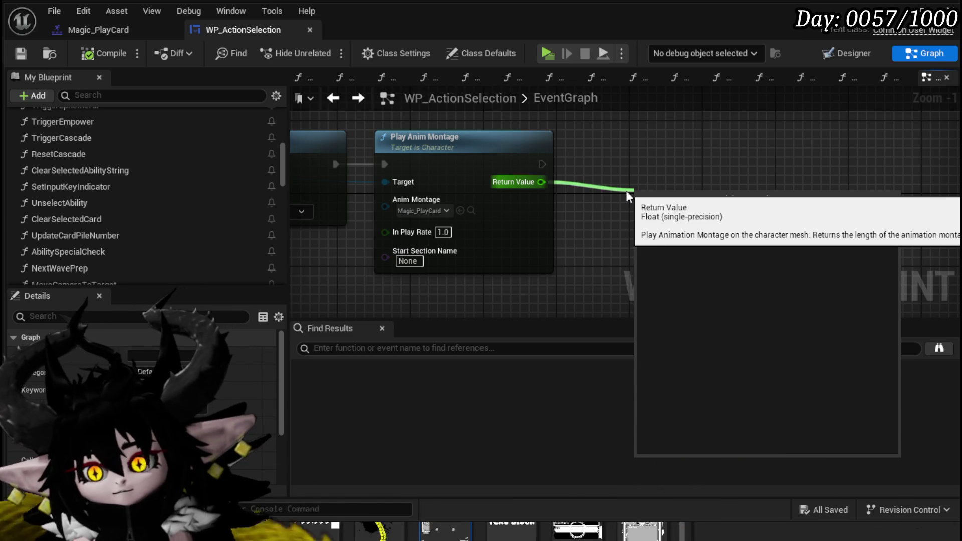
pyautogui.press('BackSpace')
pyautogui.press('BackSpace')
pyautogui.press('BackSpace')
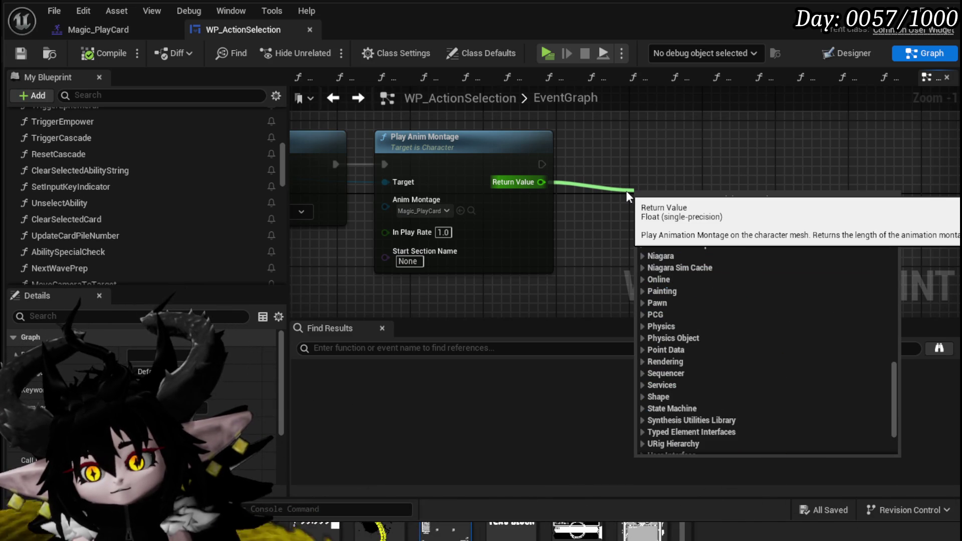
pyautogui.write('set')
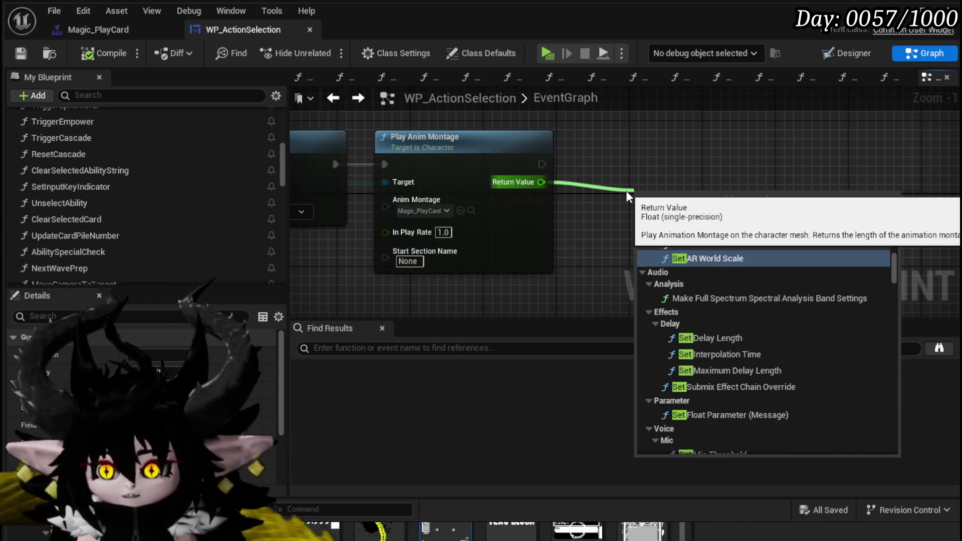
pyautogui.write(' timer')
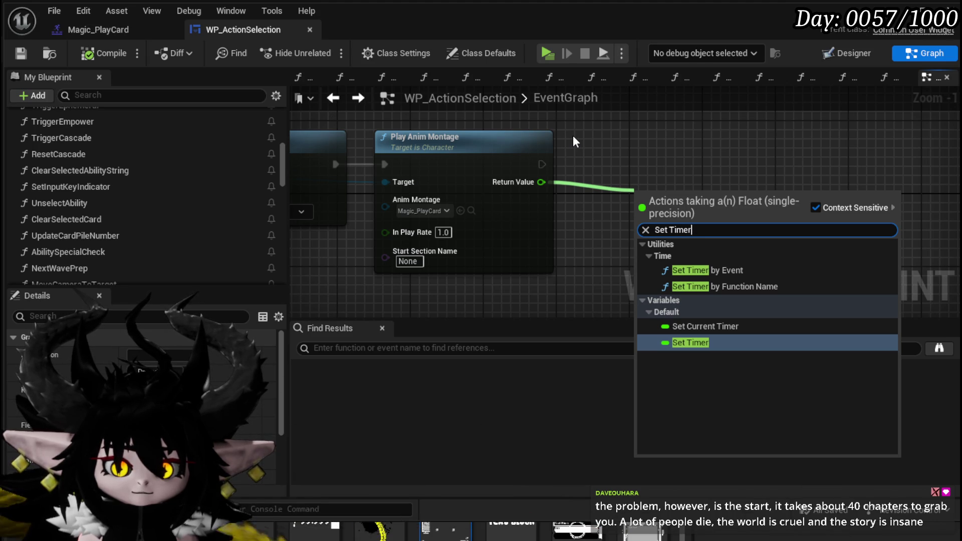
# - Add a Set Timer by Function Name node off Play Anim Montage's exec output
pyautogui.moveTo(530, 177)
pyautogui.mouseDown()
pyautogui.moveTo(445, 178)
pyautogui.moveTo(449, 187)
pyautogui.moveTo(549, 179)
pyautogui.mouseUp()
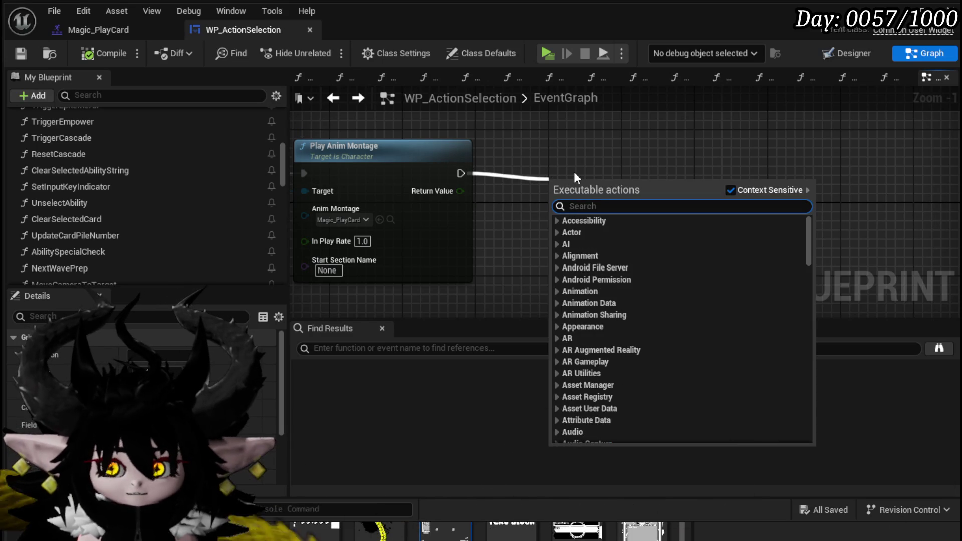
pyautogui.write('Set Timer')
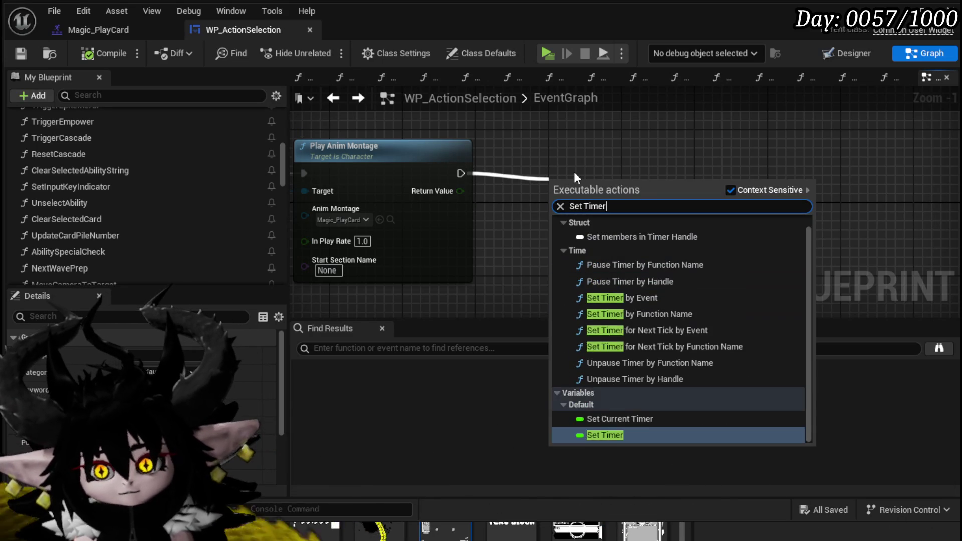
pyautogui.write(' by')
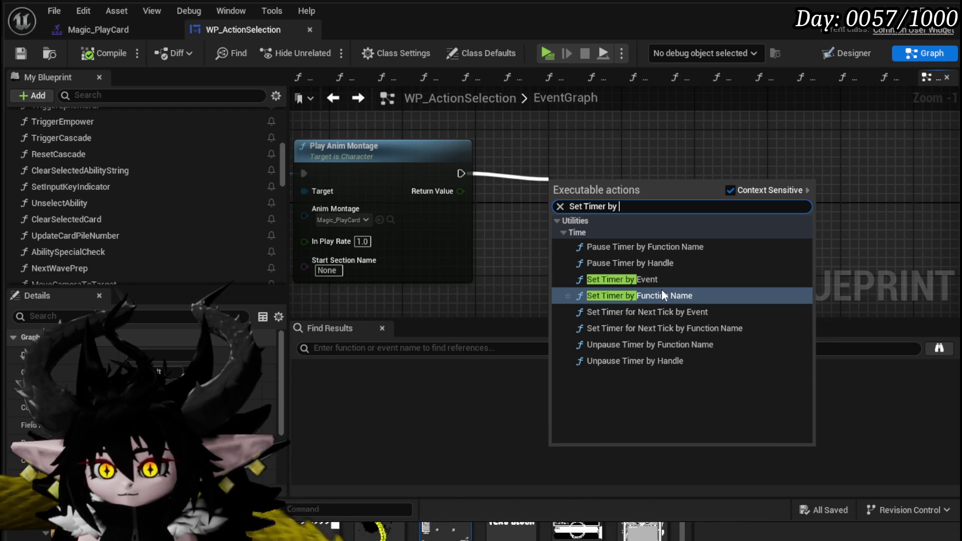
pyautogui.click(661, 295)
pyautogui.moveTo(560, 239)
pyautogui.mouseDown()
pyautogui.moveTo(620, 182)
pyautogui.moveTo(589, 195)
pyautogui.moveTo(608, 155)
pyautogui.mouseUp()
pyautogui.click(576, 181)
pyautogui.scroll(-2, 549, 185)
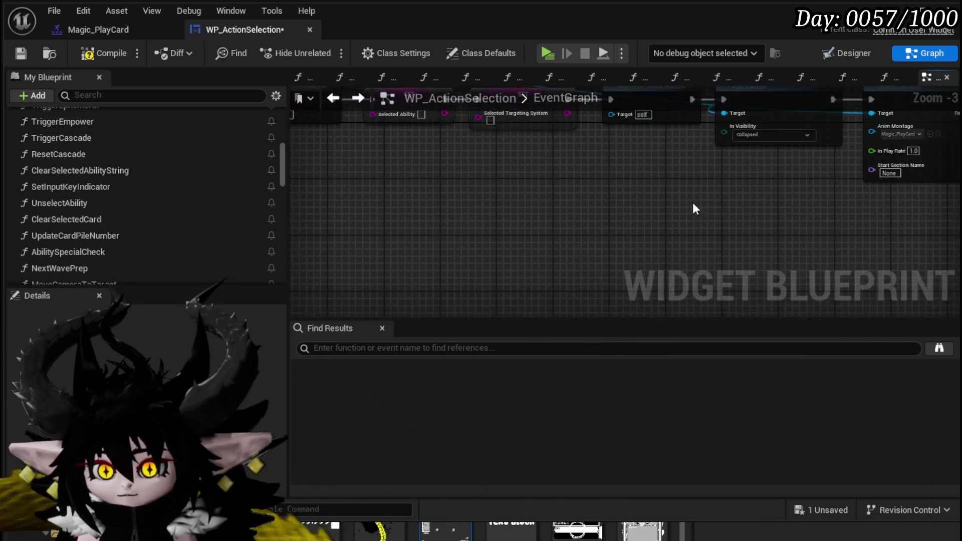
# - Jump to ExecuteCard and shift the Parse Into Array and Selected Ability nodes right
pyautogui.moveTo(694, 208)
pyautogui.mouseDown()
pyautogui.moveTo(743, 213)
pyautogui.moveTo(601, 233)
pyautogui.moveTo(530, 131)
pyautogui.moveTo(588, 136)
pyautogui.mouseUp()
pyautogui.scroll(-5, 180, 187)
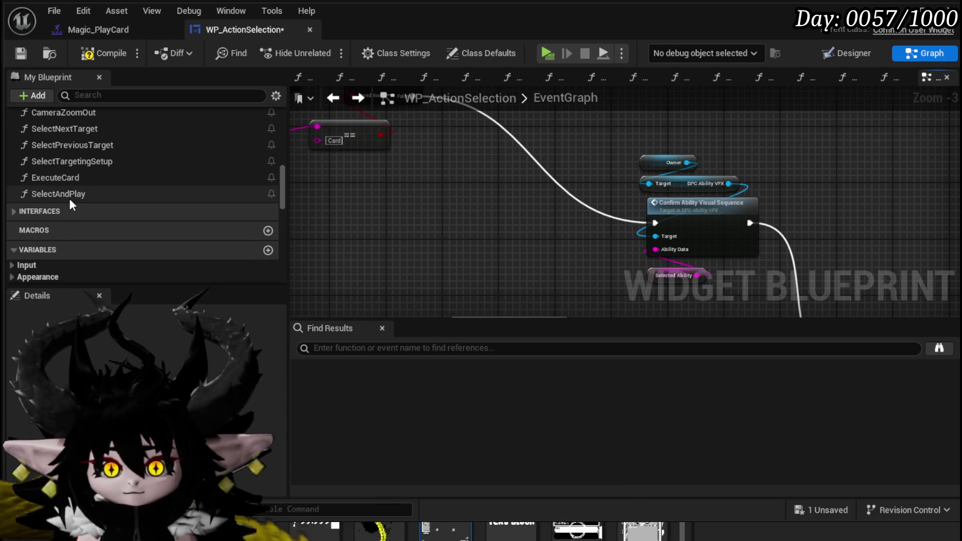
pyautogui.scroll(3, 70, 198)
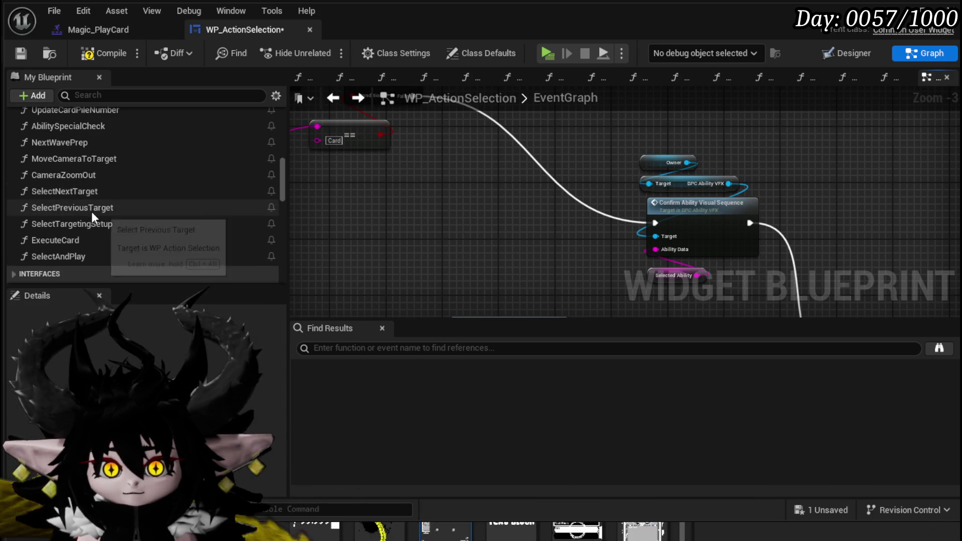
pyautogui.scroll(7, 97, 220)
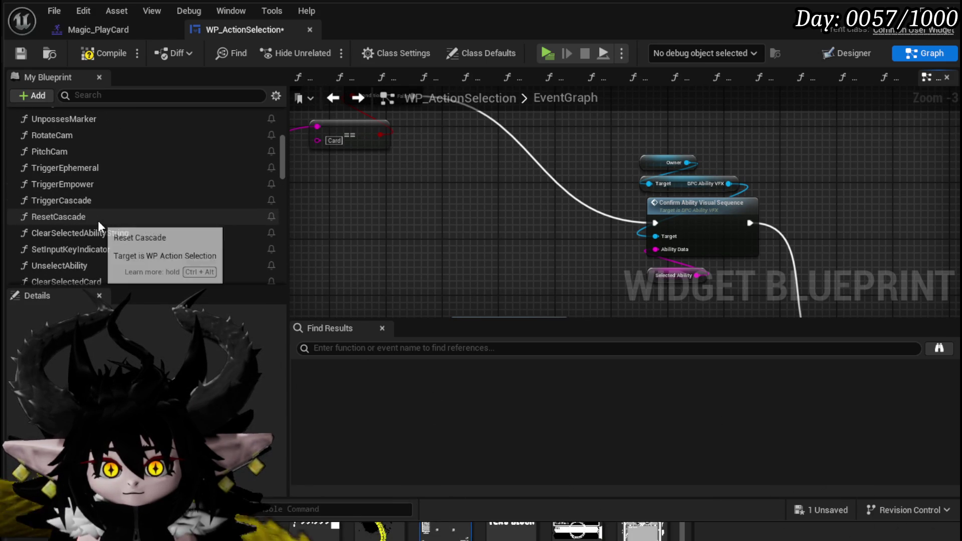
pyautogui.scroll(4, 98, 221)
pyautogui.scroll(-5, 98, 220)
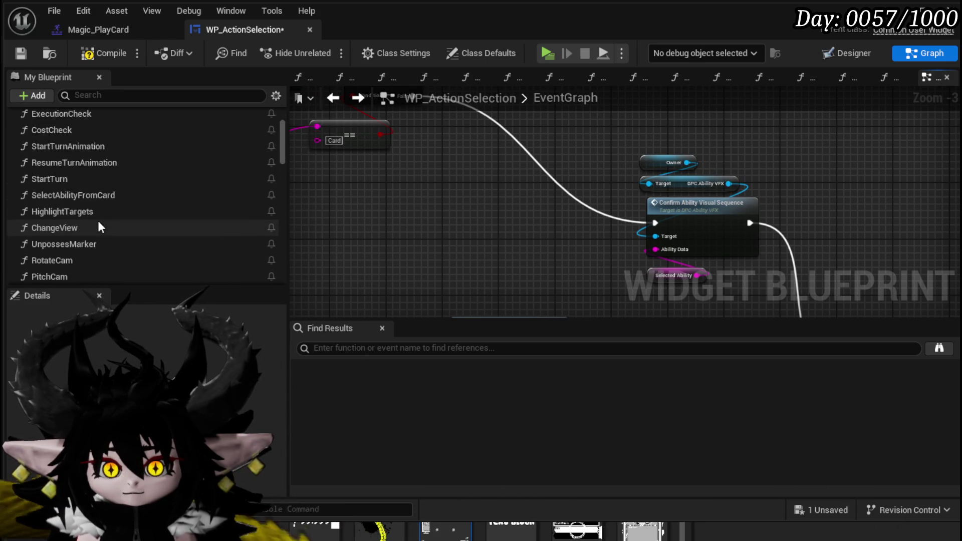
pyautogui.scroll(-5, 98, 221)
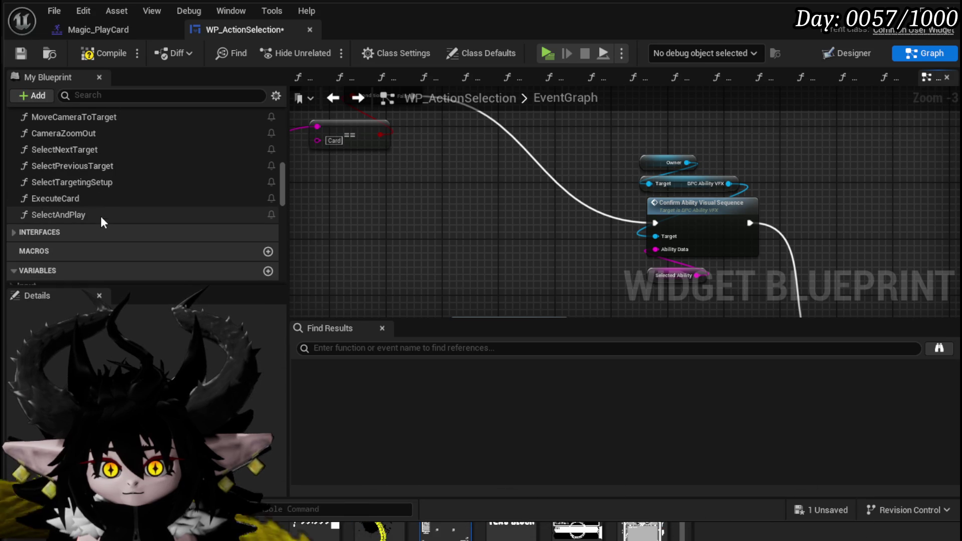
pyautogui.doubleClick(116, 197)
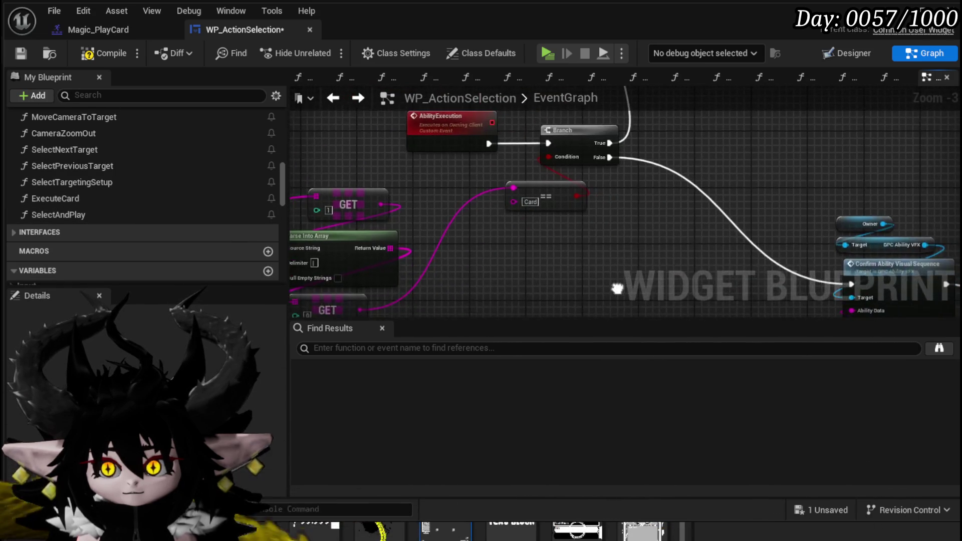
pyautogui.moveTo(394, 179); pyautogui.dragTo(436, 176)
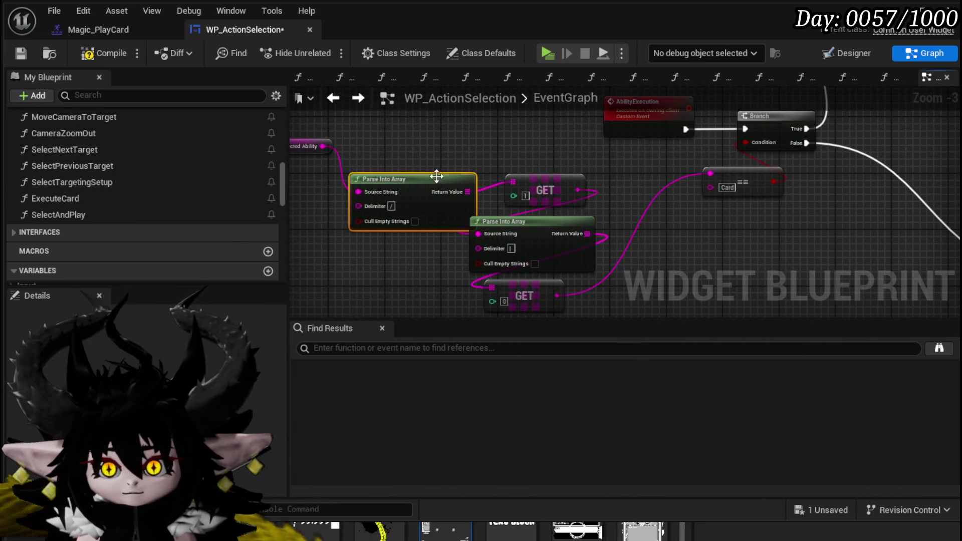
pyautogui.moveTo(365, 161); pyautogui.dragTo(386, 186)
pyautogui.moveTo(314, 181); pyautogui.dragTo(368, 179)
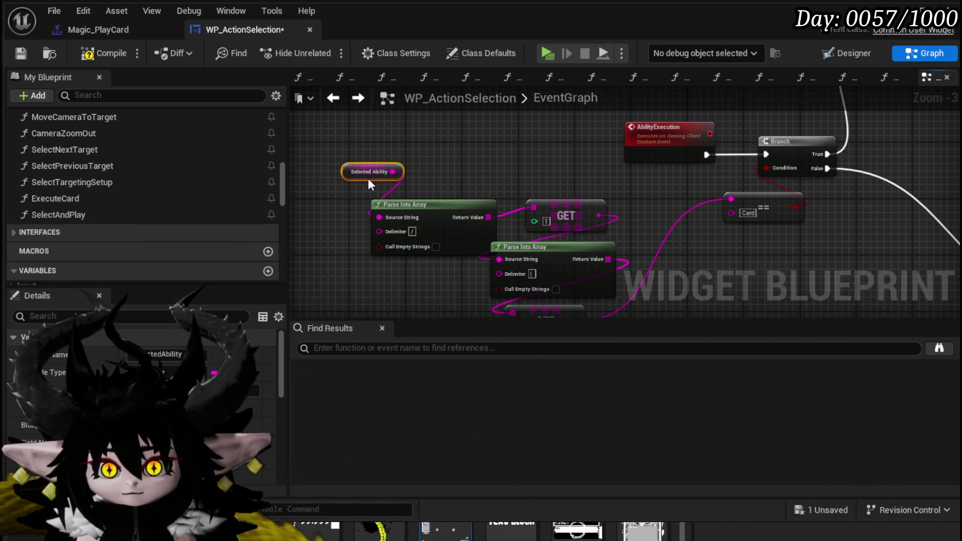
# - Pan across the Confirm Ability Visual Sequence and Apply Ability Cost areas of the graph
pyautogui.moveTo(523, 192); pyautogui.dragTo(350, 182)
pyautogui.moveTo(630, 189)
pyautogui.mouseDown()
pyautogui.moveTo(349, 167)
pyautogui.moveTo(302, 147)
pyautogui.mouseUp()
pyautogui.scroll(-2, 478, 164)
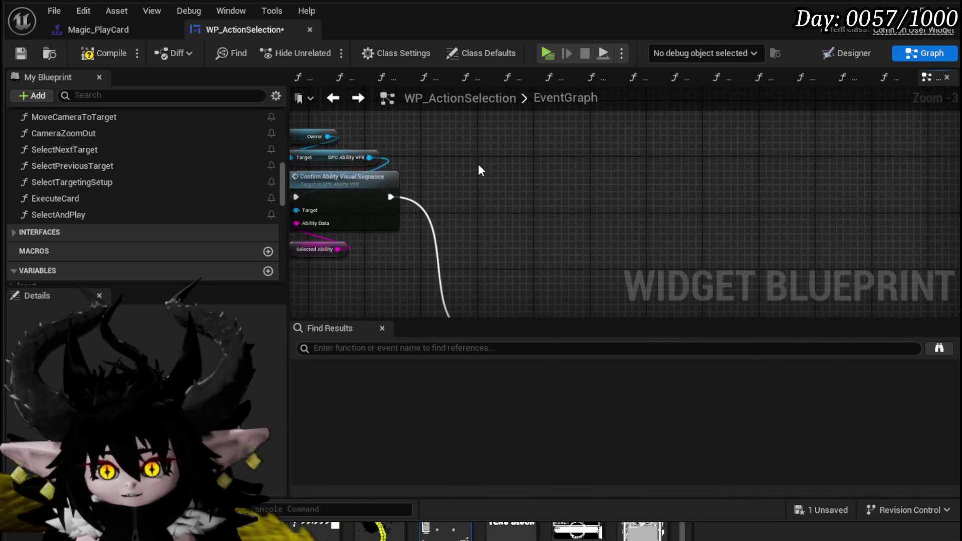
pyautogui.scroll(3, 509, 221)
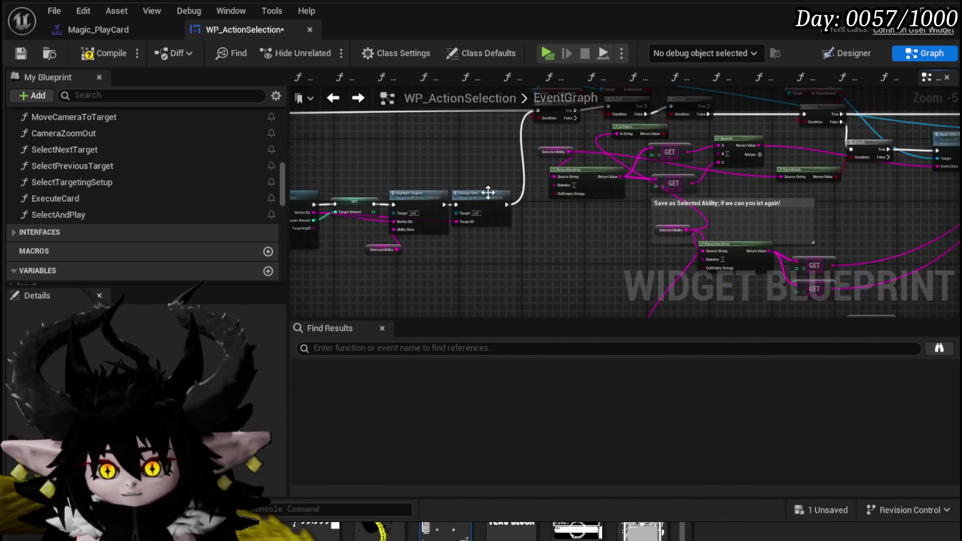
pyautogui.scroll(-3, 557, 218)
pyautogui.moveTo(500, 172)
pyautogui.mouseDown()
pyautogui.moveTo(727, 180)
pyautogui.moveTo(387, 193)
pyautogui.mouseUp()
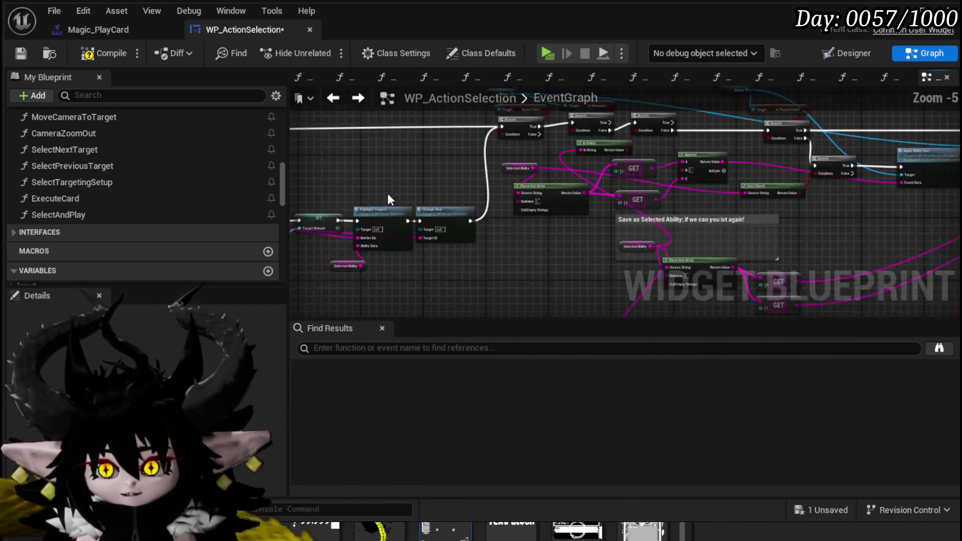
pyautogui.scroll(4, 572, 223)
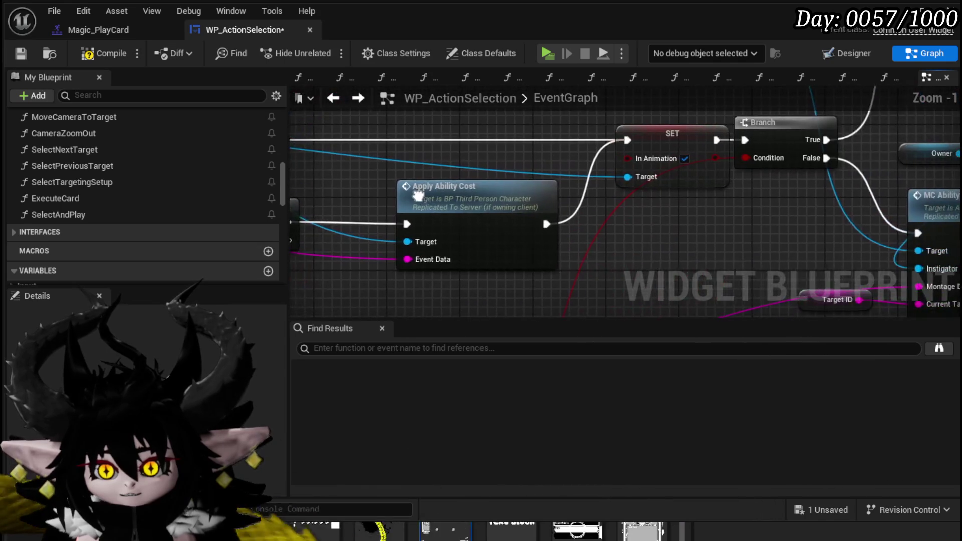
pyautogui.scroll(-1, 569, 217)
pyautogui.moveTo(569, 217)
pyautogui.mouseDown()
pyautogui.moveTo(326, 258)
pyautogui.moveTo(457, 253)
pyautogui.moveTo(530, 221)
pyautogui.moveTo(482, 229)
pyautogui.moveTo(781, 230)
pyautogui.moveTo(381, 223)
pyautogui.moveTo(689, 185)
pyautogui.moveTo(822, 258)
pyautogui.moveTo(331, 211)
pyautogui.moveTo(499, 186)
pyautogui.moveTo(616, 232)
pyautogui.mouseUp()
pyautogui.scroll(-4, 823, 258)
pyautogui.scroll(5, 60, 173)
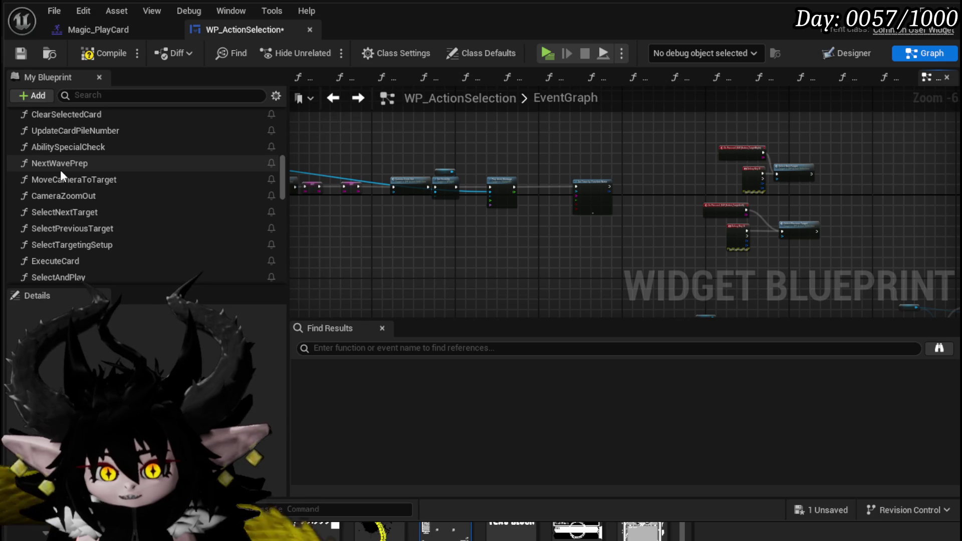
pyautogui.scroll(3, 62, 169)
pyautogui.scroll(-2, 89, 173)
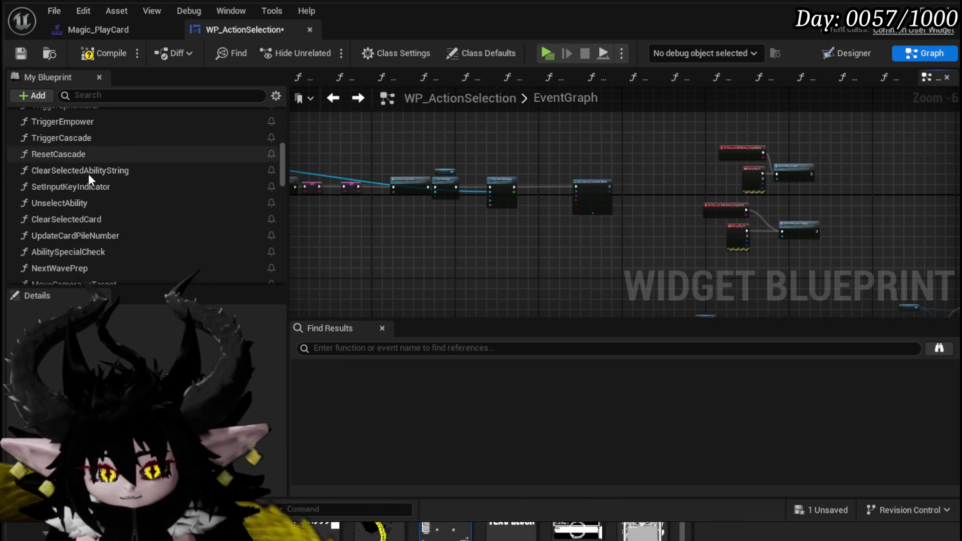
pyautogui.scroll(-3, 88, 174)
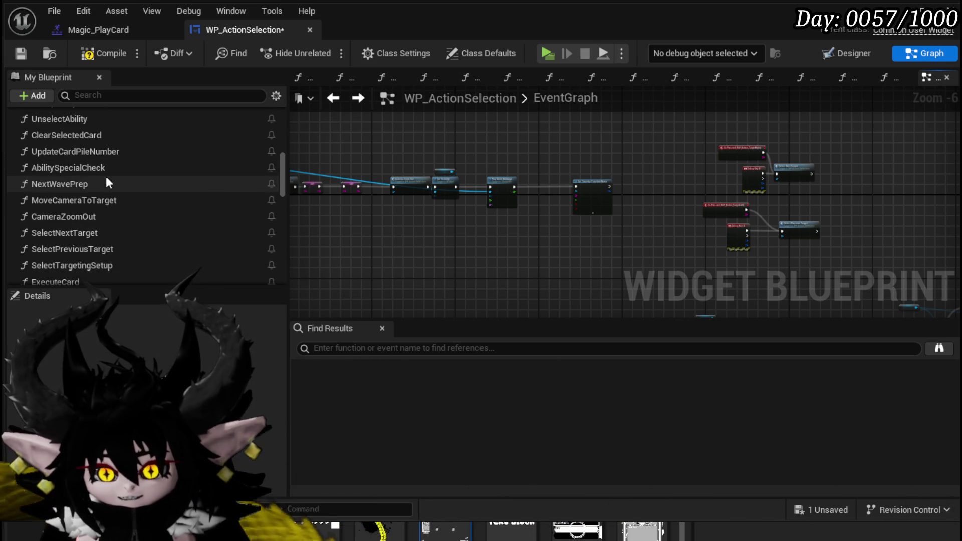
pyautogui.scroll(5, 107, 183)
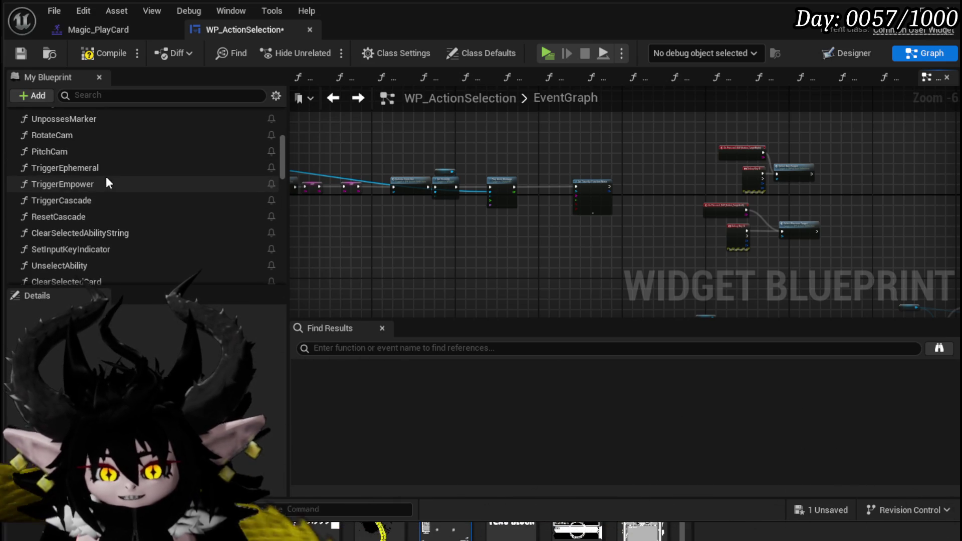
pyautogui.scroll(10, 107, 183)
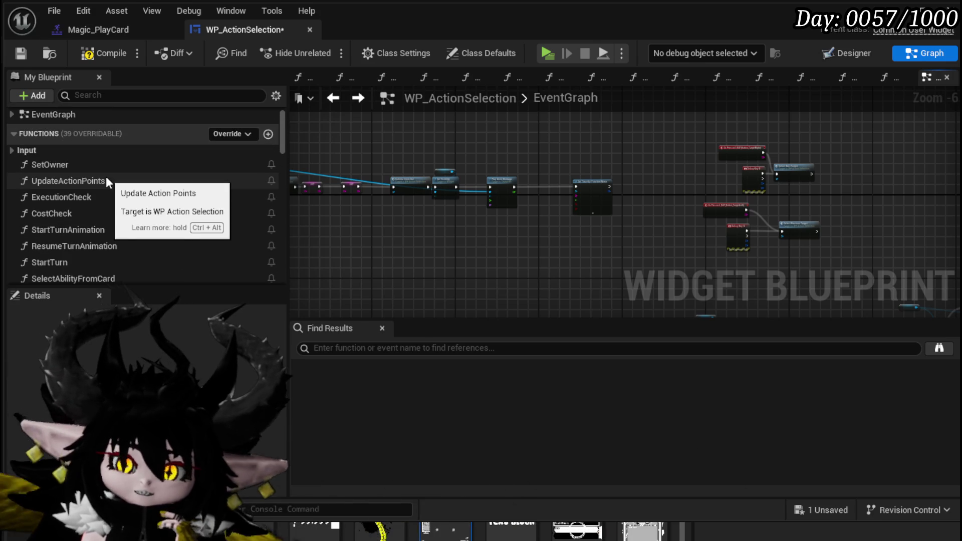
pyautogui.scroll(-1, 107, 182)
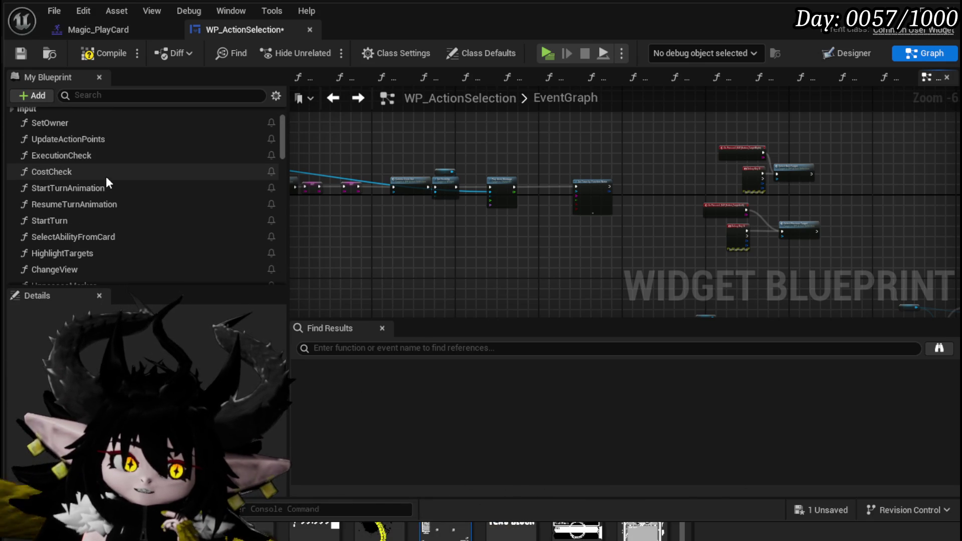
pyautogui.scroll(-1, 106, 177)
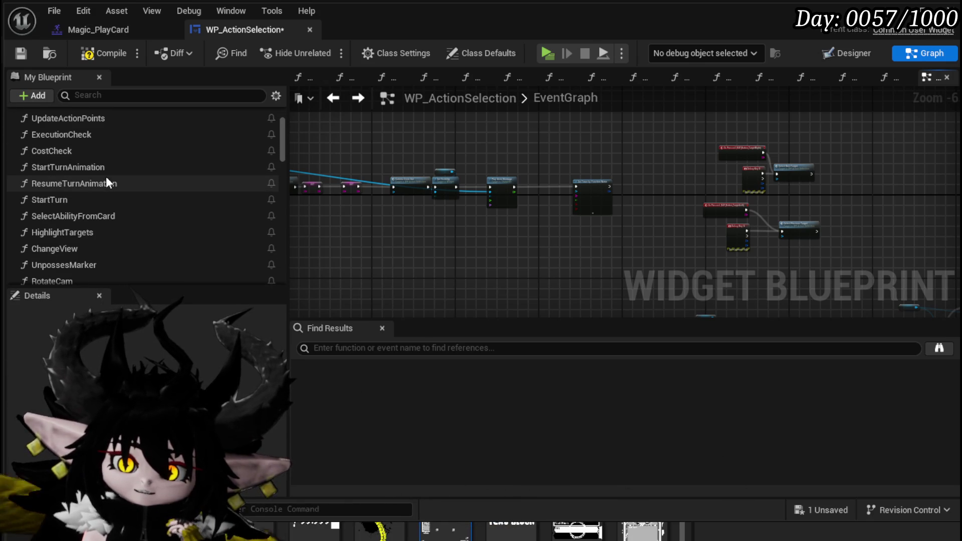
pyautogui.scroll(-1, 106, 178)
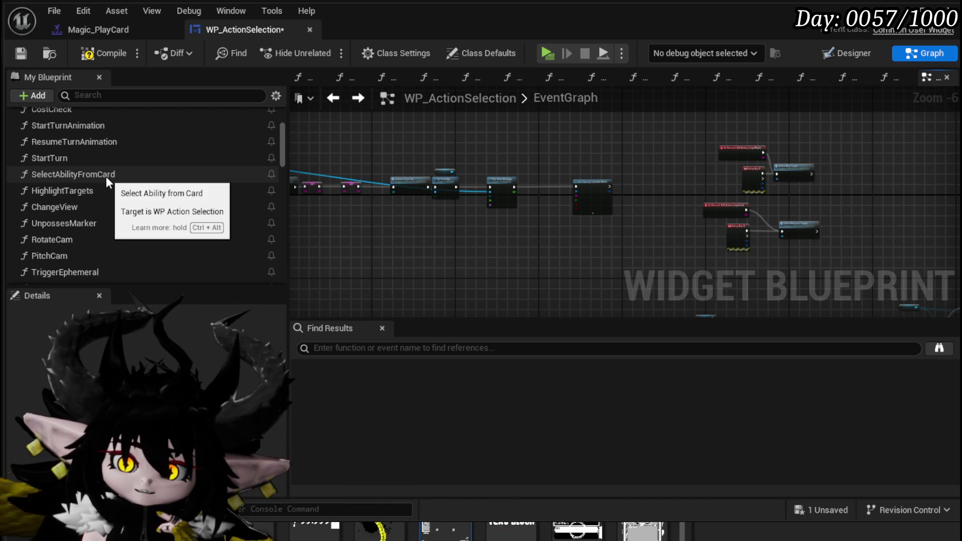
pyautogui.scroll(-2, 106, 177)
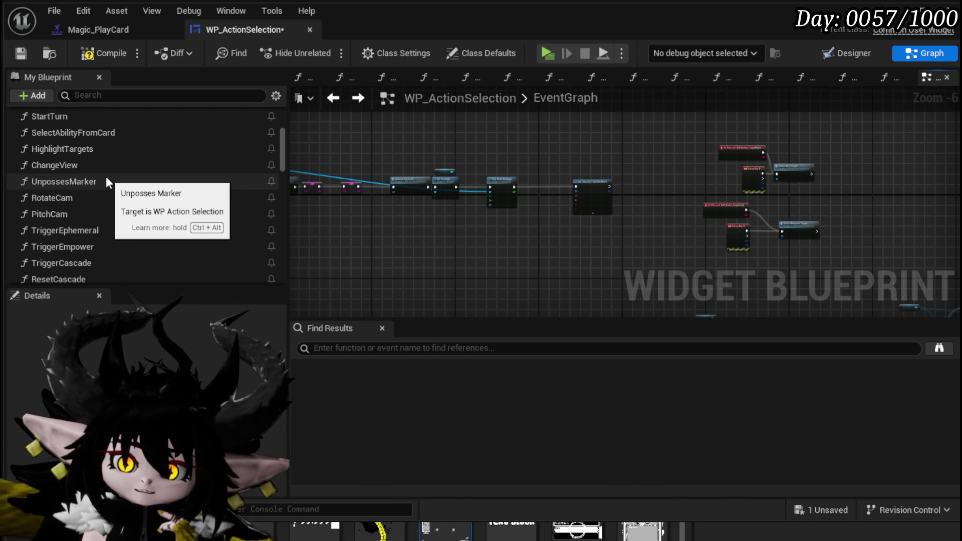
pyautogui.scroll(-2, 106, 176)
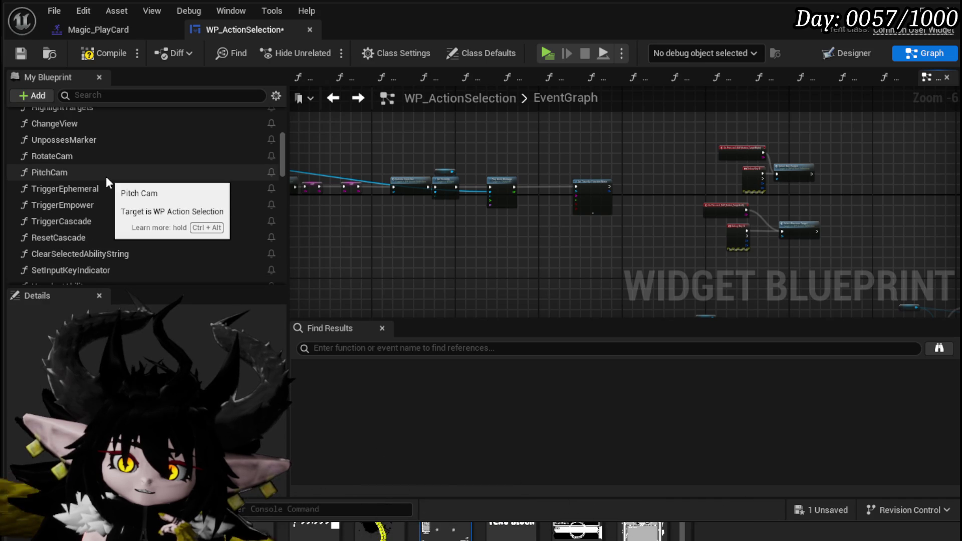
pyautogui.scroll(-1, 106, 178)
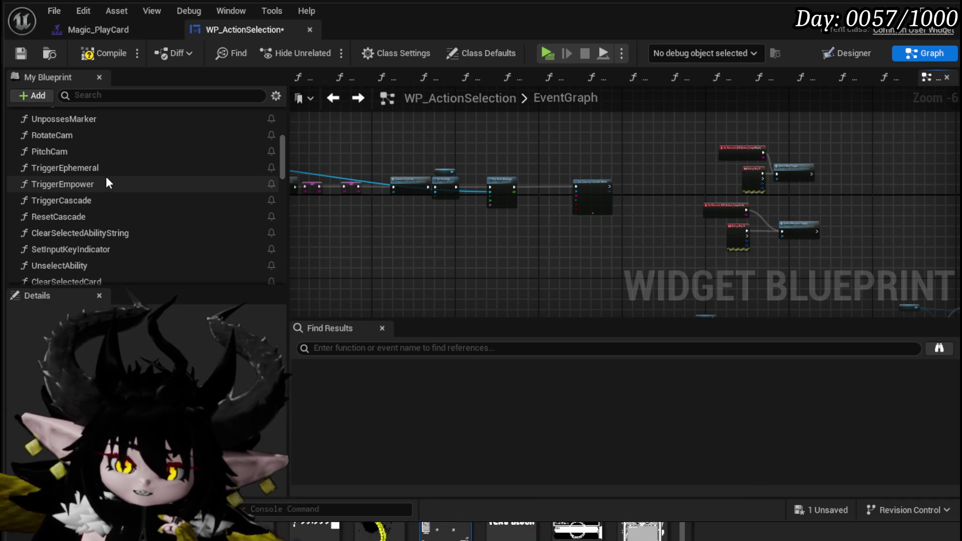
pyautogui.scroll(-3, 106, 177)
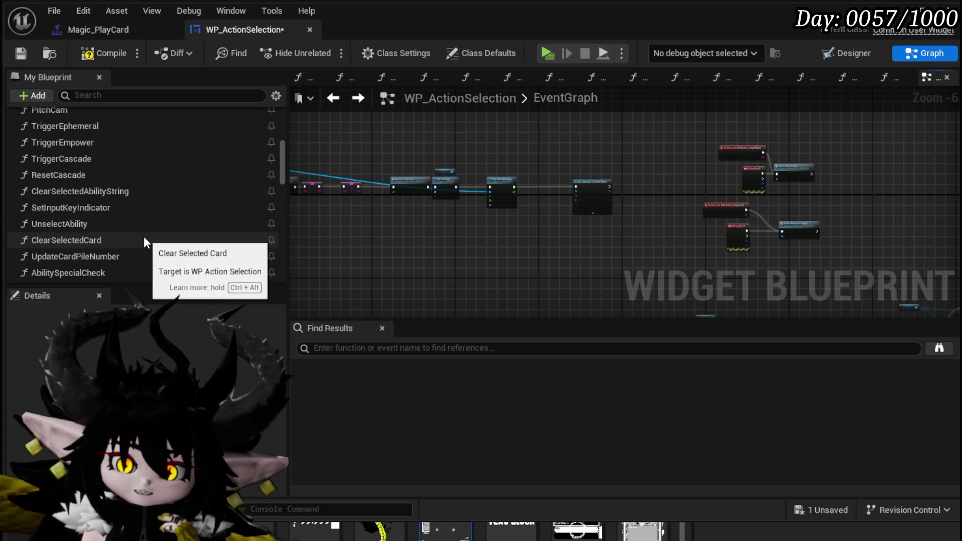
pyautogui.scroll(-1, 119, 223)
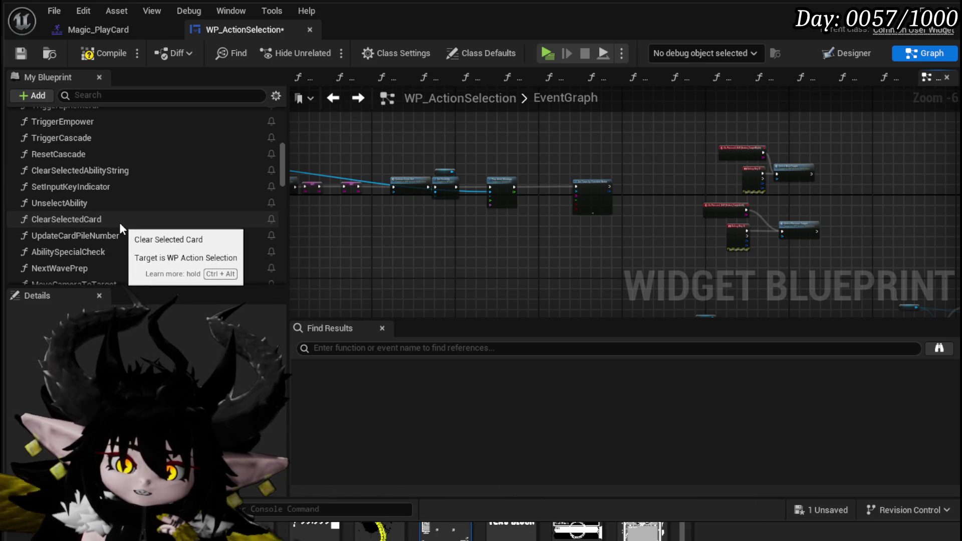
pyautogui.scroll(-1, 120, 222)
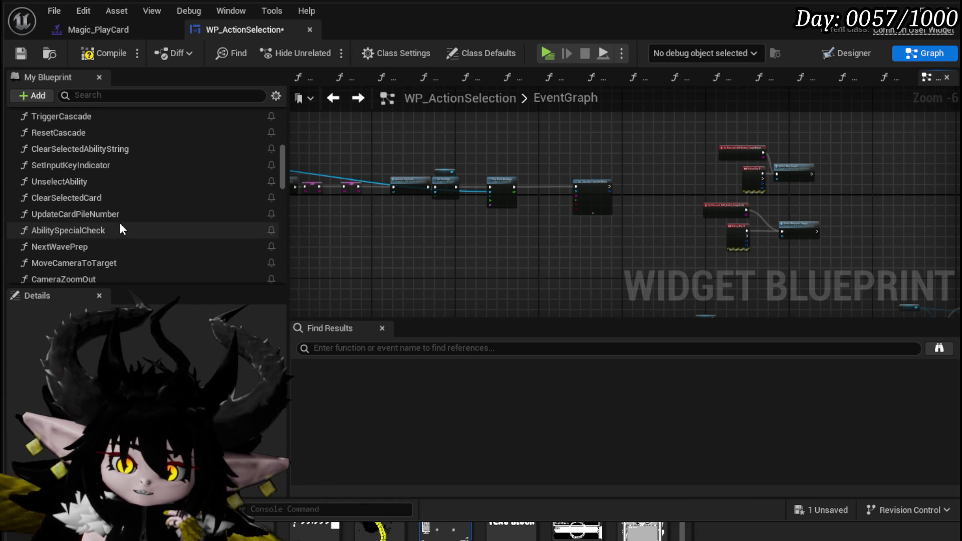
pyautogui.scroll(-3, 119, 229)
pyautogui.scroll(-2, 119, 229)
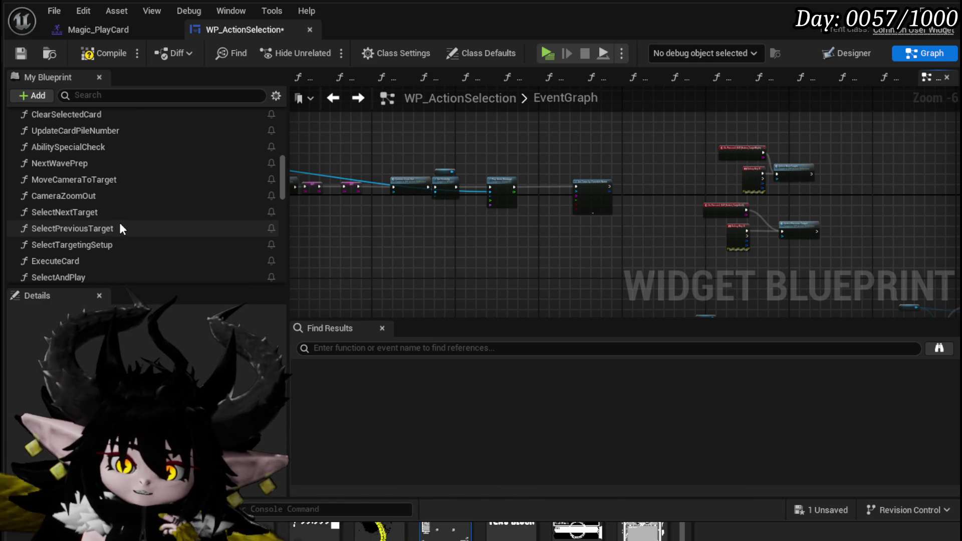
pyautogui.scroll(-1, 120, 229)
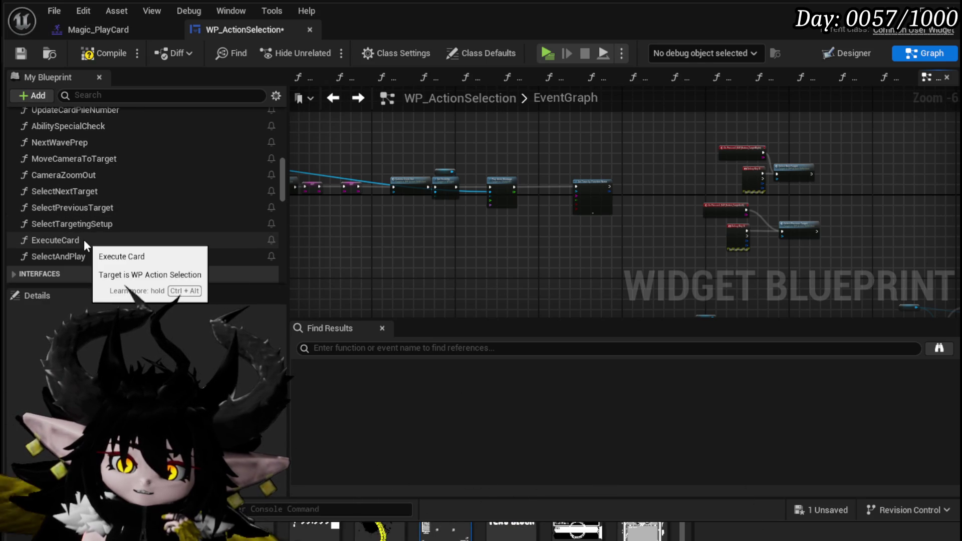
pyautogui.scroll(3, 83, 239)
pyautogui.scroll(15, 84, 239)
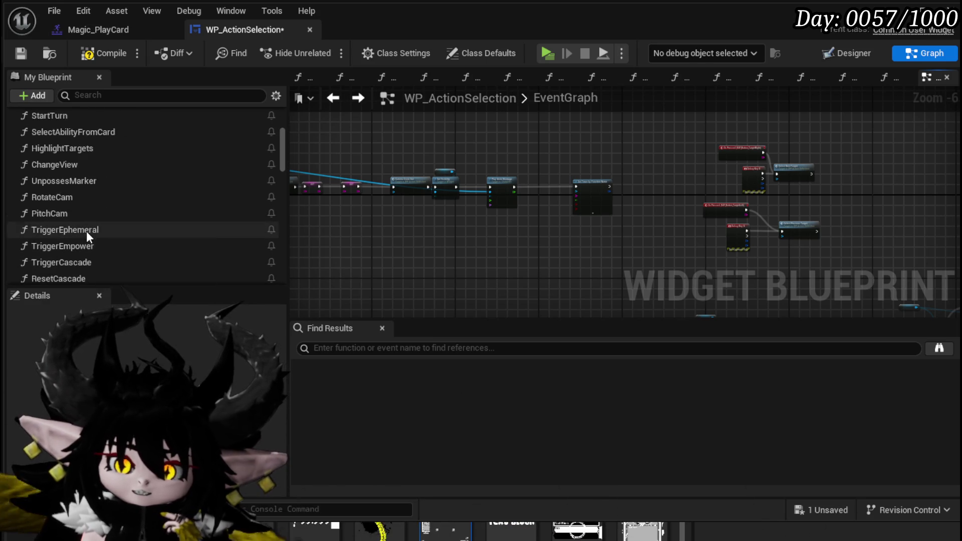
pyautogui.scroll(1, 65, 193)
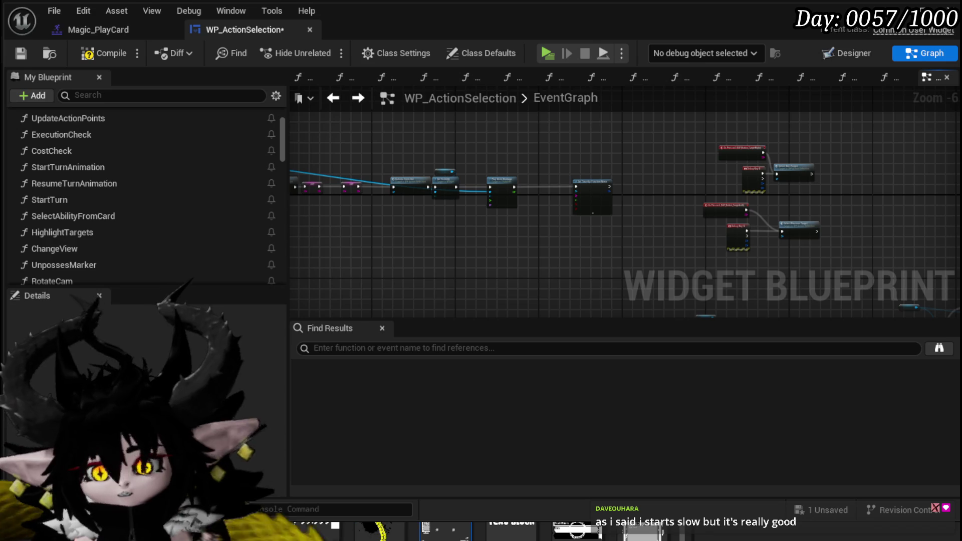
# - Wire Play Anim Montage's Return Value into the Set Timer by Function Name Time pin
pyautogui.scroll(6, 573, 210)
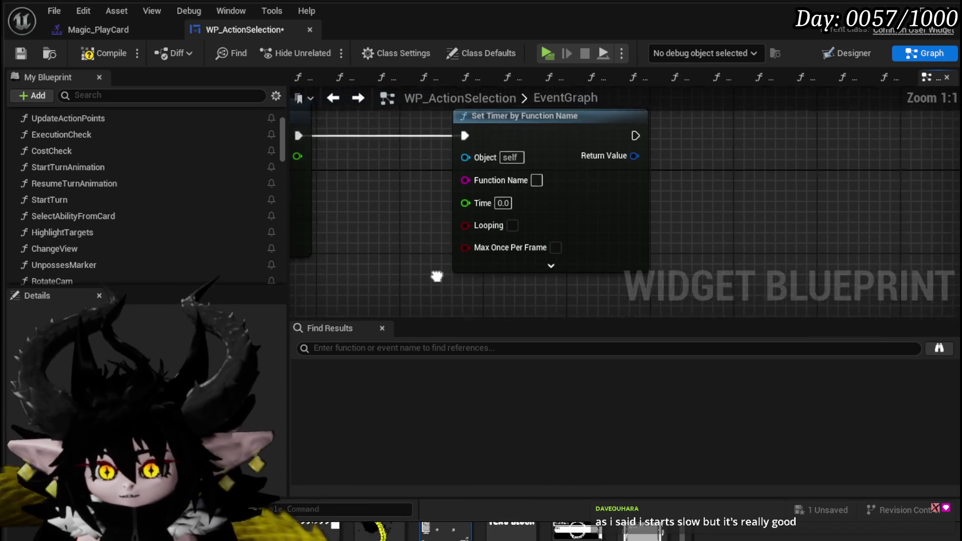
pyautogui.moveTo(421, 273); pyautogui.dragTo(517, 263)
pyautogui.scroll(-4, 681, 253)
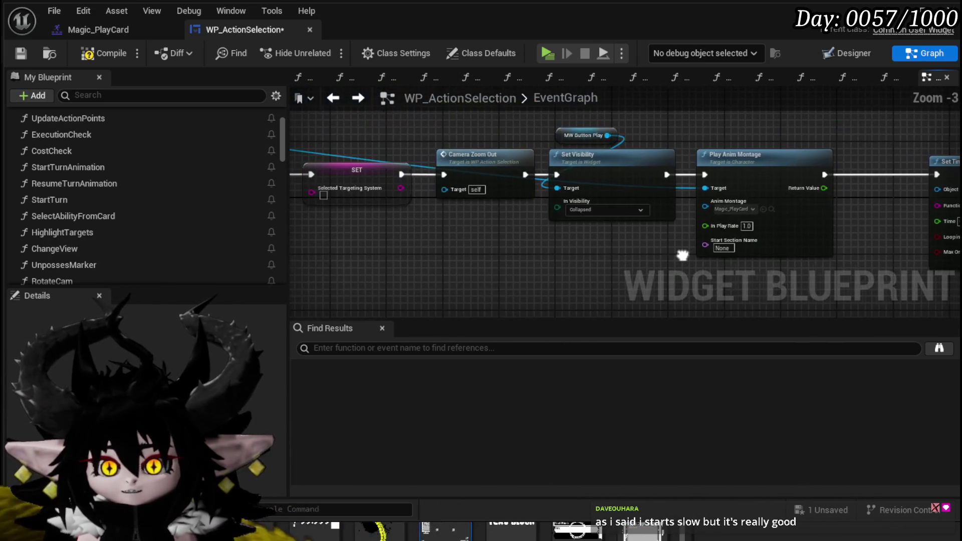
pyautogui.moveTo(534, 240); pyautogui.dragTo(322, 247)
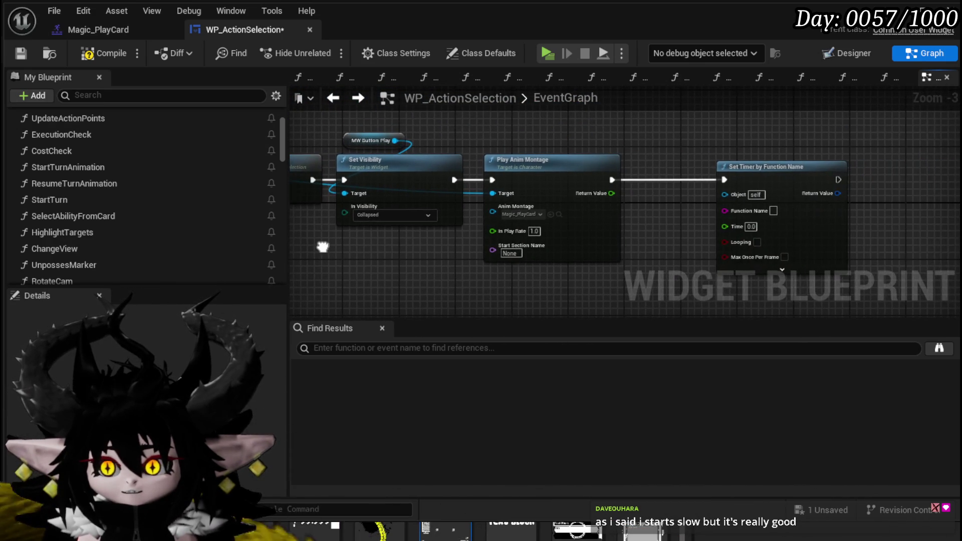
pyautogui.moveTo(611, 194)
pyautogui.mouseDown()
pyautogui.moveTo(714, 232)
pyautogui.moveTo(725, 225)
pyautogui.mouseUp()
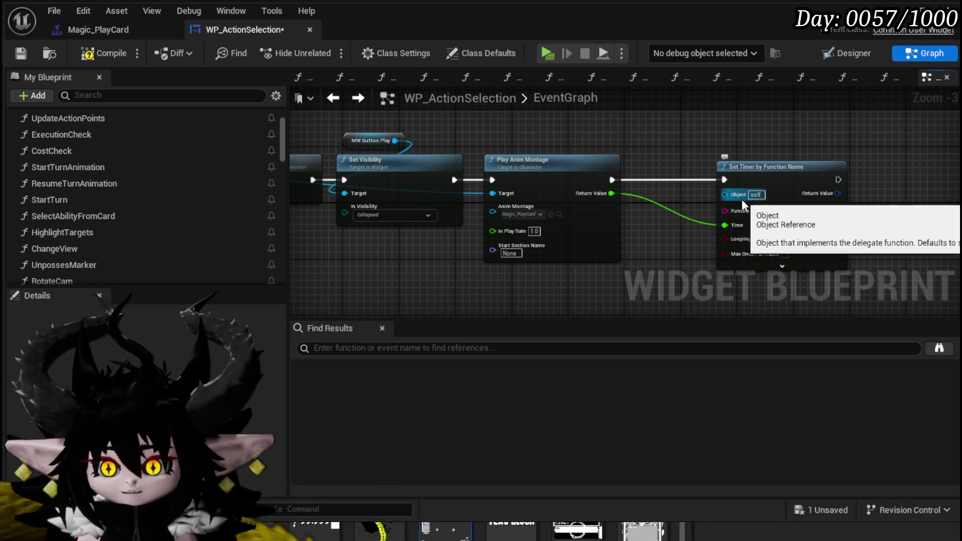
# - Check the Camera Zoom Out, Branch and Cost Check nodes and save WP_ActionSelection
pyautogui.moveTo(383, 285)
pyautogui.mouseDown()
pyautogui.moveTo(474, 287)
pyautogui.moveTo(530, 241)
pyautogui.moveTo(660, 261)
pyautogui.mouseUp()
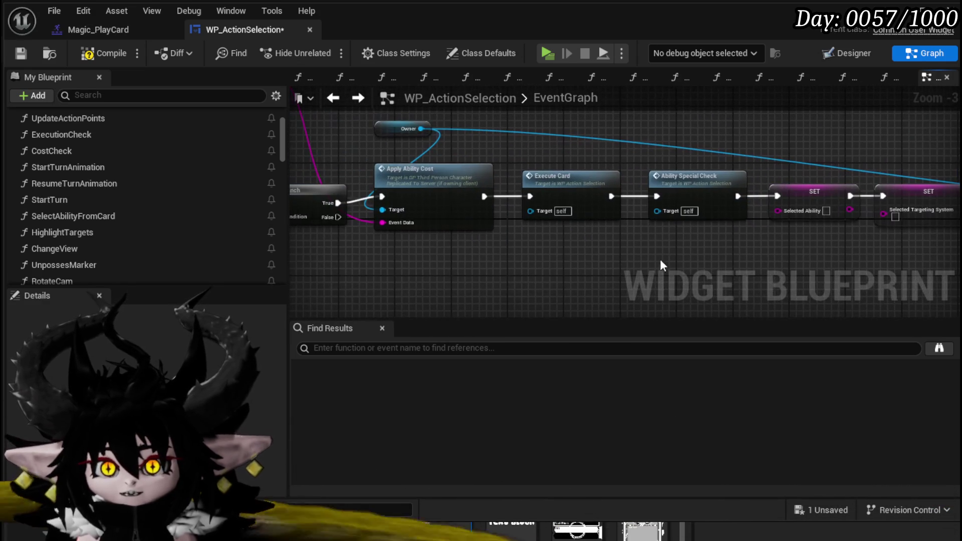
pyautogui.moveTo(398, 242); pyautogui.dragTo(658, 244)
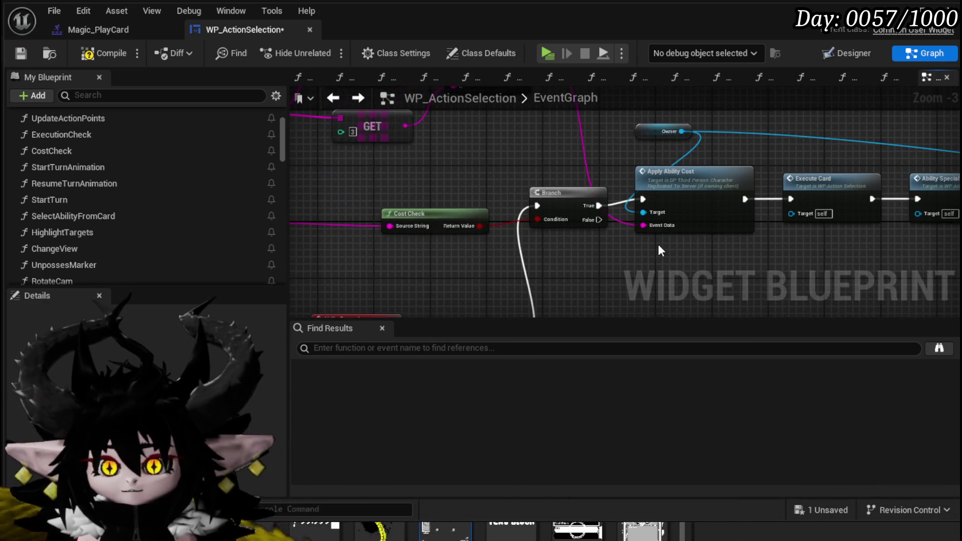
pyautogui.click(103, 53)
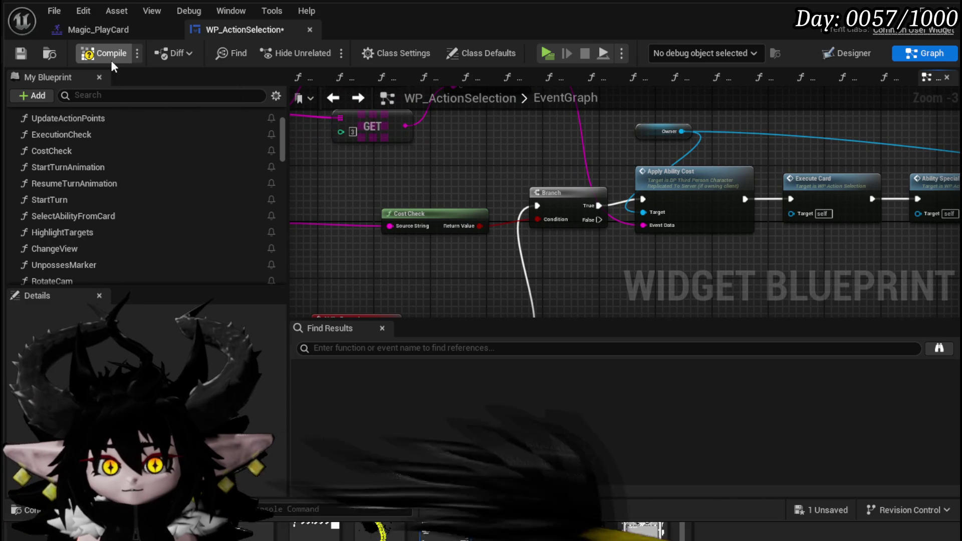
pyautogui.click(20, 53)
pyautogui.moveTo(665, 226); pyautogui.dragTo(445, 221)
pyautogui.scroll(-2, 678, 135)
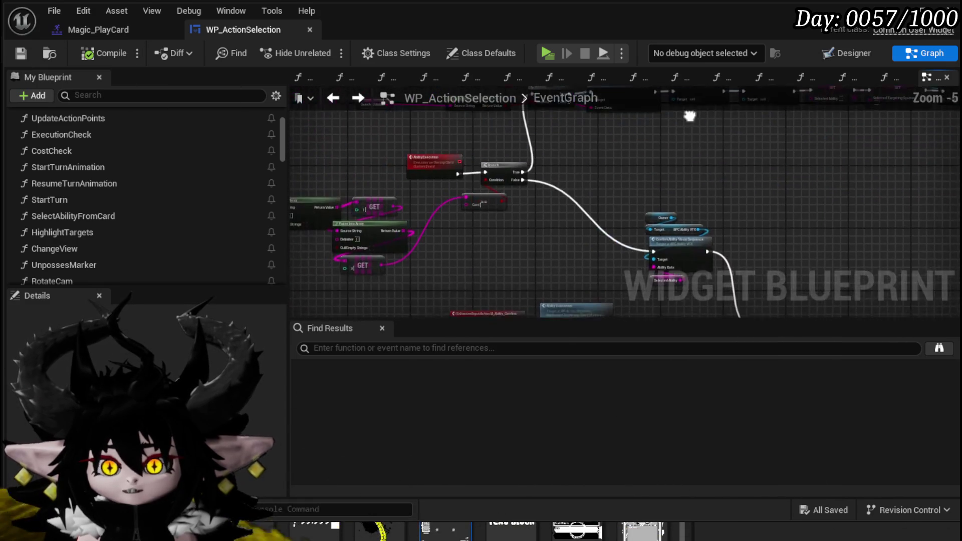
pyautogui.moveTo(678, 136)
pyautogui.mouseDown()
pyautogui.moveTo(657, 150)
pyautogui.moveTo(491, 191)
pyautogui.moveTo(328, 210)
pyautogui.mouseUp()
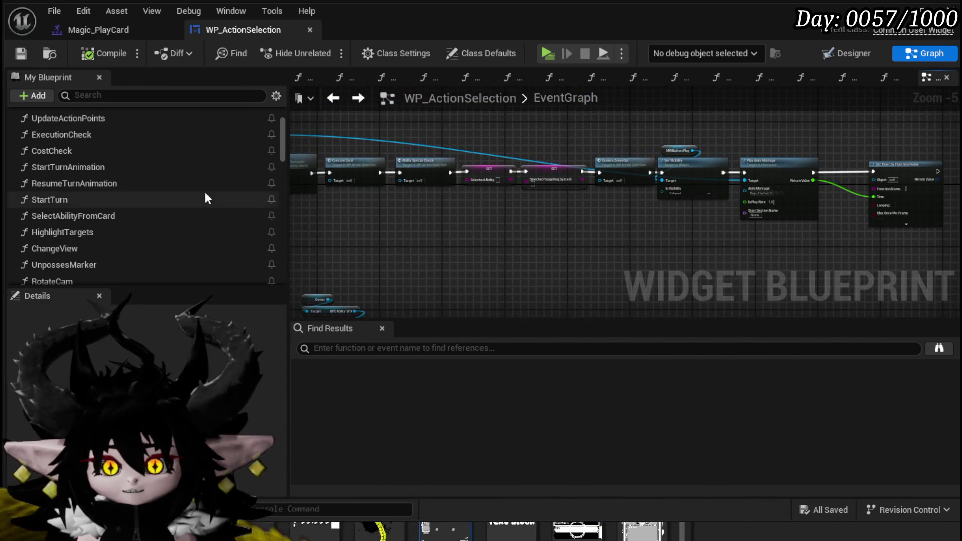
pyautogui.scroll(3, 115, 170)
pyautogui.scroll(-5, 87, 241)
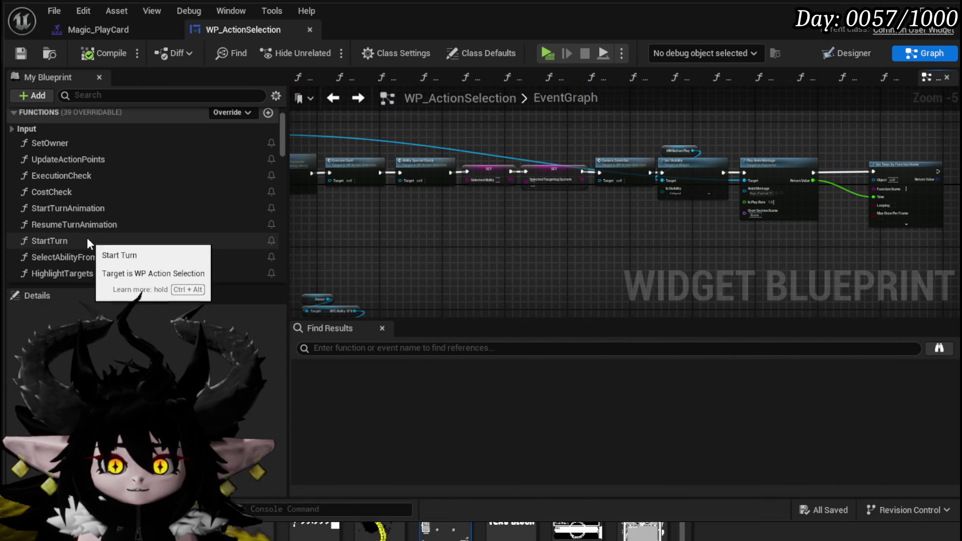
pyautogui.scroll(-2, 88, 243)
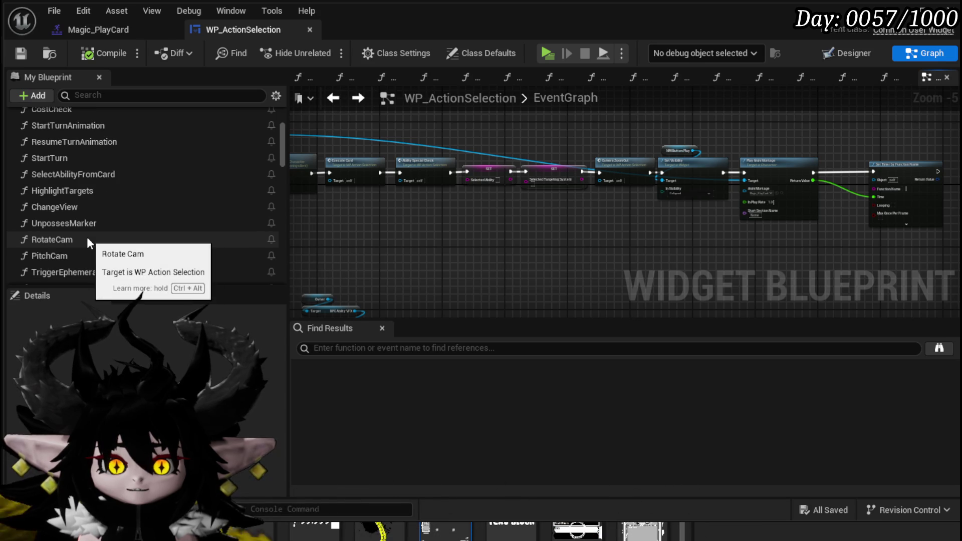
pyautogui.scroll(-1, 87, 241)
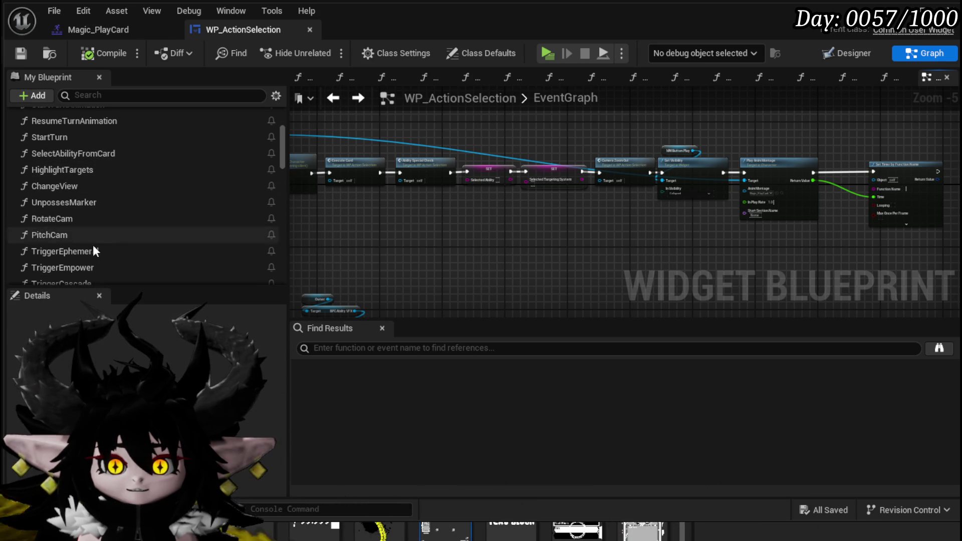
pyautogui.scroll(-4, 79, 188)
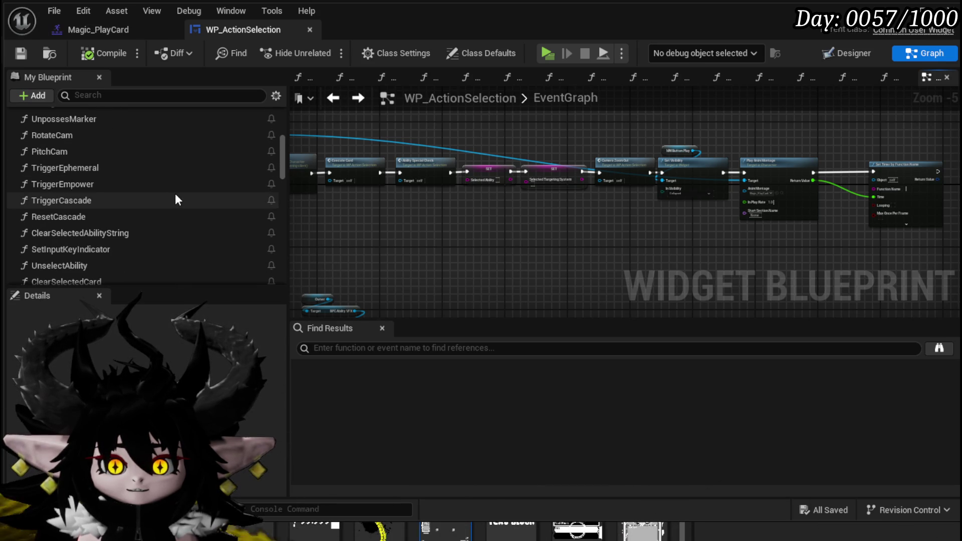
pyautogui.scroll(-1, 176, 193)
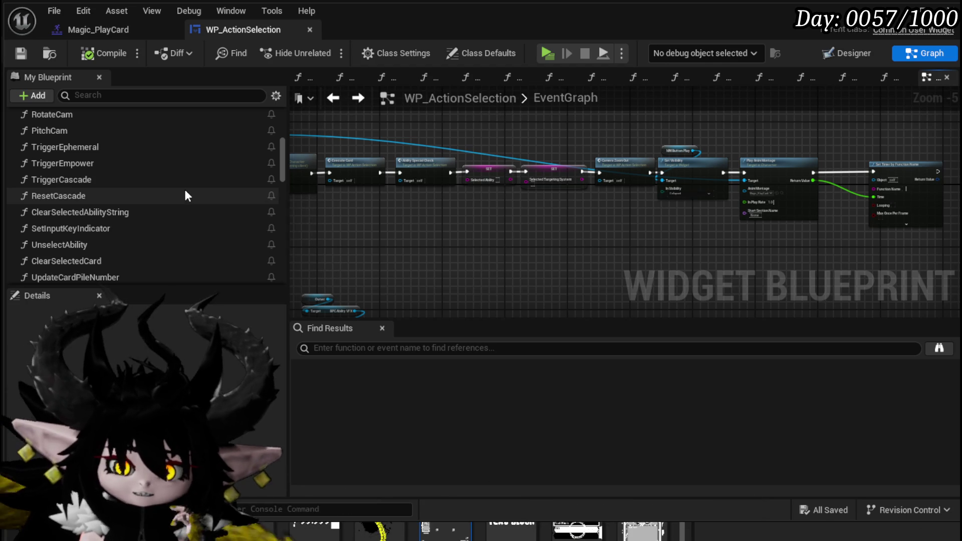
pyautogui.scroll(-1, 185, 192)
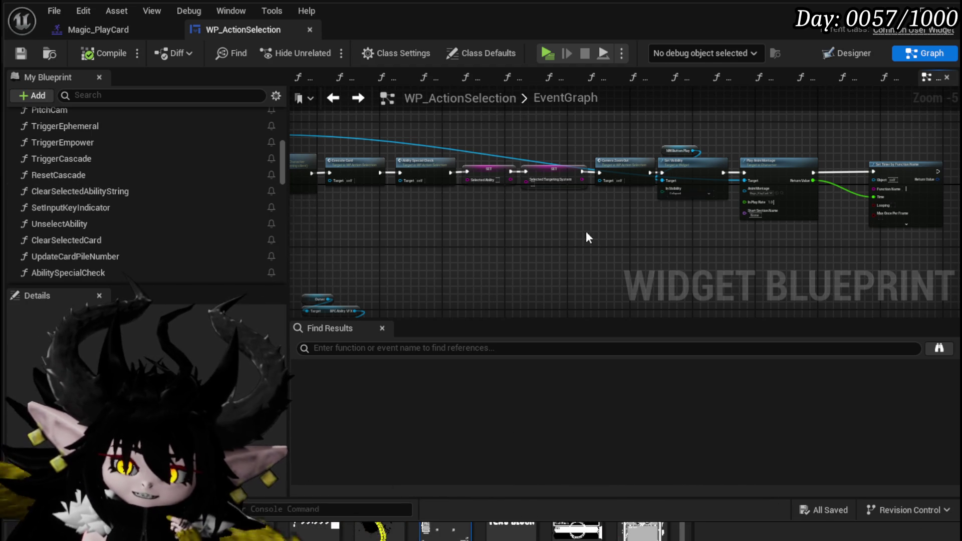
pyautogui.moveTo(585, 230); pyautogui.dragTo(551, 239)
pyautogui.scroll(3, 552, 246)
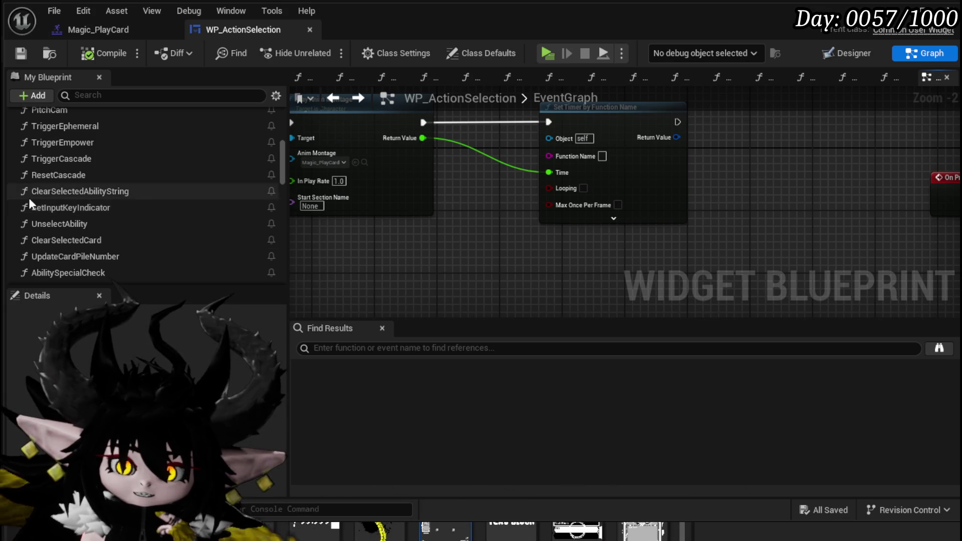
pyautogui.moveTo(502, 226); pyautogui.dragTo(605, 227)
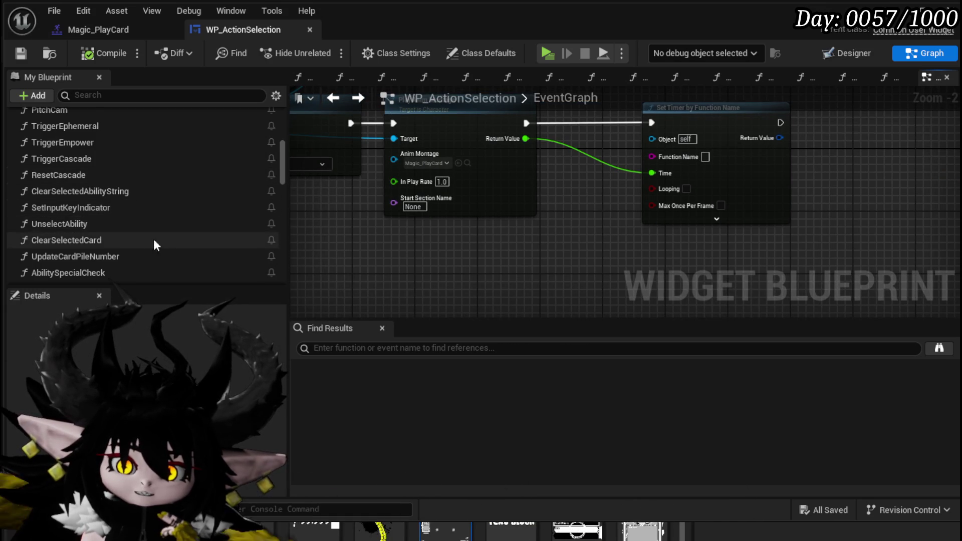
pyautogui.scroll(-1, 151, 224)
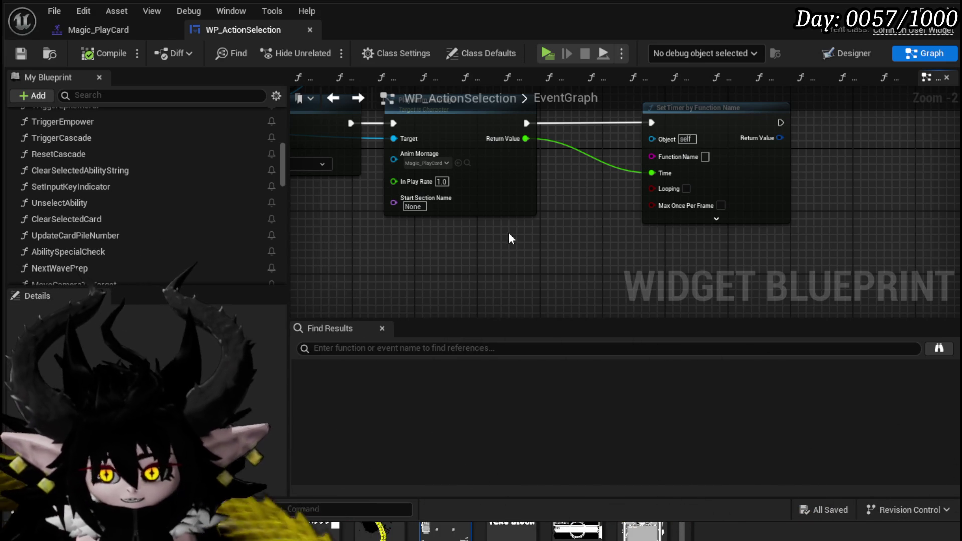
# - Nudge the MWButtonPlay node feeding the timer slightly and save WP_ActionSelection
pyautogui.scroll(-2, 571, 242)
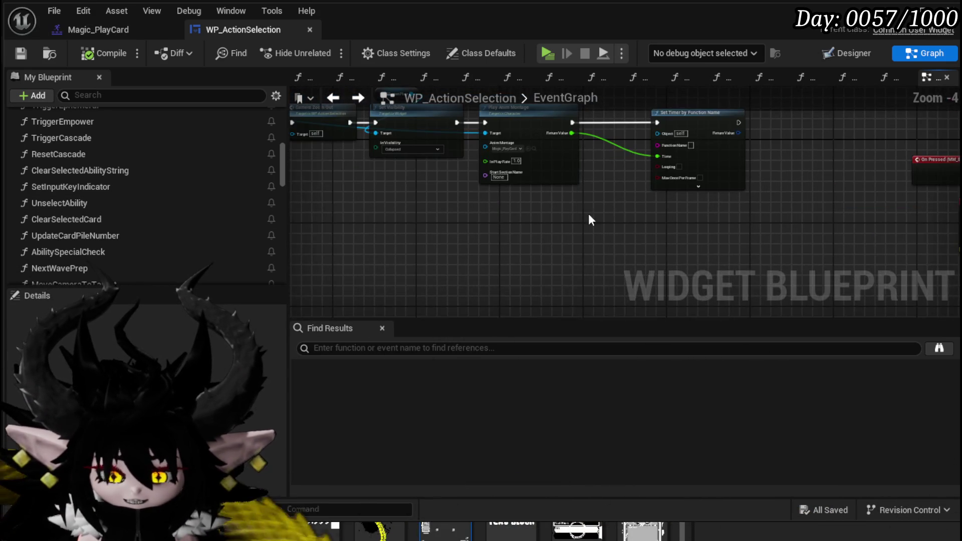
pyautogui.moveTo(344, 269); pyautogui.dragTo(703, 113)
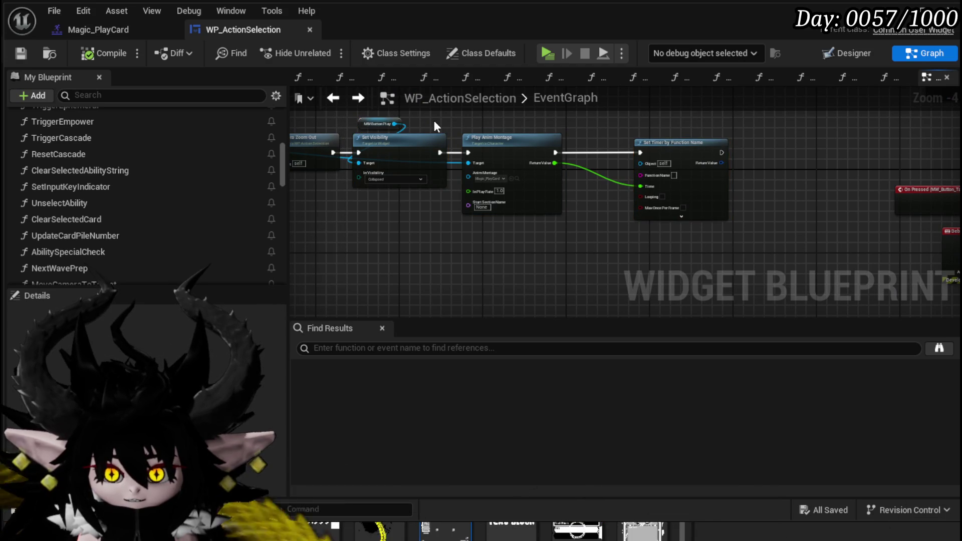
pyautogui.moveTo(460, 143); pyautogui.dragTo(458, 137)
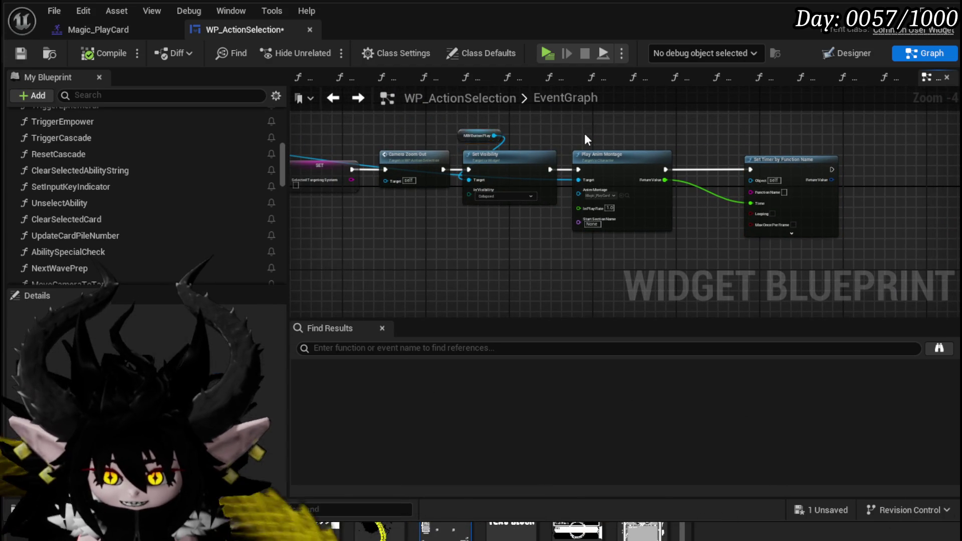
pyautogui.moveTo(584, 133); pyautogui.dragTo(534, 124)
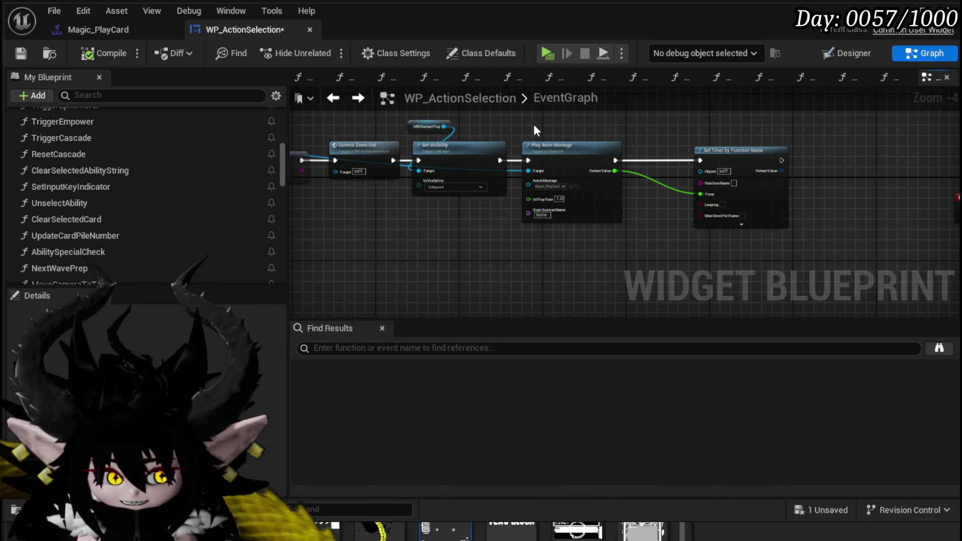
pyautogui.moveTo(477, 287); pyautogui.dragTo(443, 279)
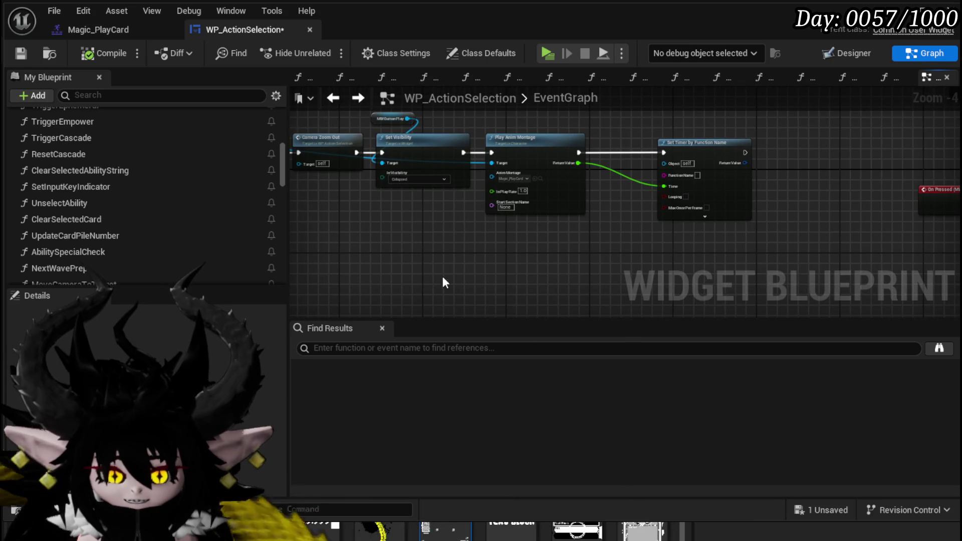
pyautogui.click(24, 54)
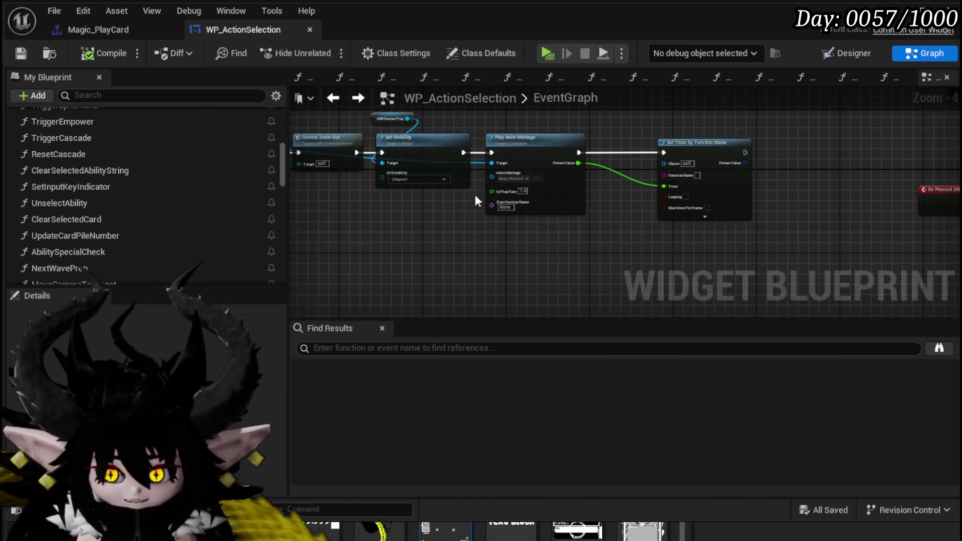
pyautogui.moveTo(416, 209); pyautogui.dragTo(374, 202)
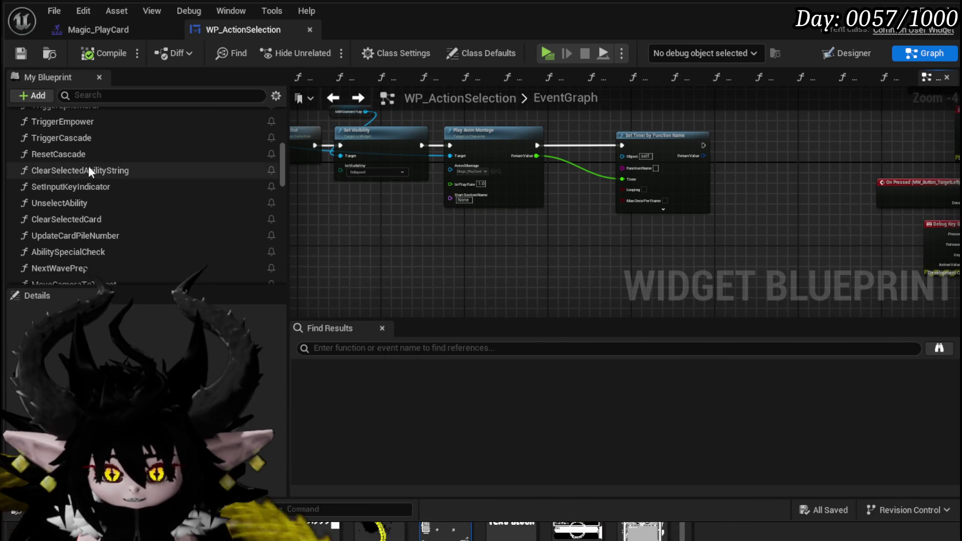
pyautogui.scroll(-4, 76, 228)
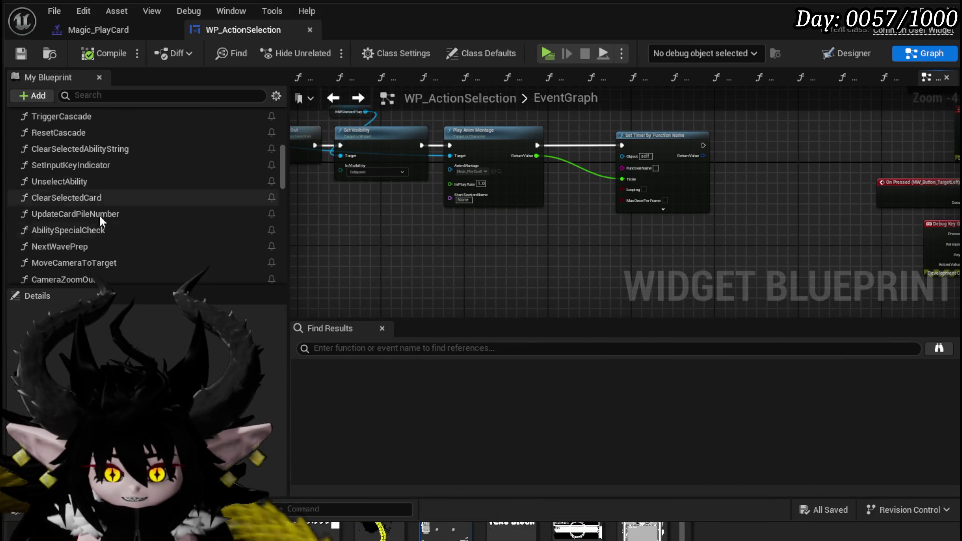
pyautogui.scroll(-3, 98, 243)
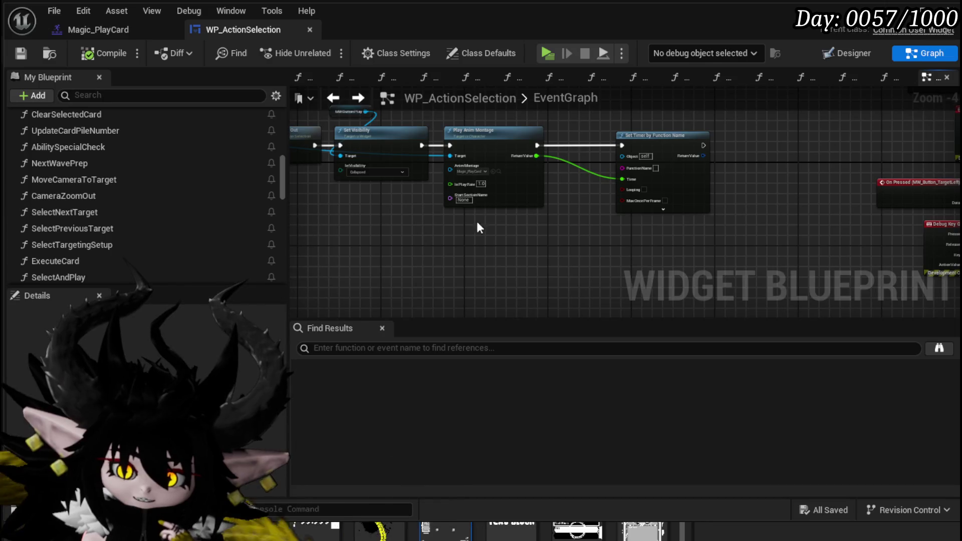
pyautogui.moveTo(509, 220)
pyautogui.mouseDown()
pyautogui.moveTo(429, 242)
pyautogui.moveTo(464, 237)
pyautogui.mouseUp()
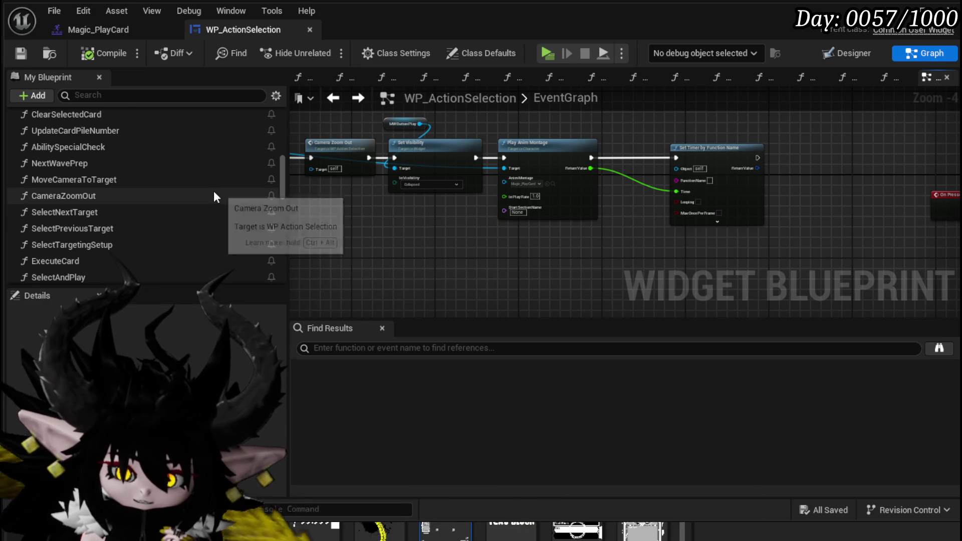
pyautogui.scroll(2, 213, 190)
pyautogui.scroll(6, 214, 190)
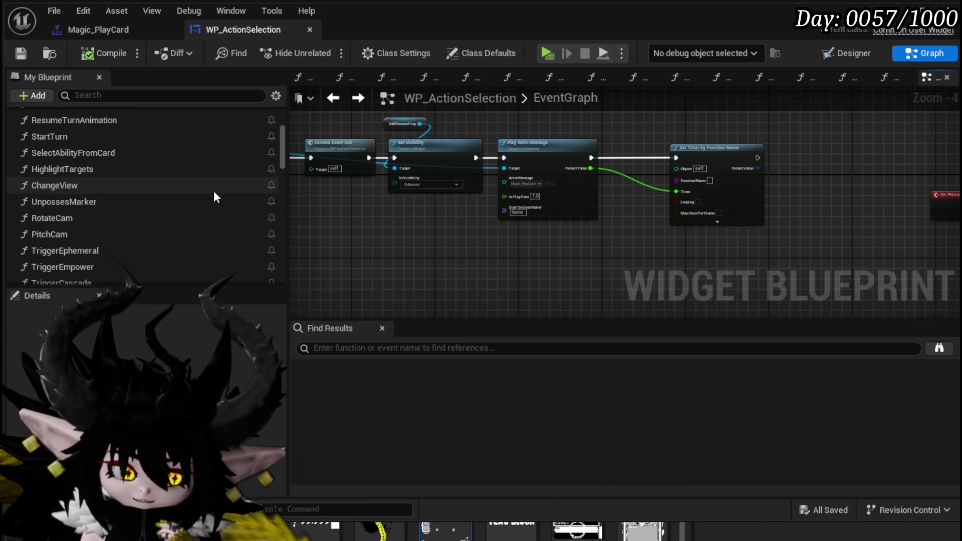
pyautogui.scroll(4, 213, 191)
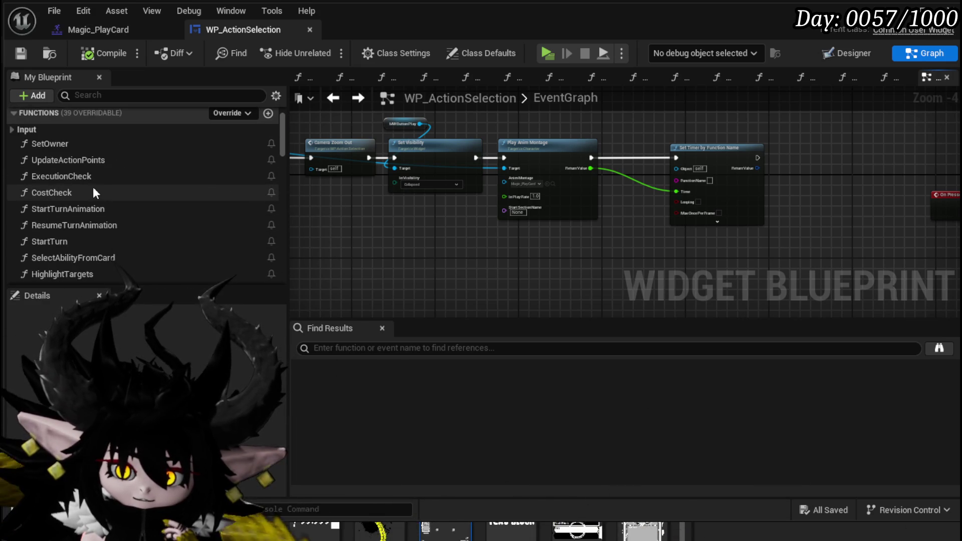
pyautogui.scroll(-2, 92, 187)
pyautogui.scroll(-1, 101, 157)
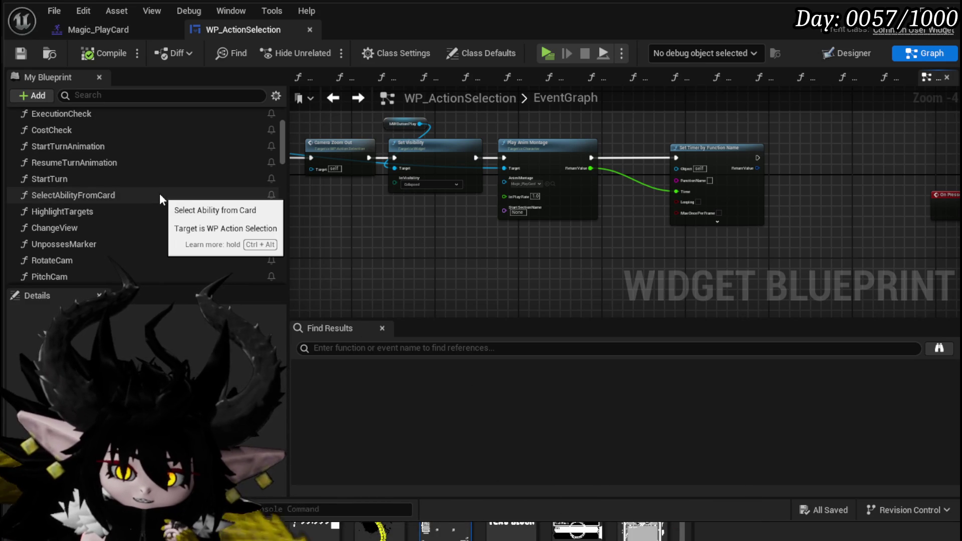
pyautogui.scroll(-3, 159, 193)
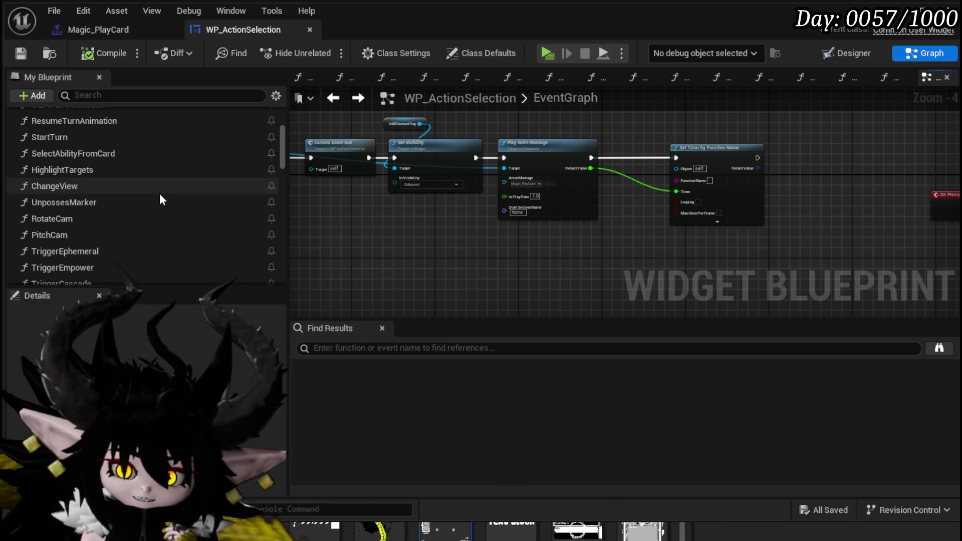
pyautogui.scroll(-1, 160, 194)
pyautogui.scroll(-4, 160, 199)
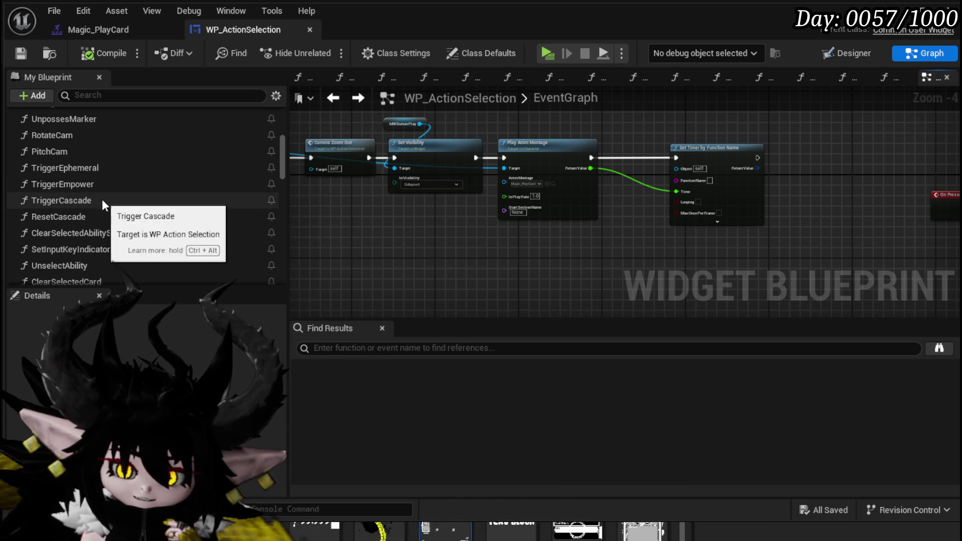
pyautogui.scroll(-1, 101, 217)
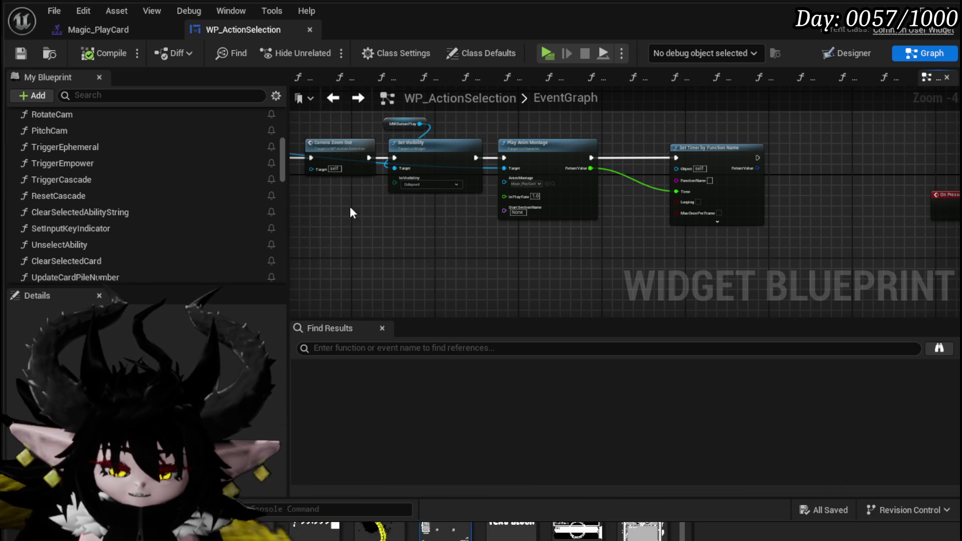
pyautogui.moveTo(306, 113); pyautogui.dragTo(546, 209)
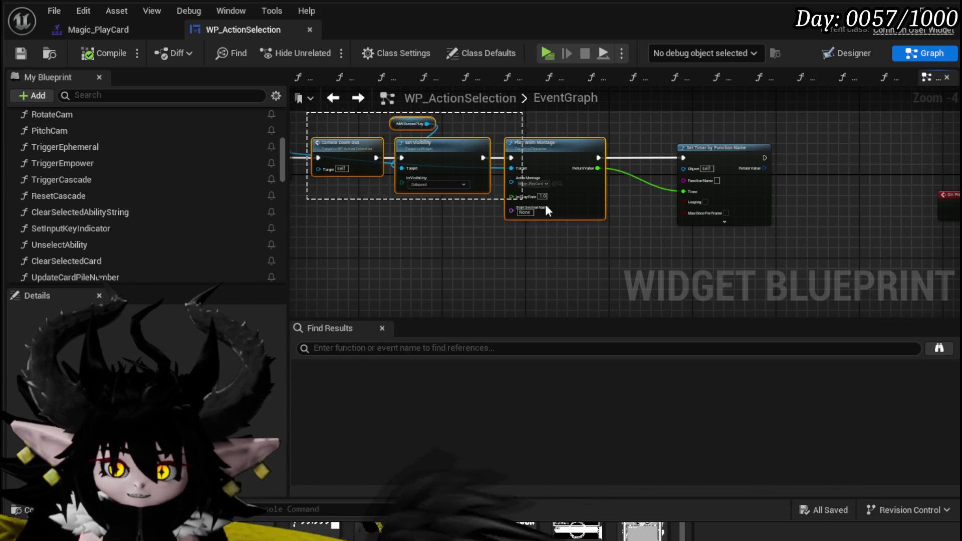
pyautogui.moveTo(797, 248); pyautogui.dragTo(798, 247)
pyautogui.click(798, 247)
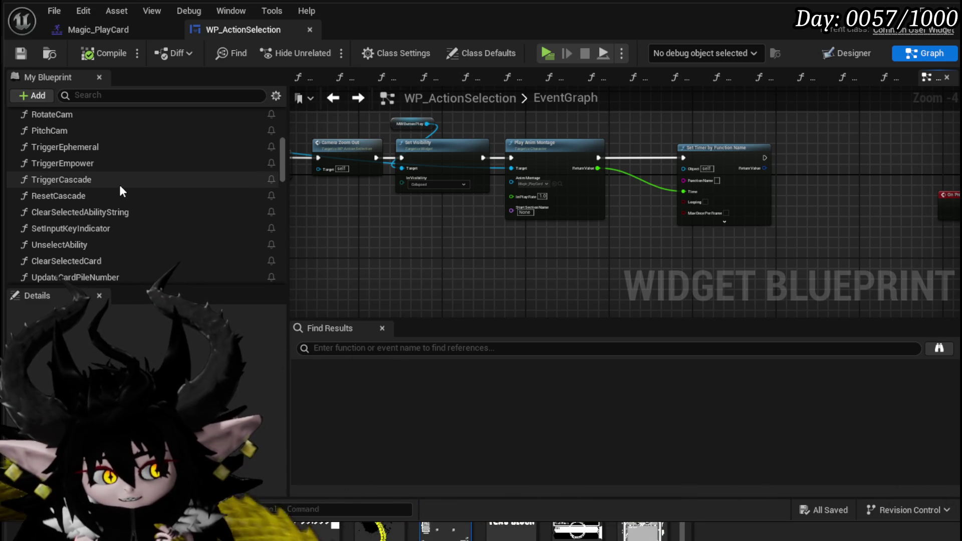
pyautogui.scroll(-1, 107, 186)
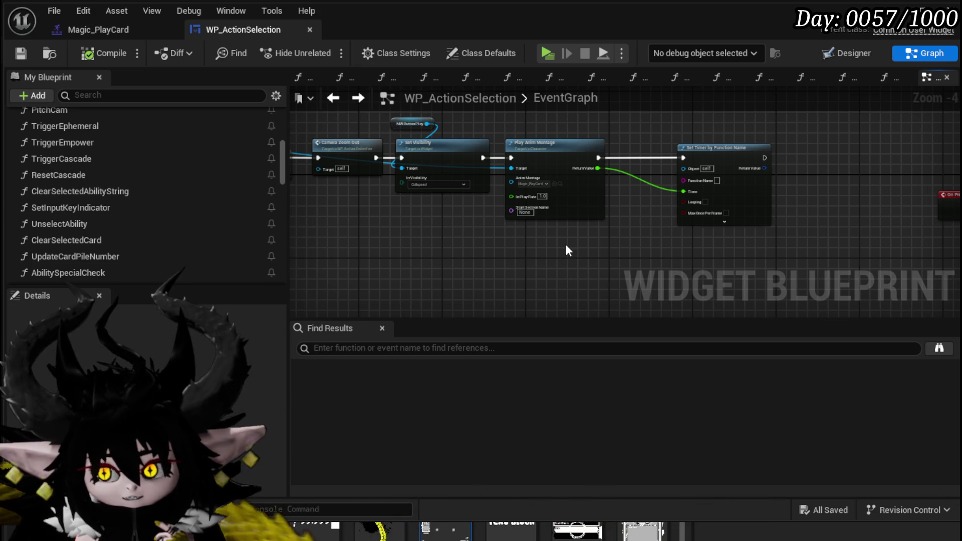
pyautogui.scroll(-3, 88, 183)
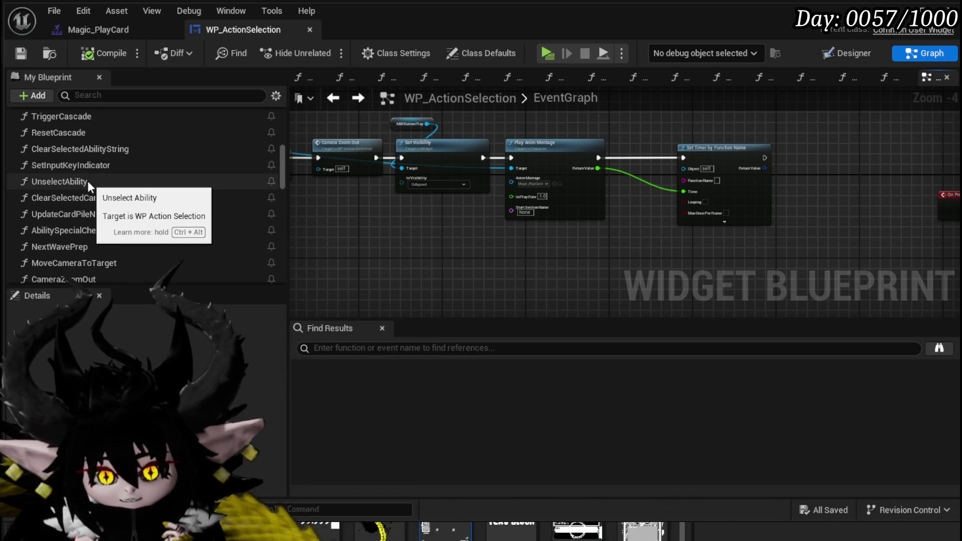
pyautogui.scroll(-1, 370, 215)
pyautogui.scroll(1, 433, 206)
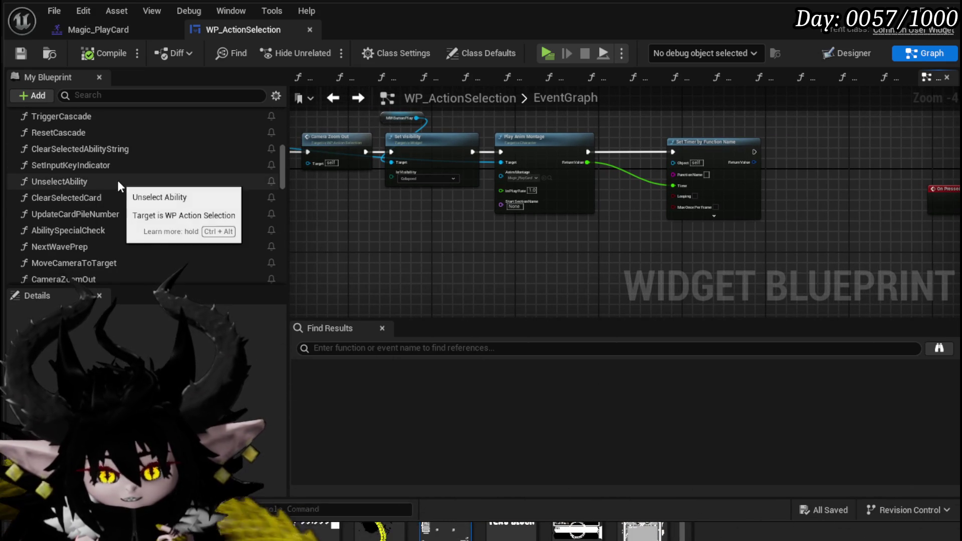
pyautogui.scroll(-1, 118, 179)
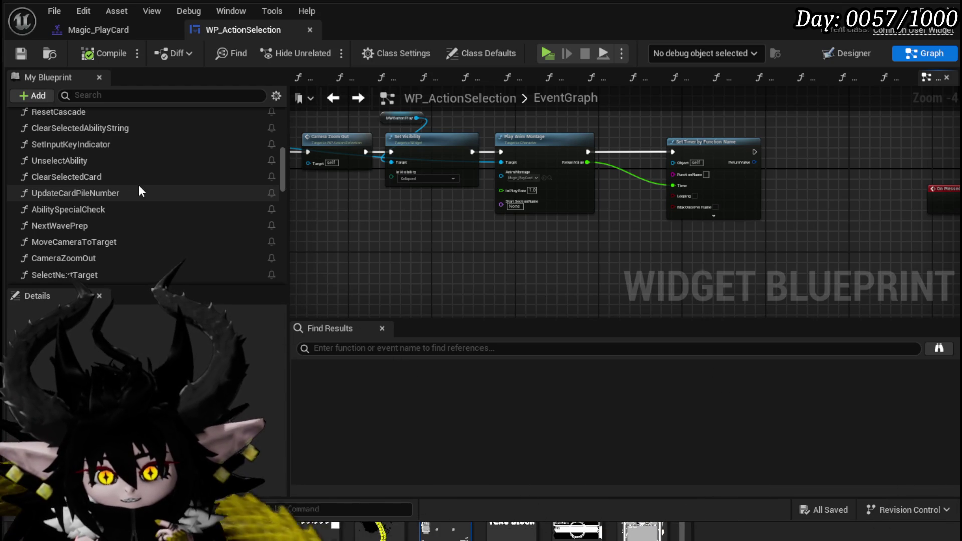
pyautogui.scroll(-1, 139, 186)
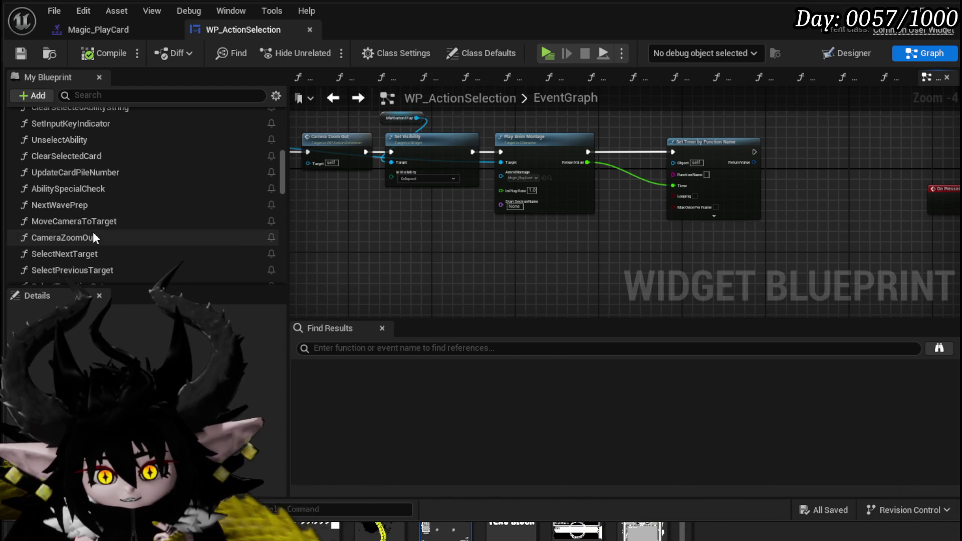
pyautogui.scroll(-3, 145, 222)
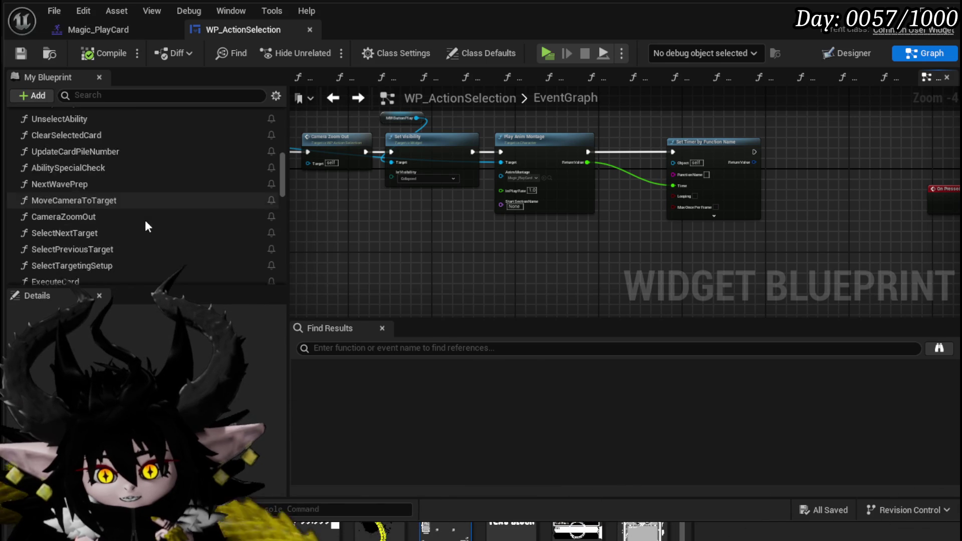
pyautogui.scroll(-3, 145, 227)
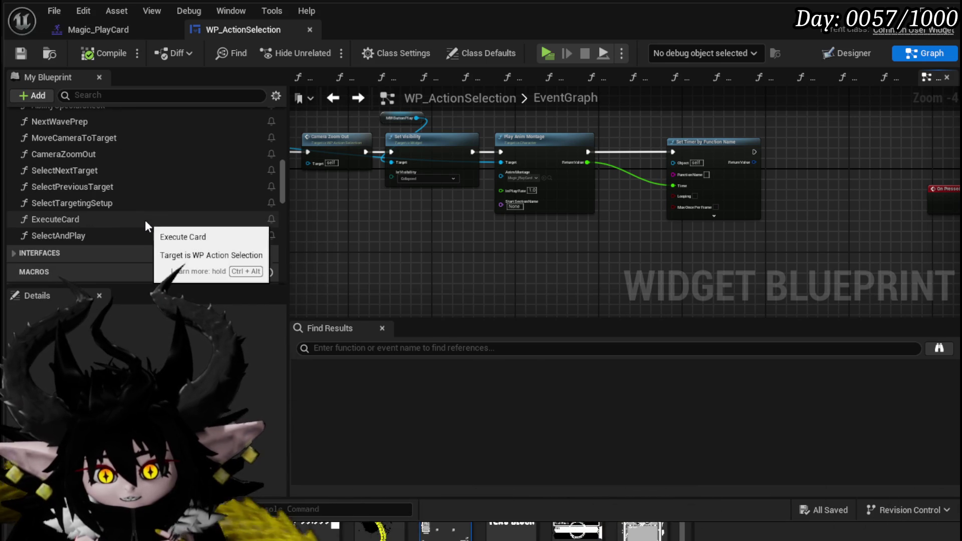
pyautogui.scroll(3, 68, 222)
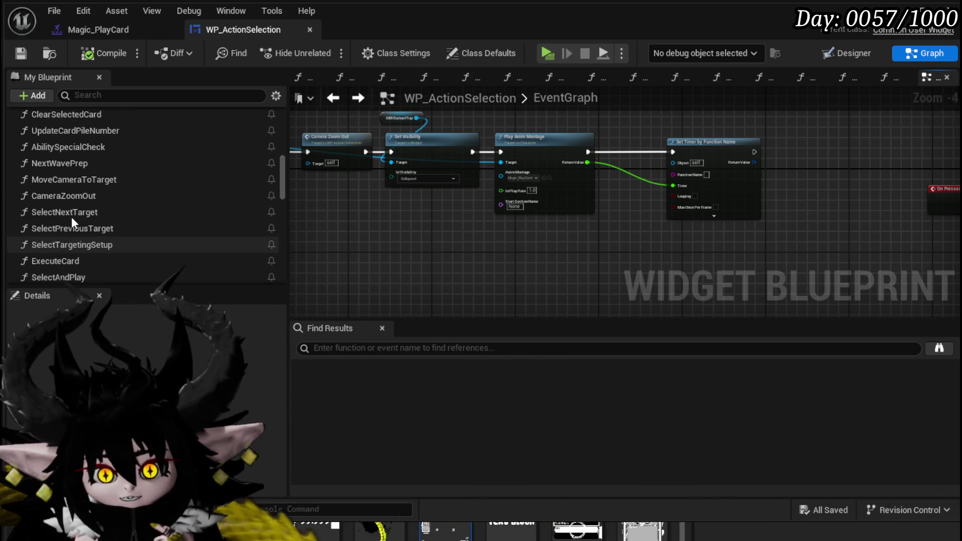
pyautogui.scroll(3, 64, 183)
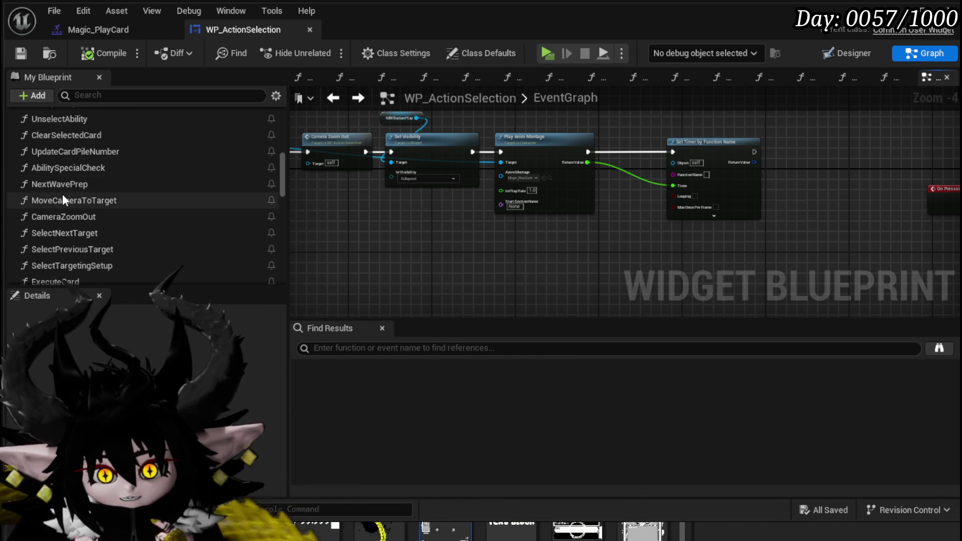
pyautogui.scroll(2, 60, 194)
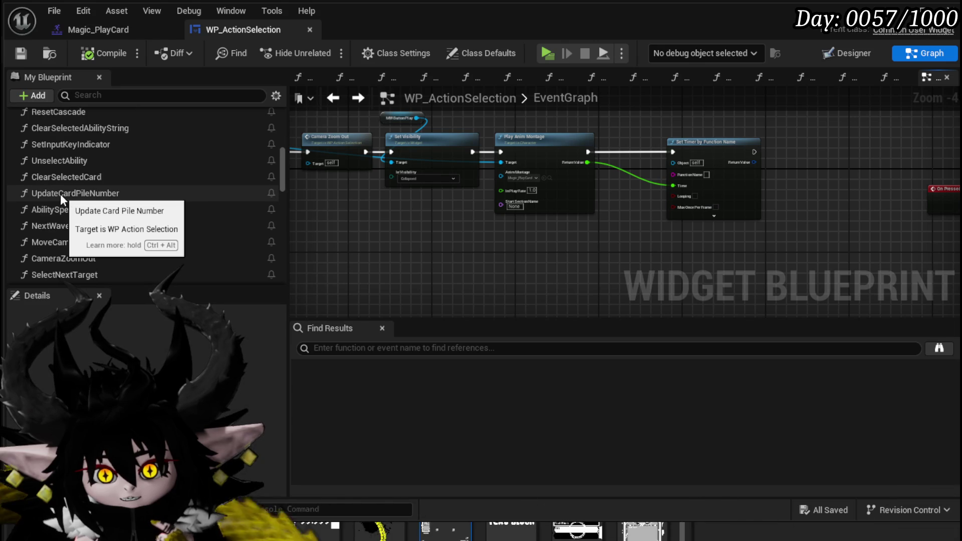
pyautogui.scroll(1, 60, 195)
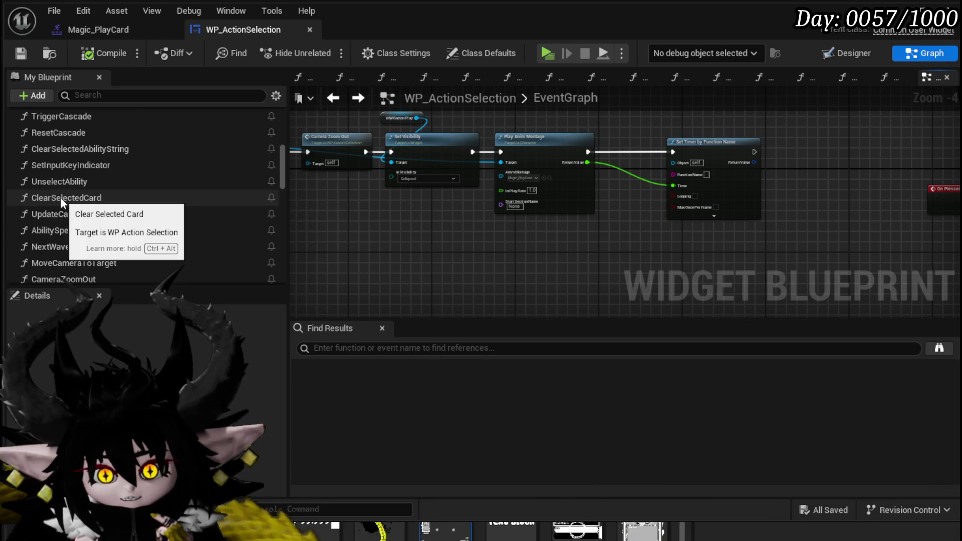
# - Open UnselectAbility and review Server Reset Cam, Camera Bus, Start Turn Animation and Branch nodes
pyautogui.doubleClick(60, 183)
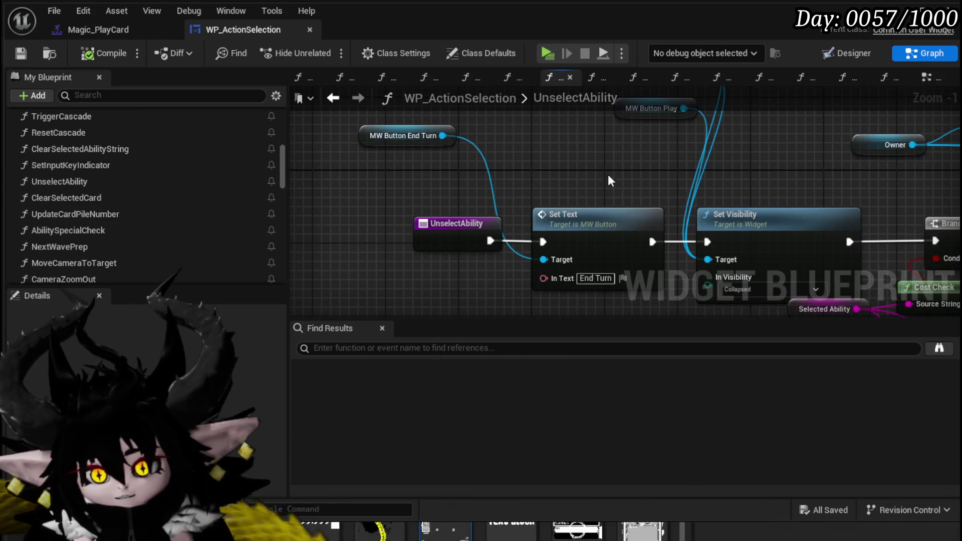
pyautogui.scroll(2, 608, 174)
pyautogui.moveTo(357, 201); pyautogui.dragTo(220, 193)
pyautogui.moveTo(710, 194)
pyautogui.mouseDown()
pyautogui.moveTo(462, 188)
pyautogui.moveTo(283, 146)
pyautogui.mouseUp()
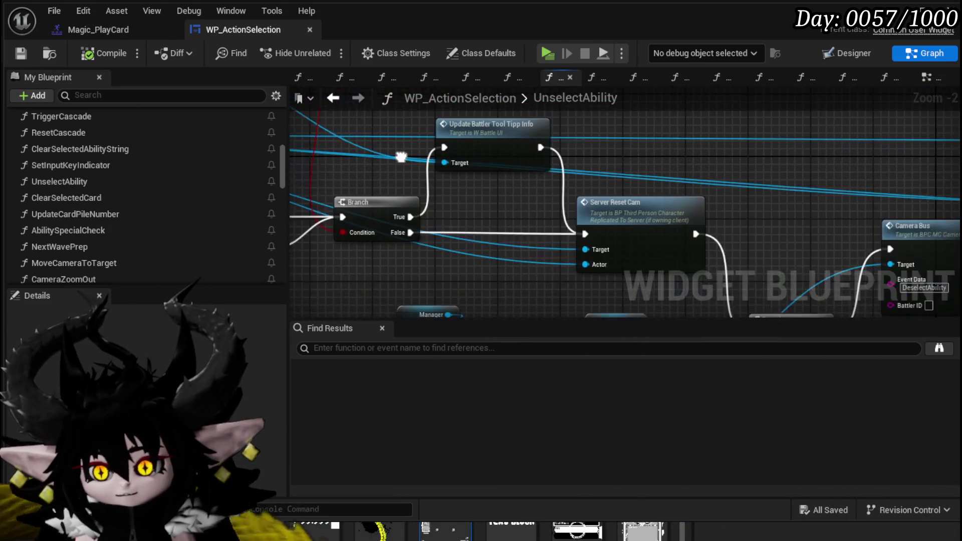
pyautogui.moveTo(670, 174); pyautogui.dragTo(396, 134)
pyautogui.moveTo(635, 155); pyautogui.dragTo(473, 175)
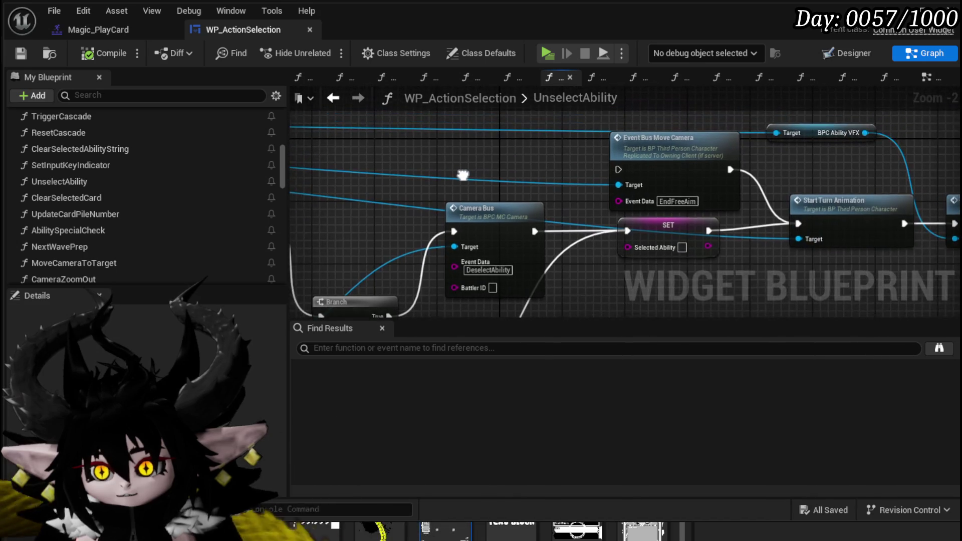
pyautogui.moveTo(708, 170); pyautogui.dragTo(692, 172)
pyautogui.moveTo(488, 203)
pyautogui.mouseDown()
pyautogui.moveTo(497, 182)
pyautogui.moveTo(575, 196)
pyautogui.moveTo(586, 211)
pyautogui.moveTo(509, 176)
pyautogui.moveTo(784, 197)
pyautogui.mouseUp()
pyautogui.scroll(-2, 794, 182)
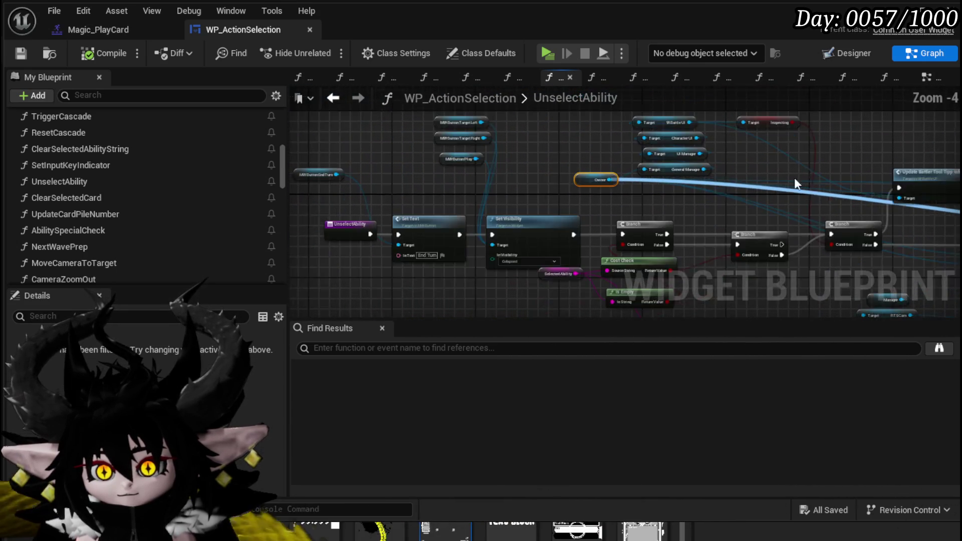
pyautogui.moveTo(501, 200); pyautogui.dragTo(784, 215)
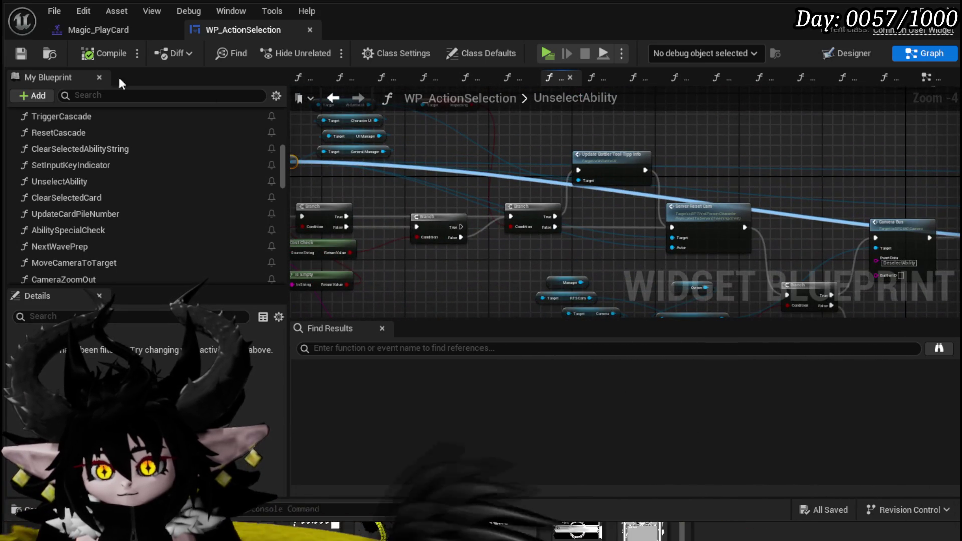
# - Glance at Magic_PlayCard, then revisit UnselectAbility's Start Turn Animation and Cancel Ability nodes
pyautogui.click(102, 36)
pyautogui.click(251, 35)
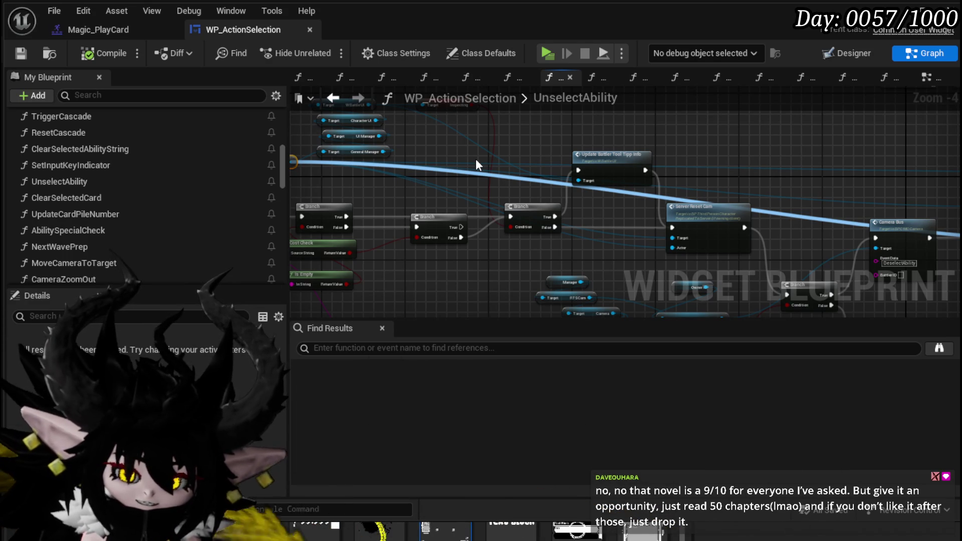
pyautogui.moveTo(476, 158)
pyautogui.mouseDown()
pyautogui.moveTo(365, 145)
pyautogui.moveTo(254, 83)
pyautogui.mouseUp()
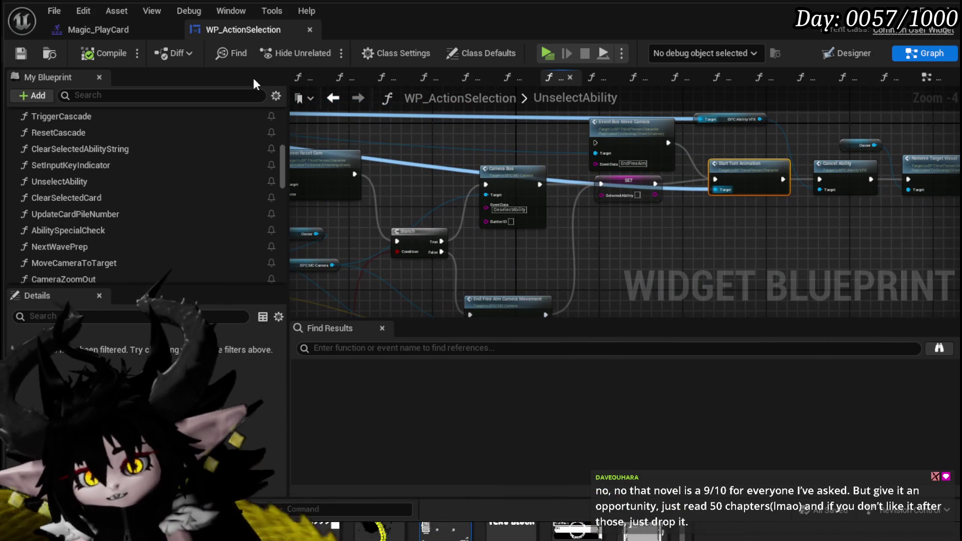
pyautogui.moveTo(654, 168); pyautogui.dragTo(476, 190)
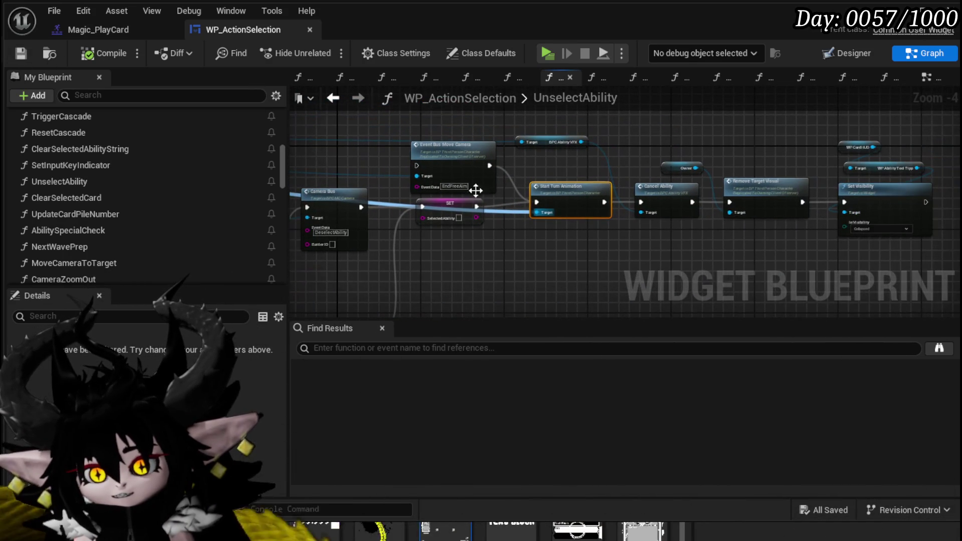
pyautogui.moveTo(590, 196)
pyautogui.mouseDown()
pyautogui.moveTo(651, 184)
pyautogui.moveTo(423, 206)
pyautogui.mouseUp()
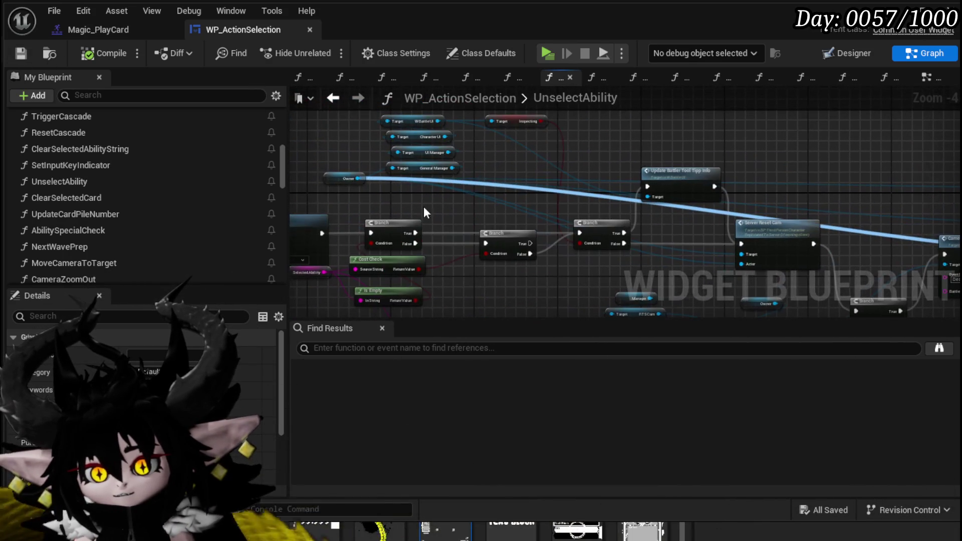
pyautogui.moveTo(769, 163)
pyautogui.mouseDown()
pyautogui.moveTo(519, 155)
pyautogui.moveTo(296, 162)
pyautogui.mouseUp()
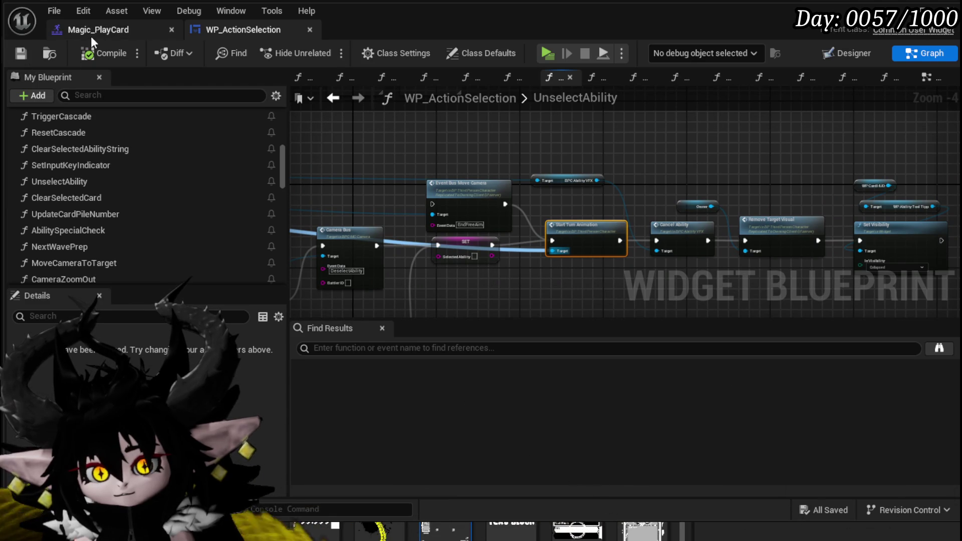
# - In the EventGraph, frame the Start Turn Animation and Owner nodes, then compile and save the widget
pyautogui.click(924, 78)
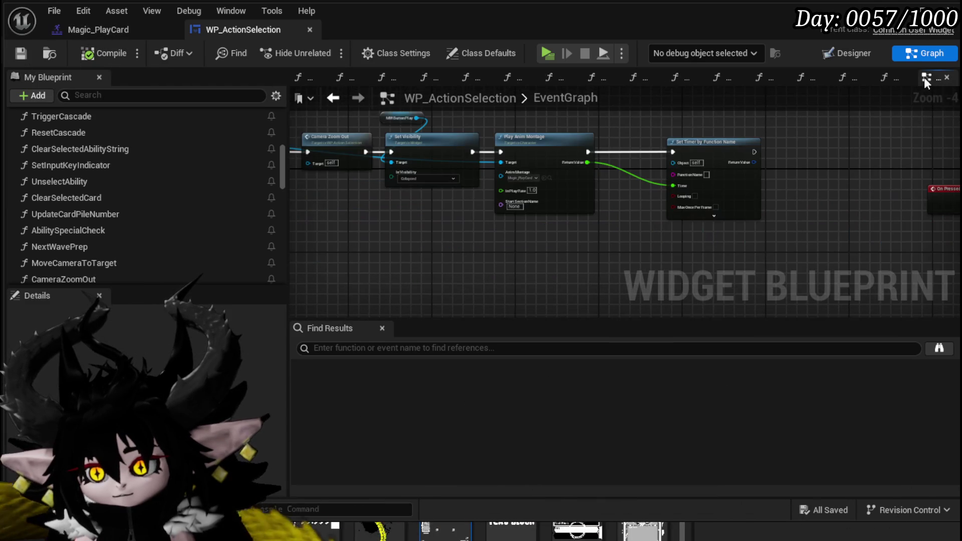
pyautogui.scroll(-2, 540, 167)
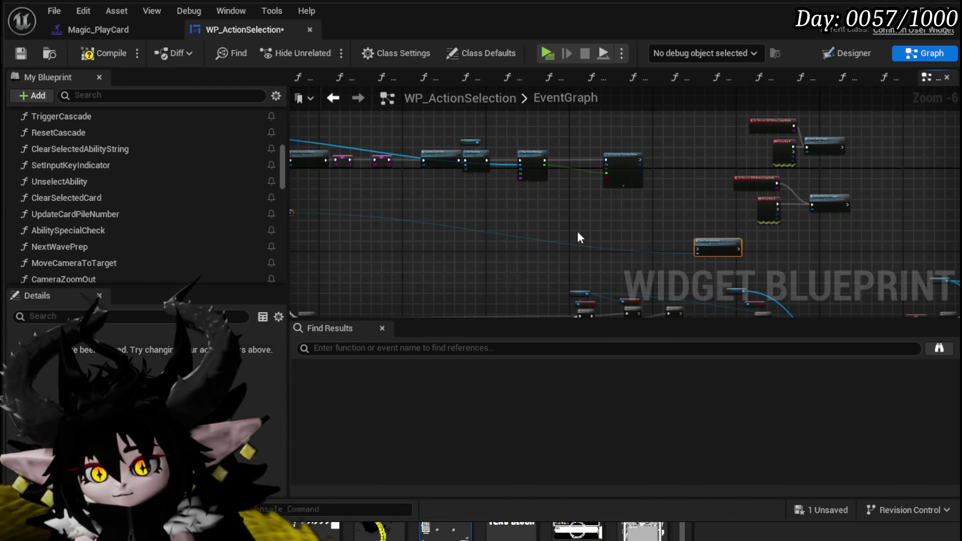
pyautogui.moveTo(577, 230); pyautogui.dragTo(558, 206)
pyautogui.moveTo(474, 228); pyautogui.dragTo(510, 207)
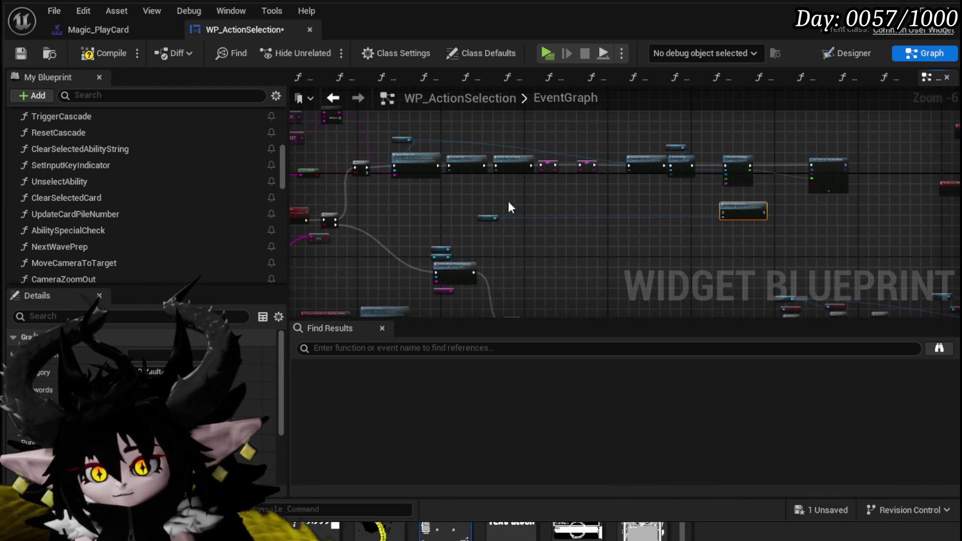
pyautogui.scroll(4, 694, 221)
pyautogui.moveTo(604, 252); pyautogui.dragTo(374, 270)
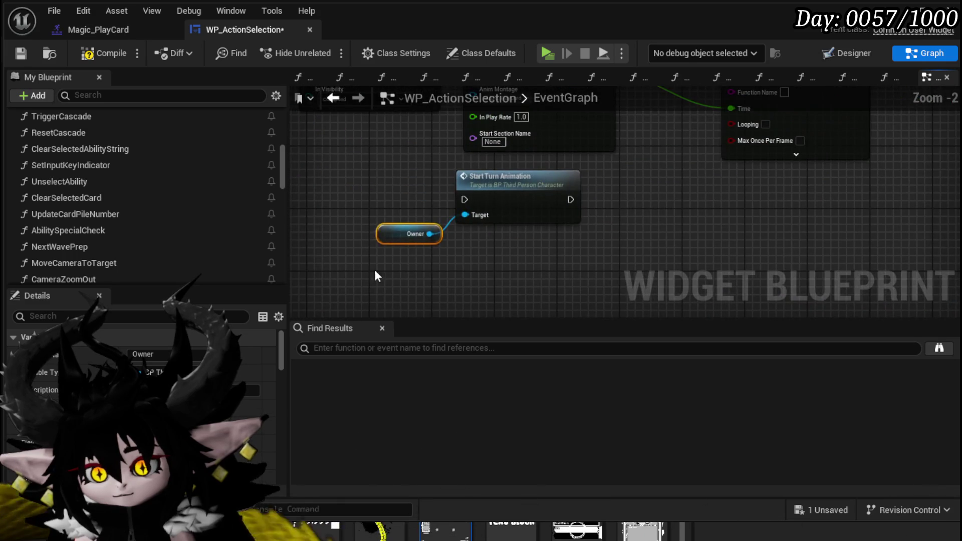
pyautogui.moveTo(557, 215)
pyautogui.mouseDown()
pyautogui.moveTo(480, 269)
pyautogui.moveTo(475, 282)
pyautogui.moveTo(510, 317)
pyautogui.mouseUp()
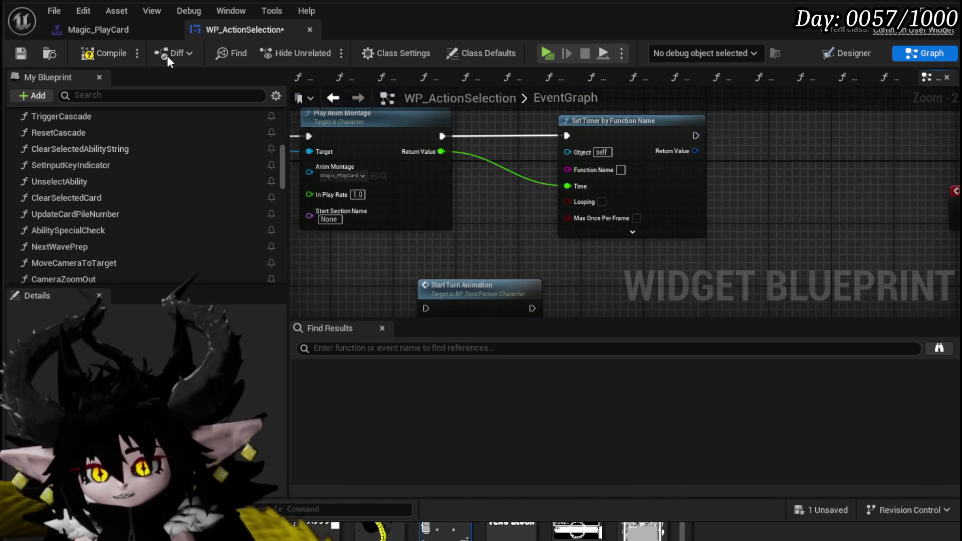
pyautogui.click(100, 54)
pyautogui.click(20, 53)
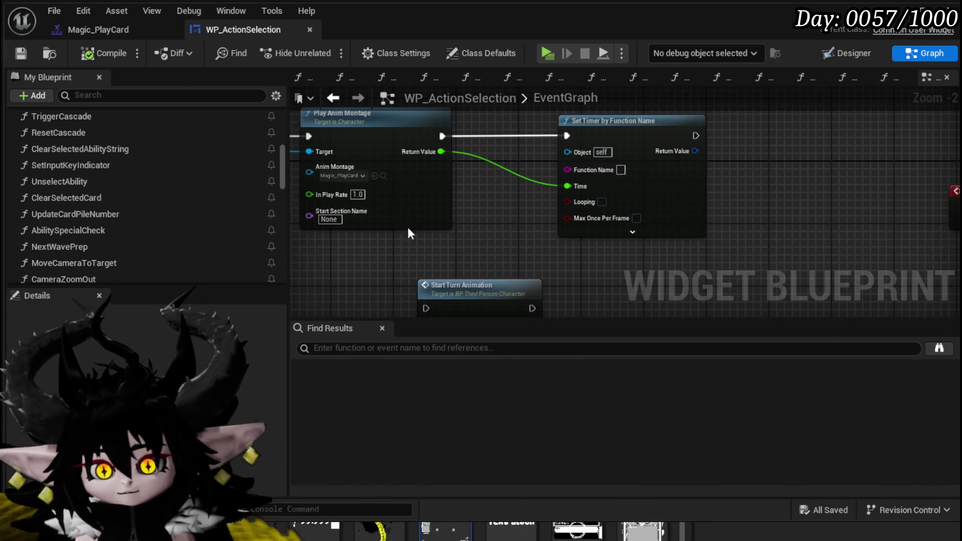
# - Drag the Owner node beneath Start Turn Animation and save the blueprint with Ctrl+S
pyautogui.moveTo(409, 233)
pyautogui.mouseDown()
pyautogui.moveTo(606, 274)
pyautogui.moveTo(468, 248)
pyautogui.moveTo(569, 273)
pyautogui.moveTo(623, 270)
pyautogui.mouseUp()
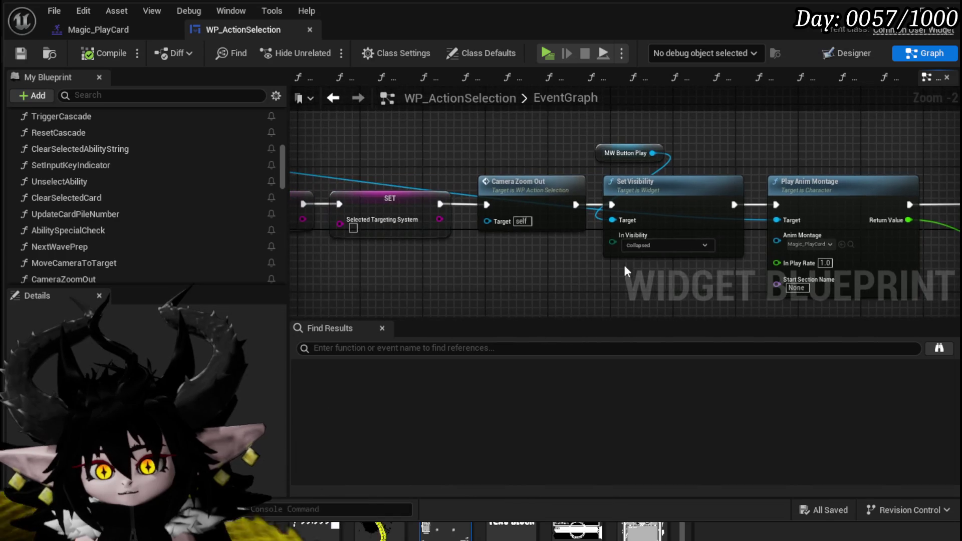
pyautogui.moveTo(530, 172); pyautogui.dragTo(410, 167)
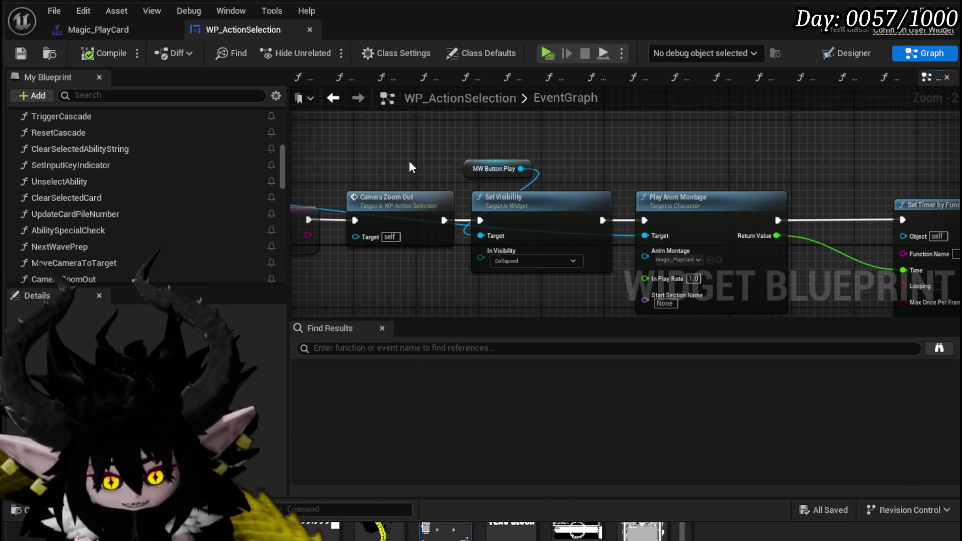
pyautogui.moveTo(576, 176); pyautogui.dragTo(393, 135)
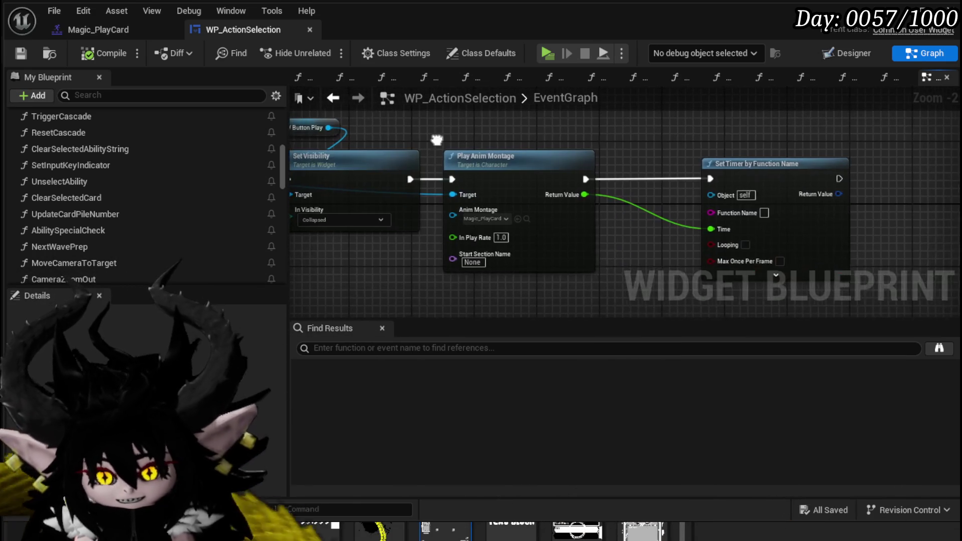
pyautogui.moveTo(431, 293); pyautogui.dragTo(427, 225)
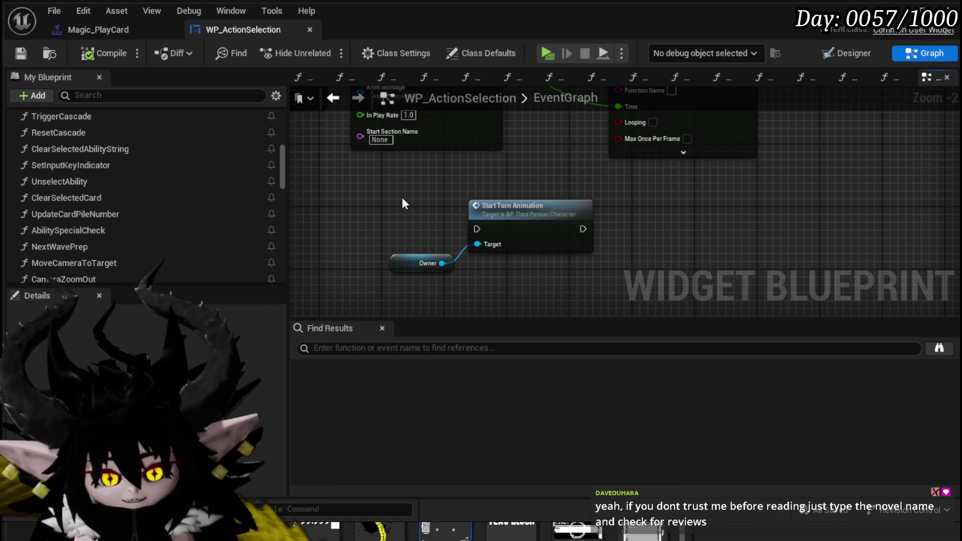
pyautogui.moveTo(403, 198)
pyautogui.mouseDown()
pyautogui.moveTo(416, 260)
pyautogui.moveTo(407, 265)
pyautogui.moveTo(421, 217)
pyautogui.mouseUp()
pyautogui.moveTo(373, 284); pyautogui.dragTo(446, 283)
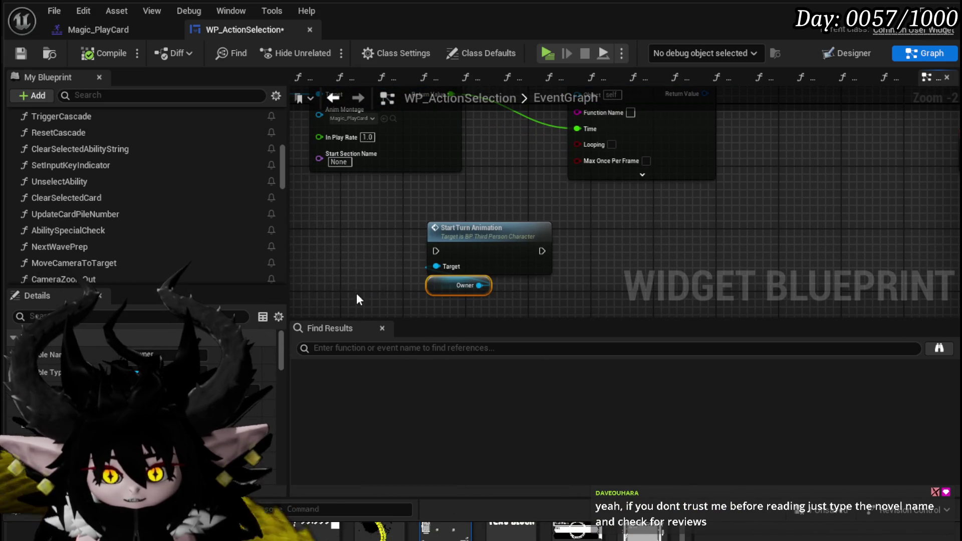
pyautogui.moveTo(448, 185)
pyautogui.mouseDown()
pyautogui.moveTo(469, 189)
pyautogui.moveTo(496, 254)
pyautogui.moveTo(514, 235)
pyautogui.mouseUp()
pyautogui.hotkey('ctrl', 's')
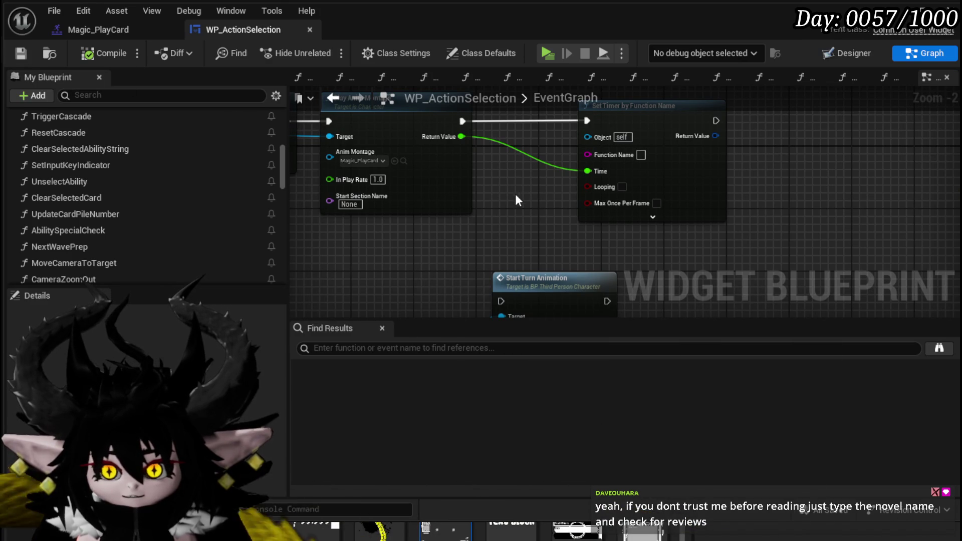
# - Reselect the Owner node and settle it directly below Start Turn Animation
pyautogui.moveTo(515, 194); pyautogui.dragTo(521, 165)
pyautogui.click(516, 303)
pyautogui.moveTo(516, 307); pyautogui.dragTo(506, 282)
pyautogui.click(482, 267)
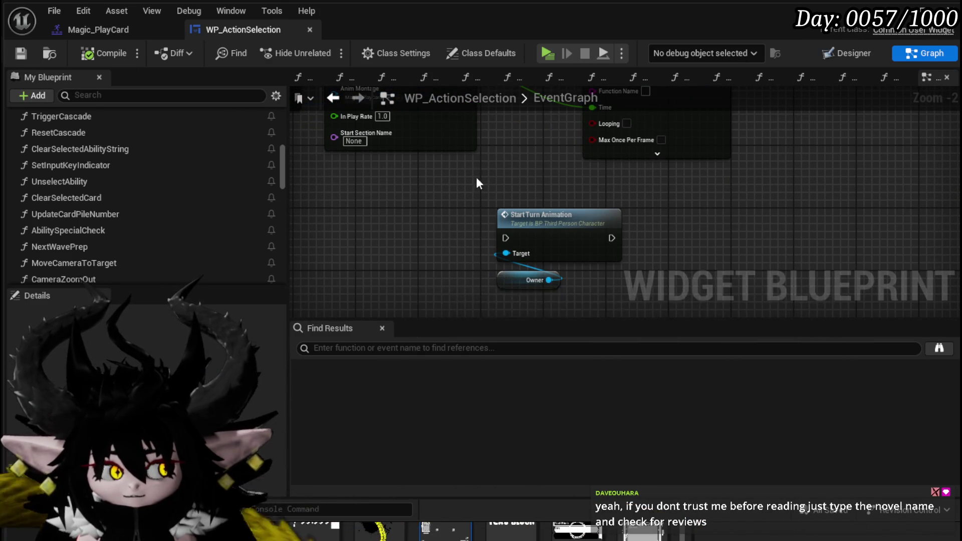
pyautogui.moveTo(476, 182); pyautogui.dragTo(449, 242)
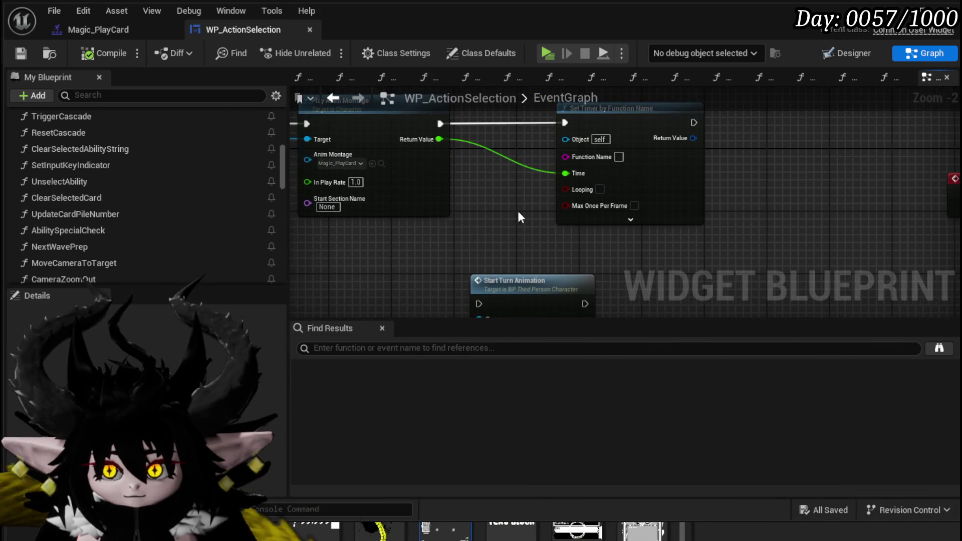
pyautogui.moveTo(519, 216)
pyautogui.mouseDown()
pyautogui.moveTo(590, 239)
pyautogui.moveTo(596, 279)
pyautogui.moveTo(516, 242)
pyautogui.moveTo(515, 183)
pyautogui.moveTo(501, 252)
pyautogui.mouseUp()
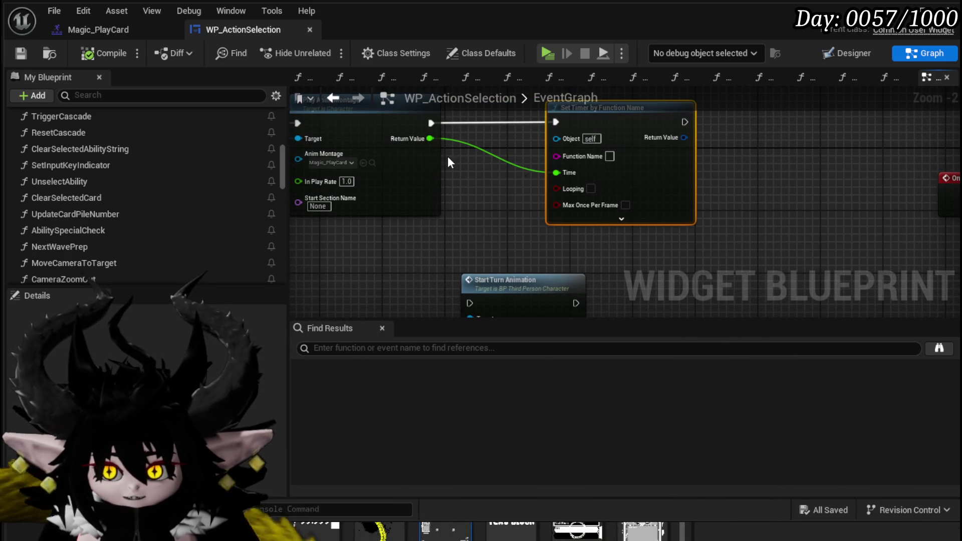
# - Replace Set Timer by Function Name with Set Timer by Event, feeding the montage's Return Value into Time
pyautogui.press('Delete')
pyautogui.moveTo(430, 123); pyautogui.dragTo(508, 129)
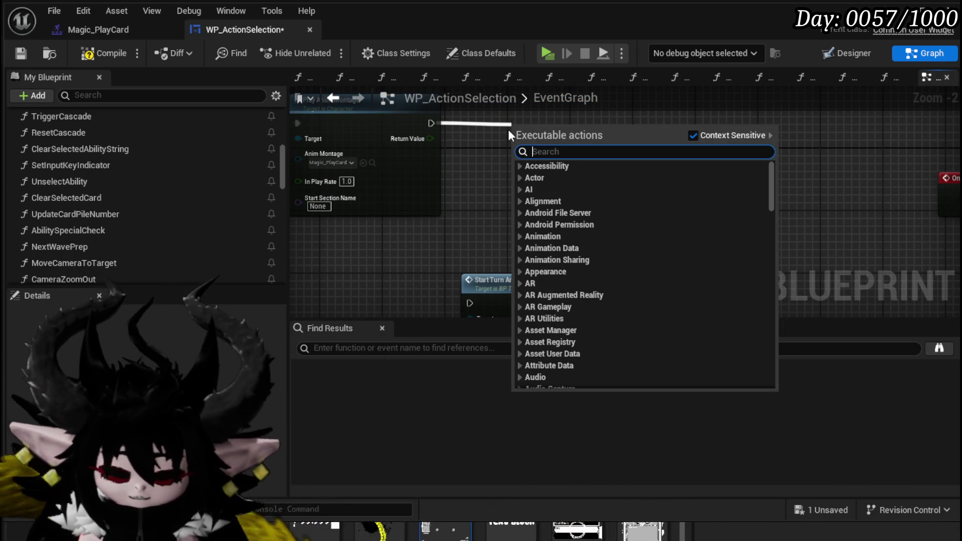
pyautogui.write('Set Timer ')
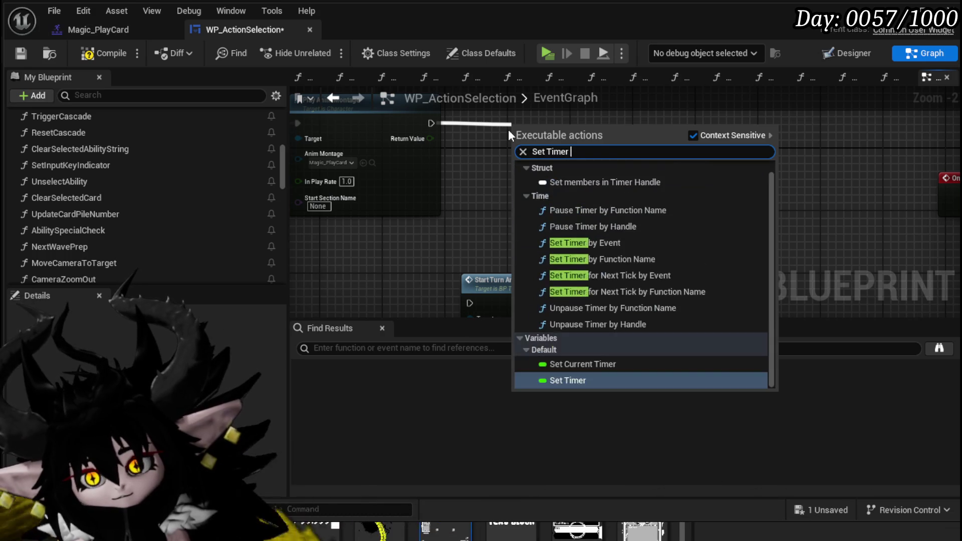
pyautogui.write('by func')
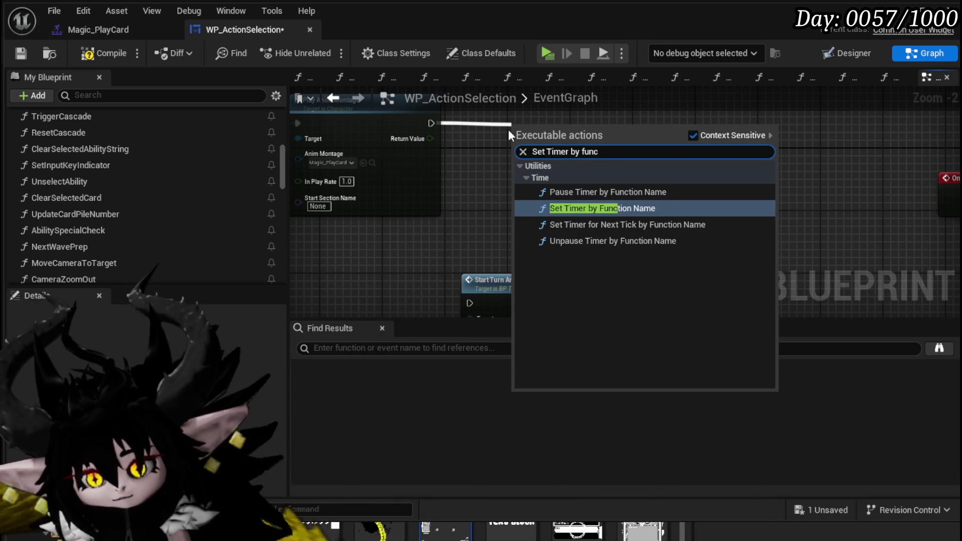
pyautogui.press('BackSpace')
pyautogui.press('BackSpace')
pyautogui.press('BackSpace')
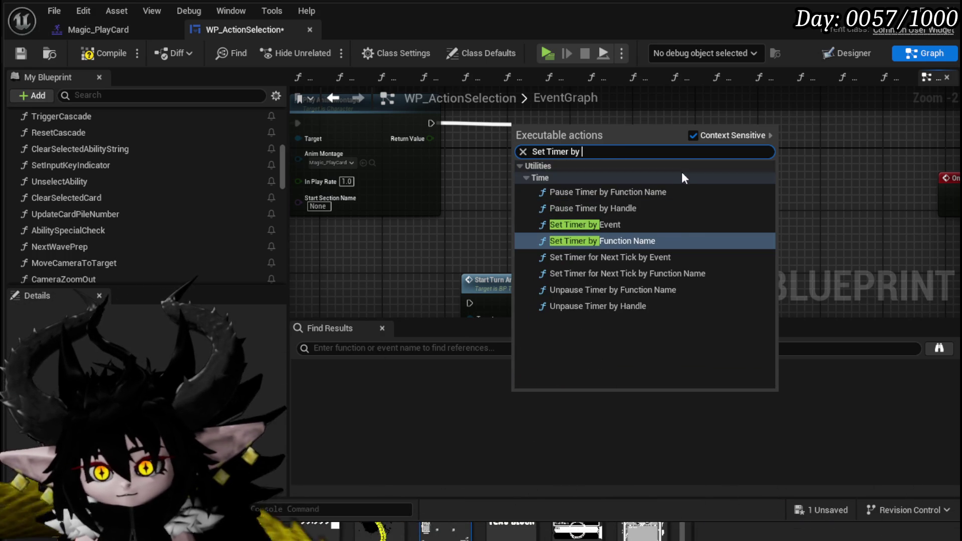
pyautogui.click(619, 221)
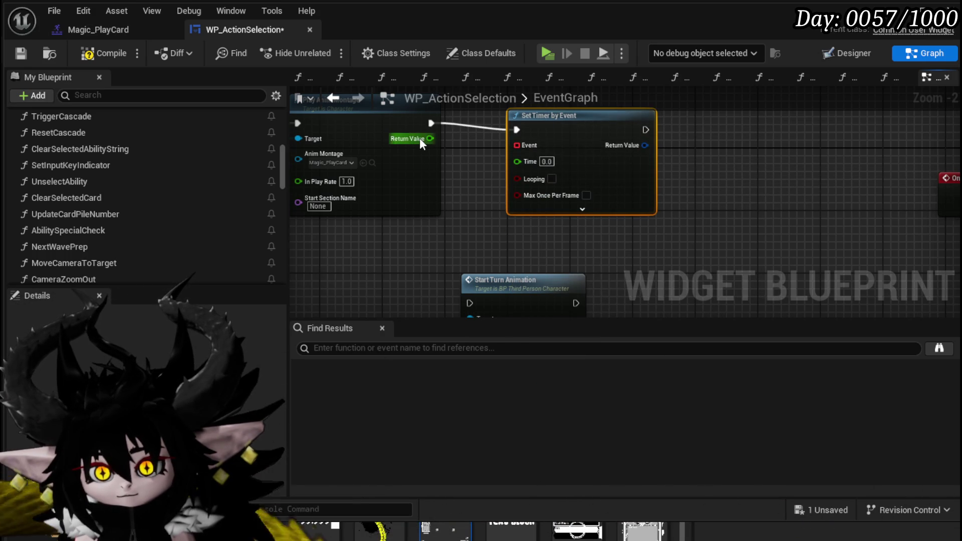
pyautogui.moveTo(525, 163); pyautogui.dragTo(525, 164)
pyautogui.moveTo(628, 137); pyautogui.dragTo(638, 124)
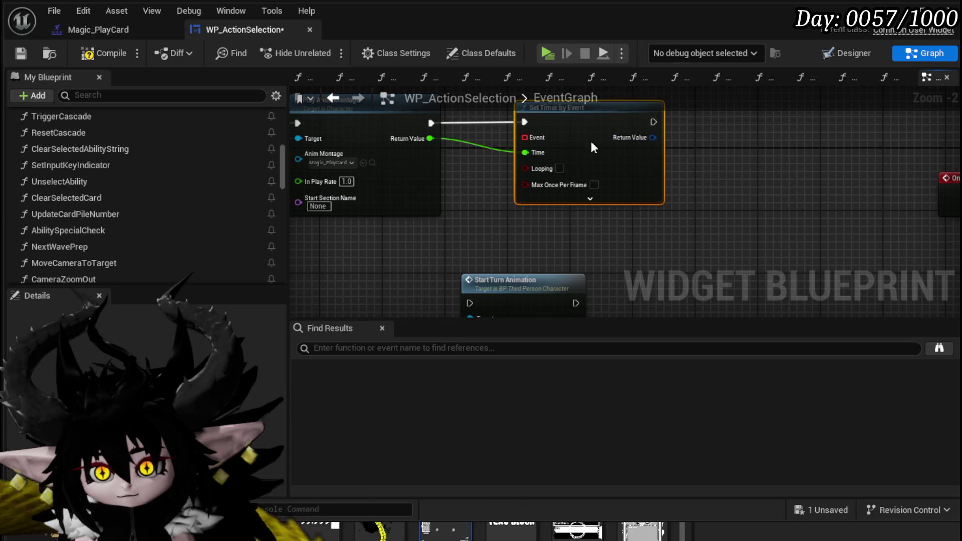
# - Add a PlayStartTurnAnim custom event on the timer's Event pin, then compile and save
pyautogui.moveTo(543, 152)
pyautogui.mouseDown()
pyautogui.moveTo(644, 118)
pyautogui.moveTo(429, 273)
pyautogui.mouseUp()
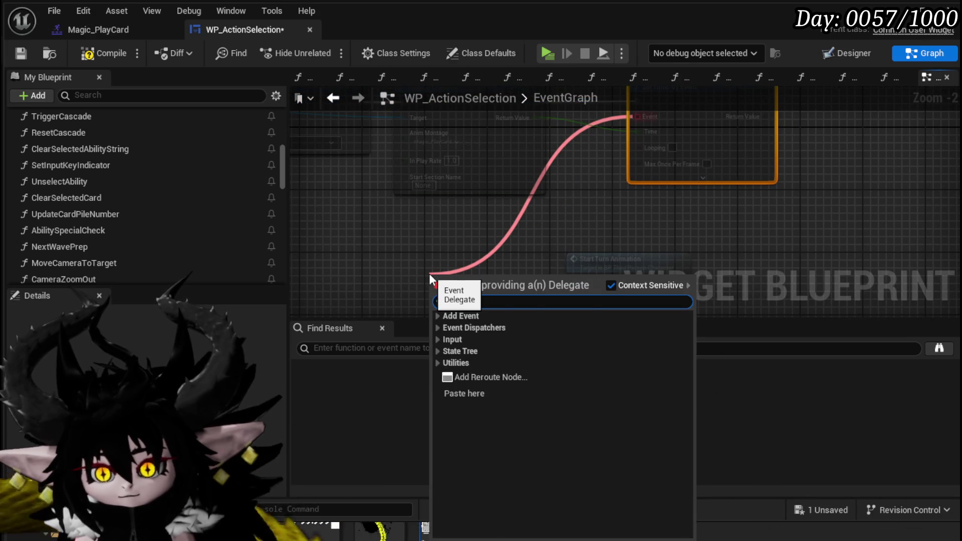
pyautogui.write('custom')
pyautogui.press('Return')
pyautogui.write('Play')
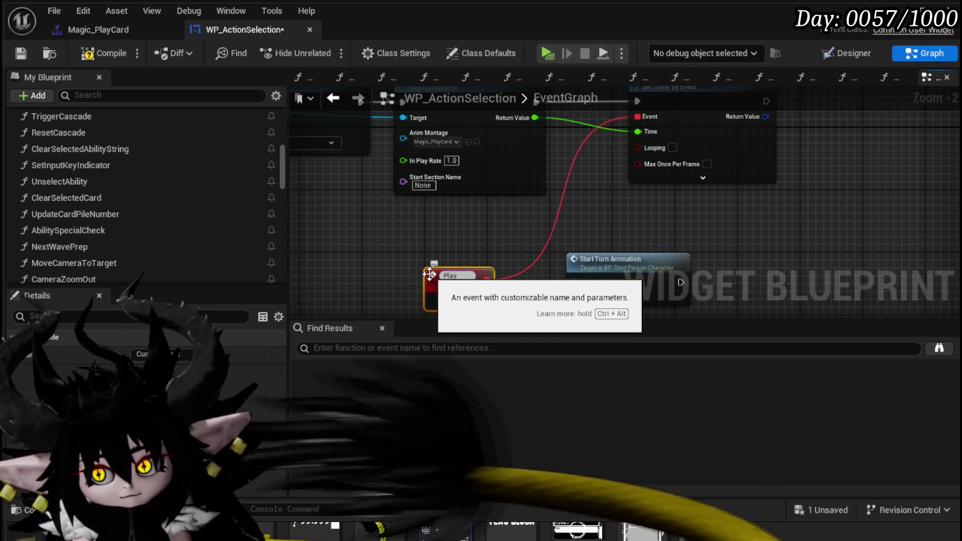
pyautogui.write('StartTurn')
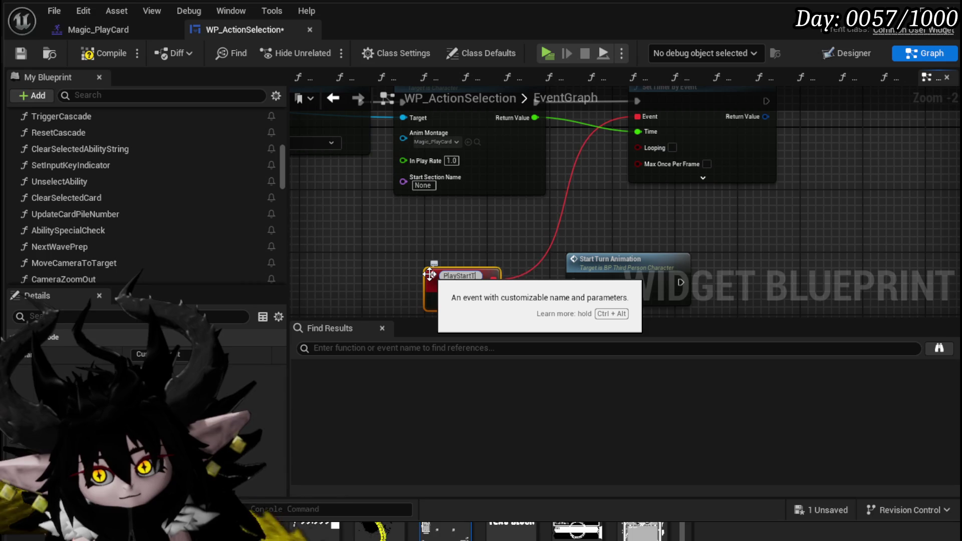
pyautogui.write('Anim')
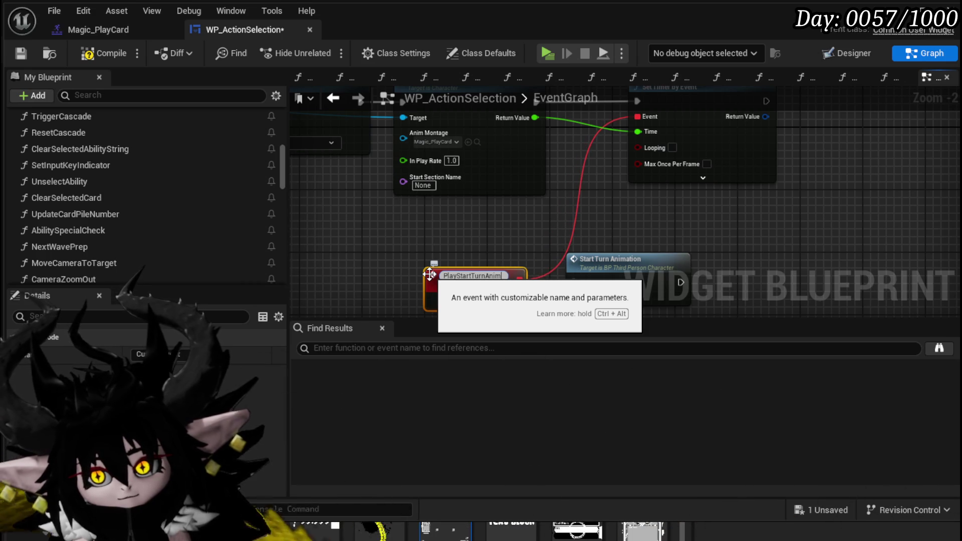
pyautogui.press('Return')
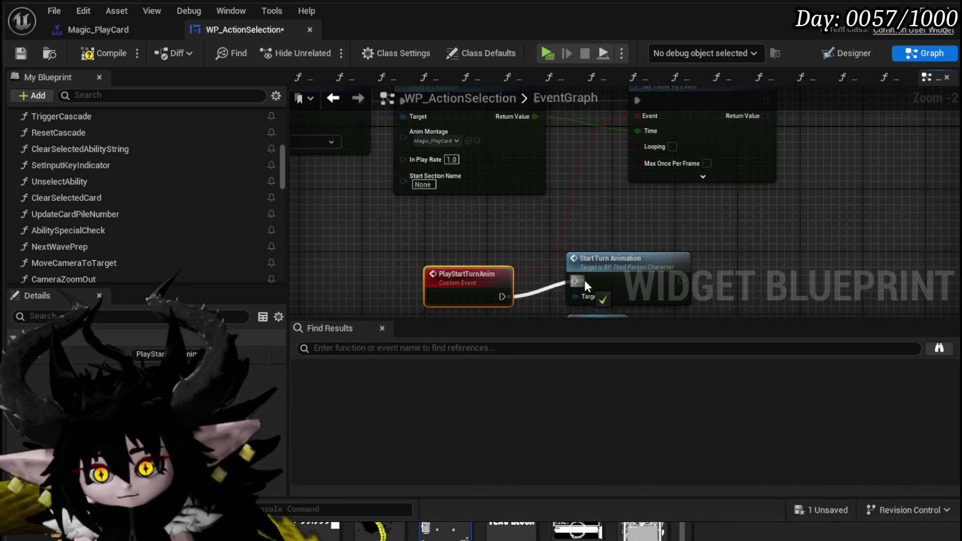
pyautogui.moveTo(474, 266); pyautogui.dragTo(481, 251)
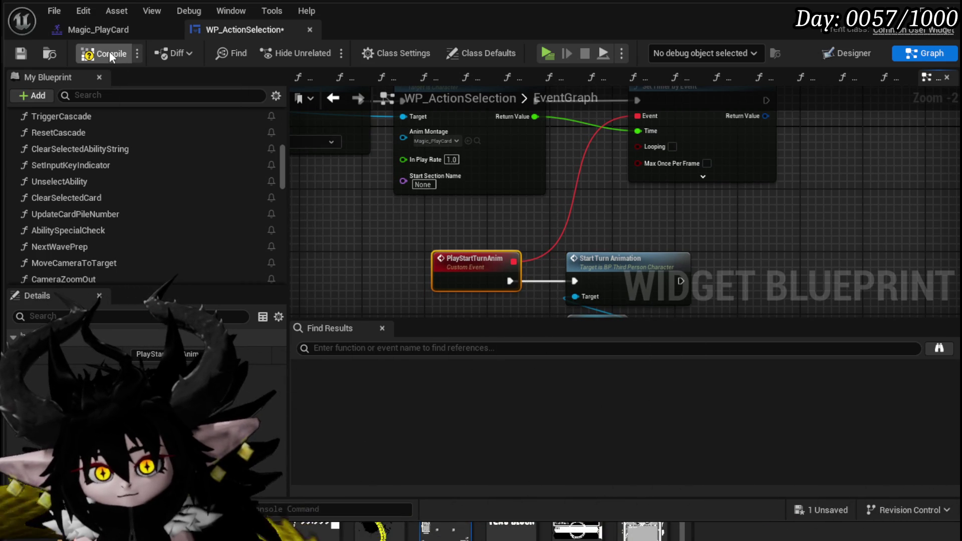
pyautogui.click(25, 53)
pyautogui.moveTo(500, 188); pyautogui.dragTo(533, 172)
# - Promote the Set Timer by Event Return Value to a CardPlayedHandler variable, placing its SET node beside the timer
pyautogui.rightClick(526, 178)
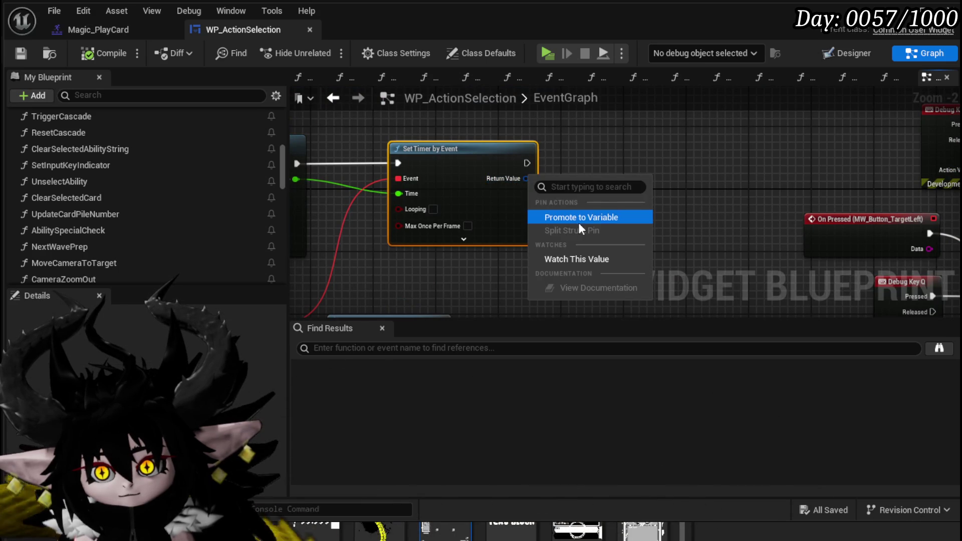
pyautogui.press('Escape')
pyautogui.write('Card')
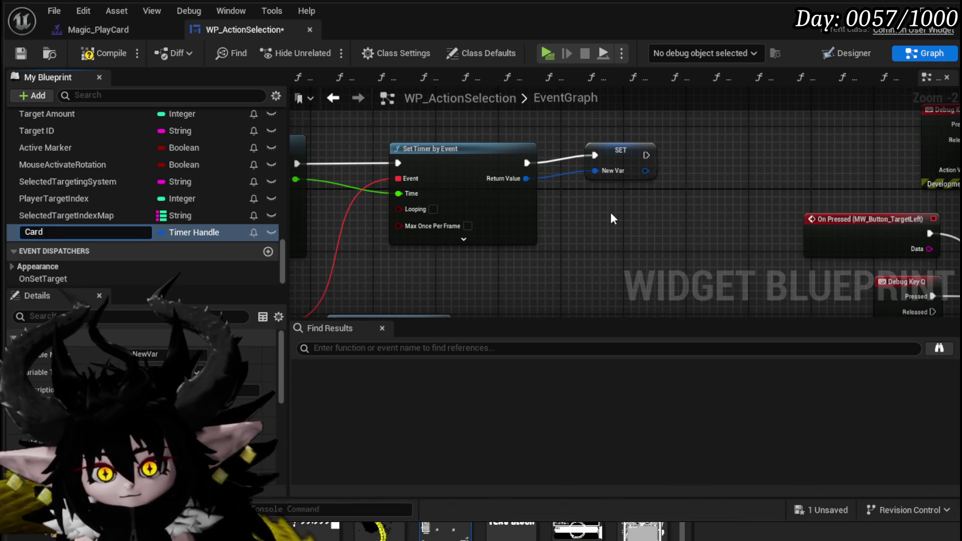
pyautogui.write('Played')
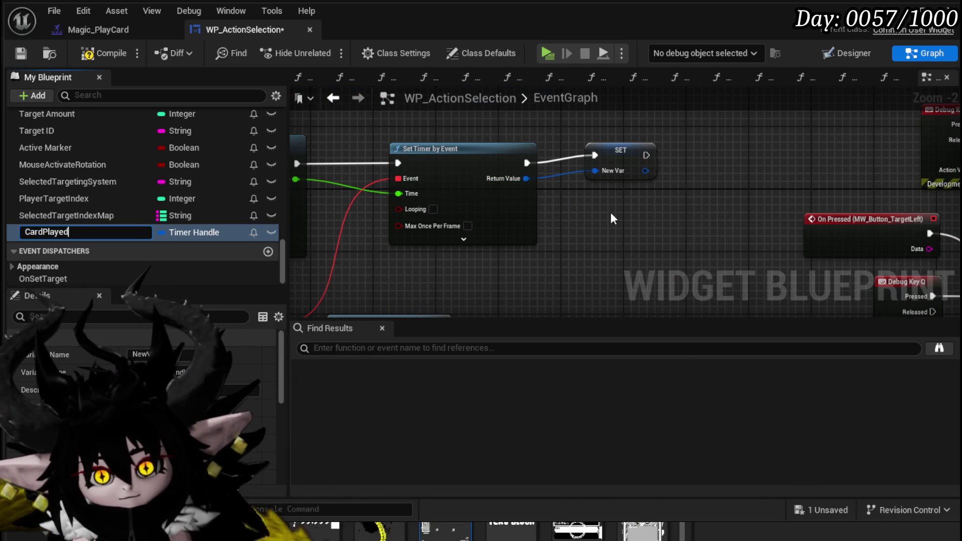
pyautogui.press('Return')
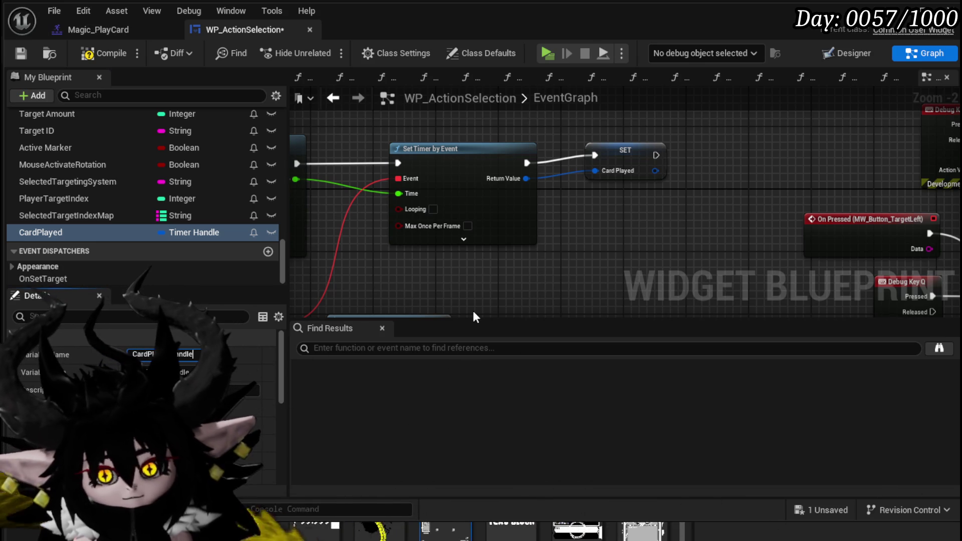
pyautogui.press('Return')
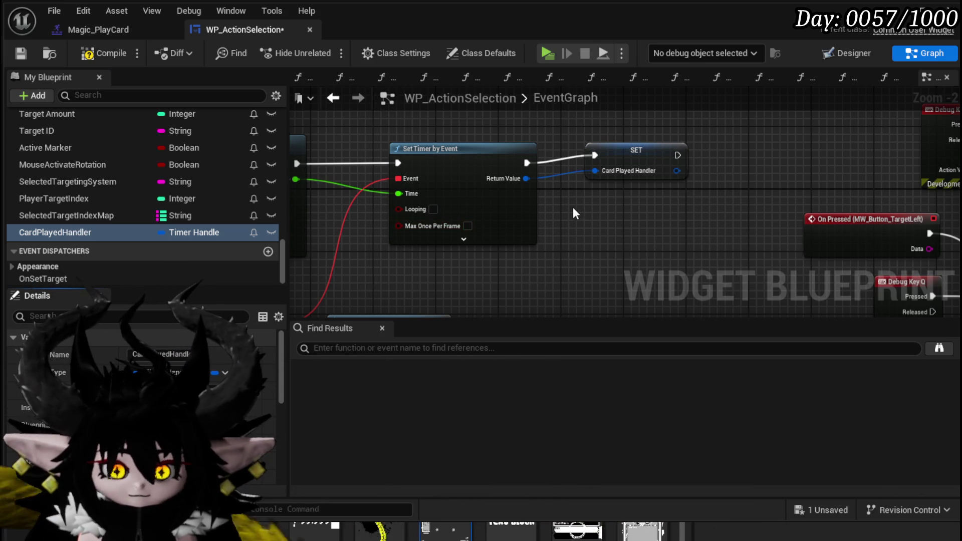
pyautogui.scroll(2, 564, 226)
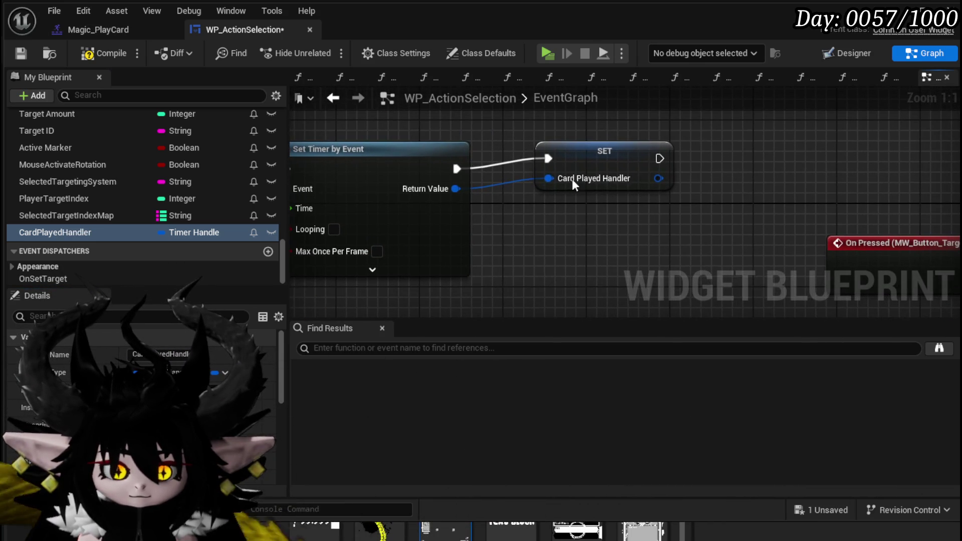
pyautogui.moveTo(582, 161); pyautogui.dragTo(552, 165)
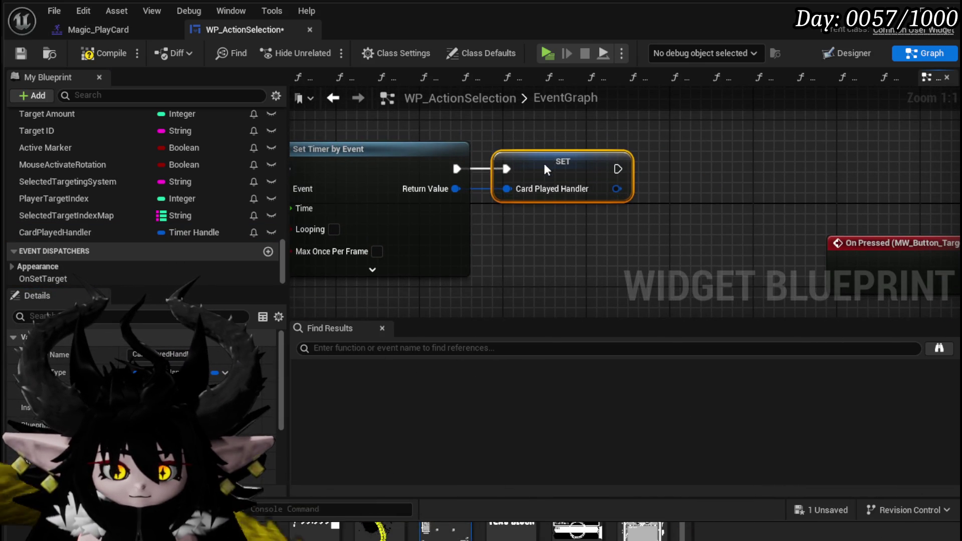
pyautogui.scroll(-1, 539, 125)
pyautogui.click(524, 141)
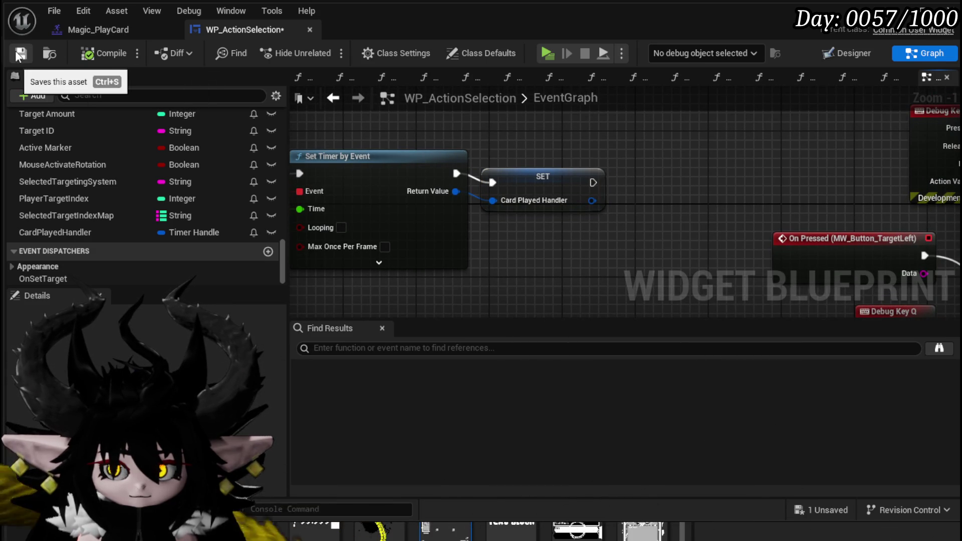
pyautogui.click(516, 173)
pyautogui.moveTo(560, 244)
pyautogui.mouseDown()
pyautogui.moveTo(519, 204)
pyautogui.moveTo(546, 194)
pyautogui.mouseUp()
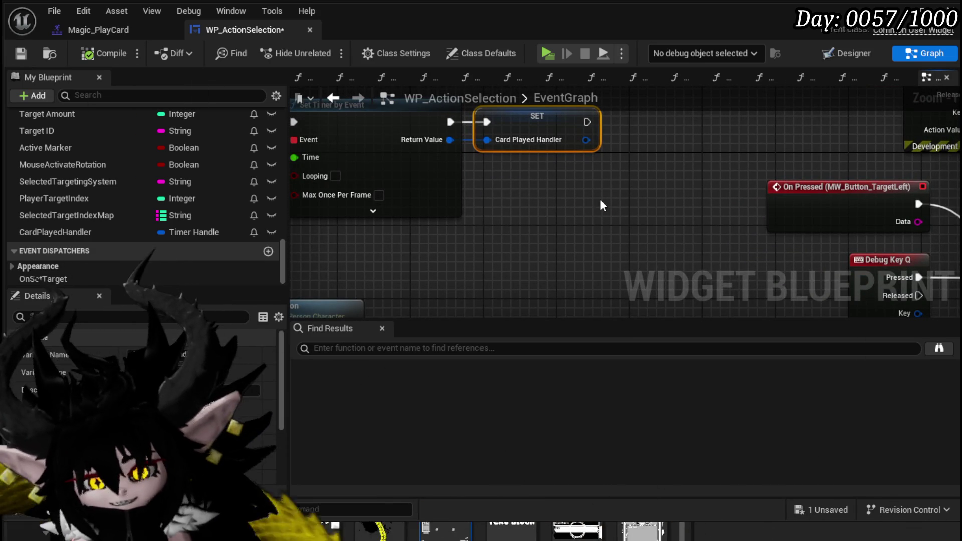
pyautogui.scroll(15, 80, 171)
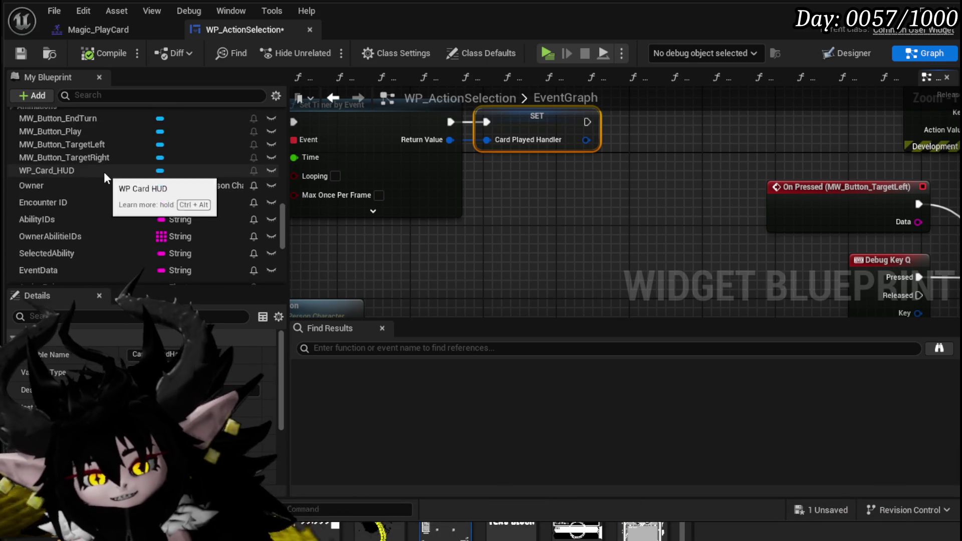
pyautogui.scroll(5, 122, 179)
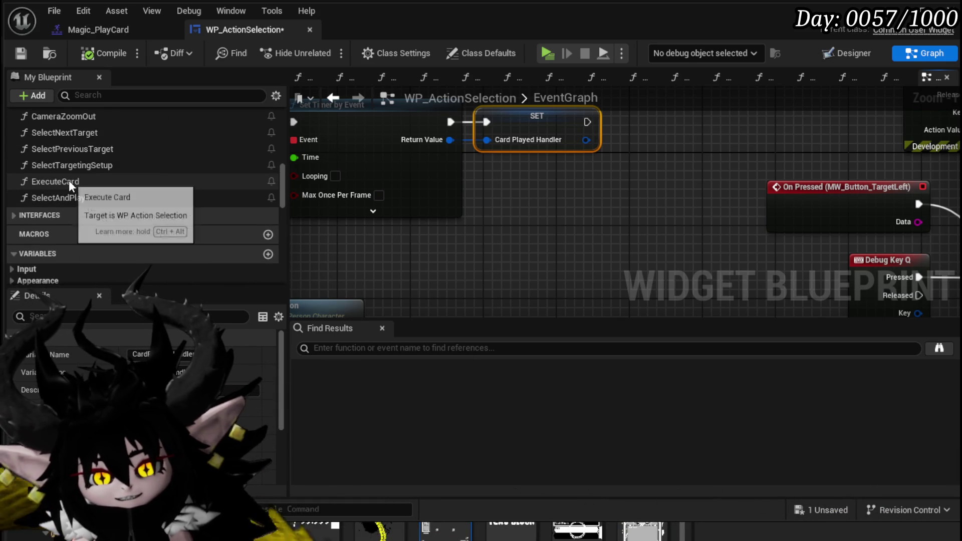
pyautogui.scroll(5, 68, 179)
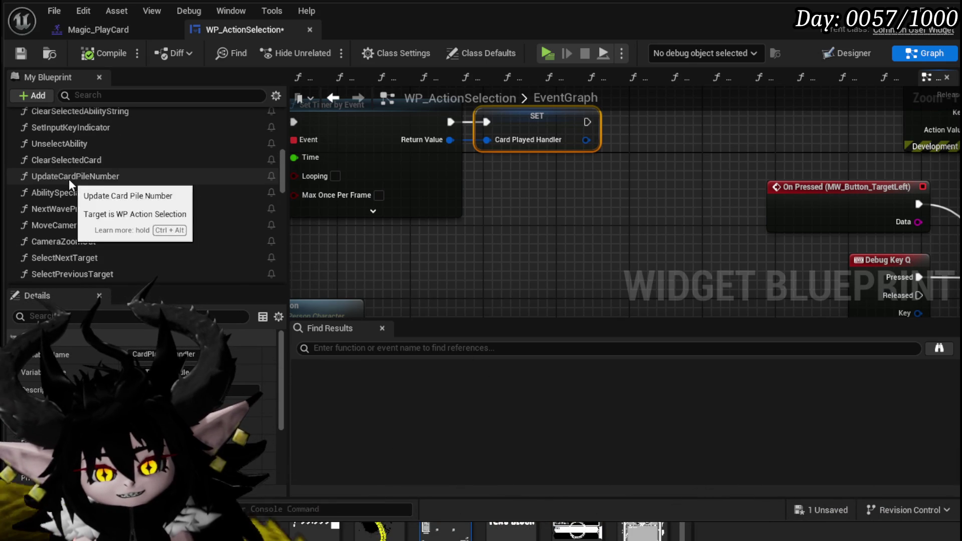
pyautogui.scroll(5, 56, 163)
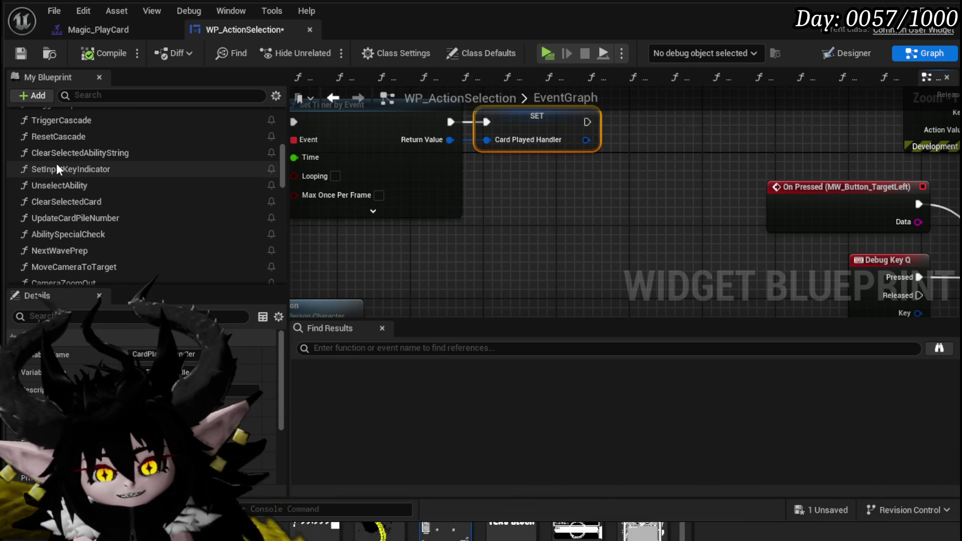
pyautogui.scroll(6, 52, 131)
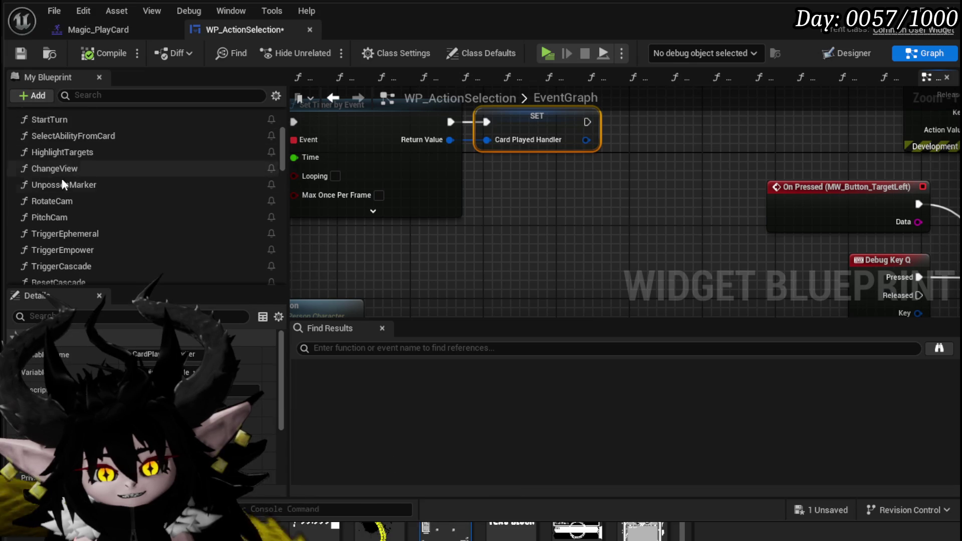
pyautogui.scroll(3, 92, 133)
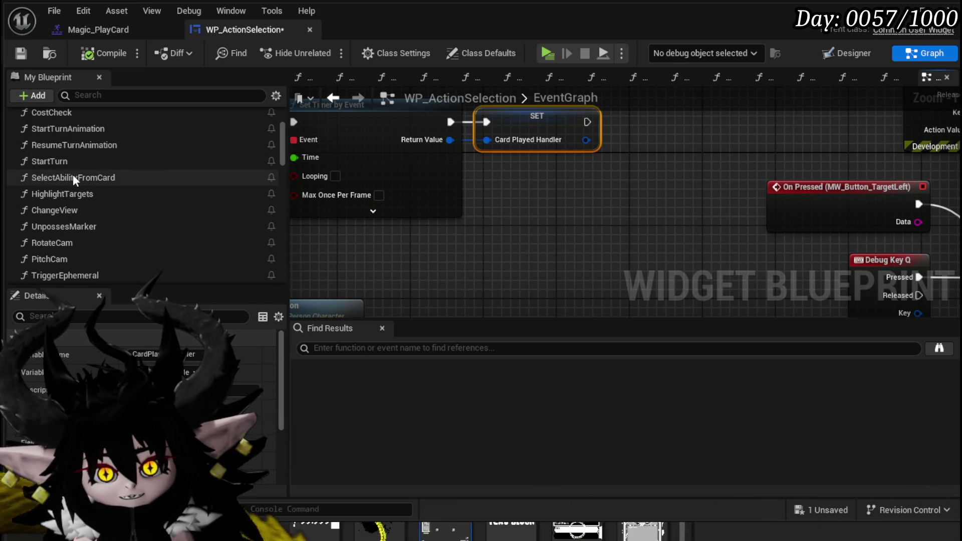
pyautogui.click(74, 180)
# - Open SelectAbilityFromCard and shift its Owner, Target, Branch and entry nodes left to make room
pyautogui.doubleClick(74, 174)
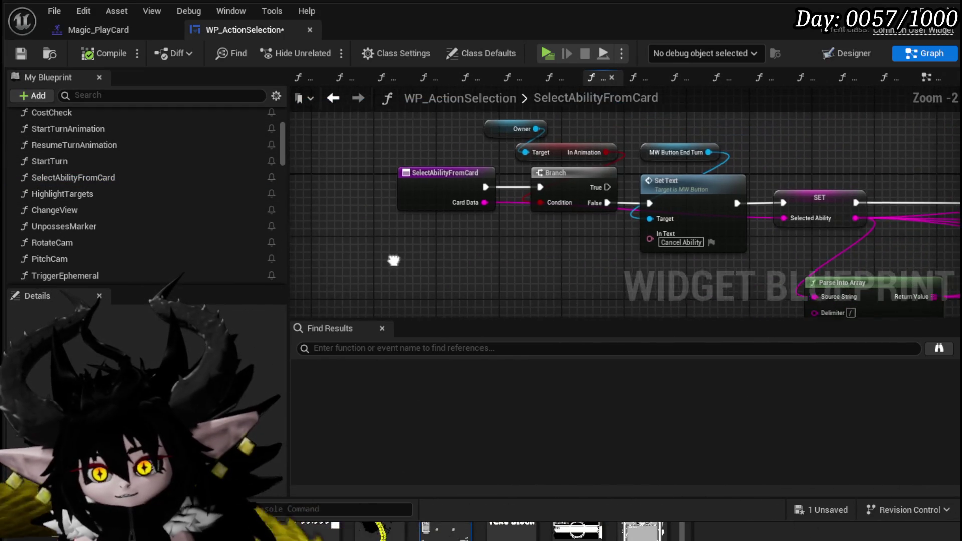
pyautogui.moveTo(487, 162); pyautogui.dragTo(578, 115)
pyautogui.moveTo(580, 182); pyautogui.dragTo(428, 181)
pyautogui.click(445, 246)
pyautogui.scroll(-15, 182, 242)
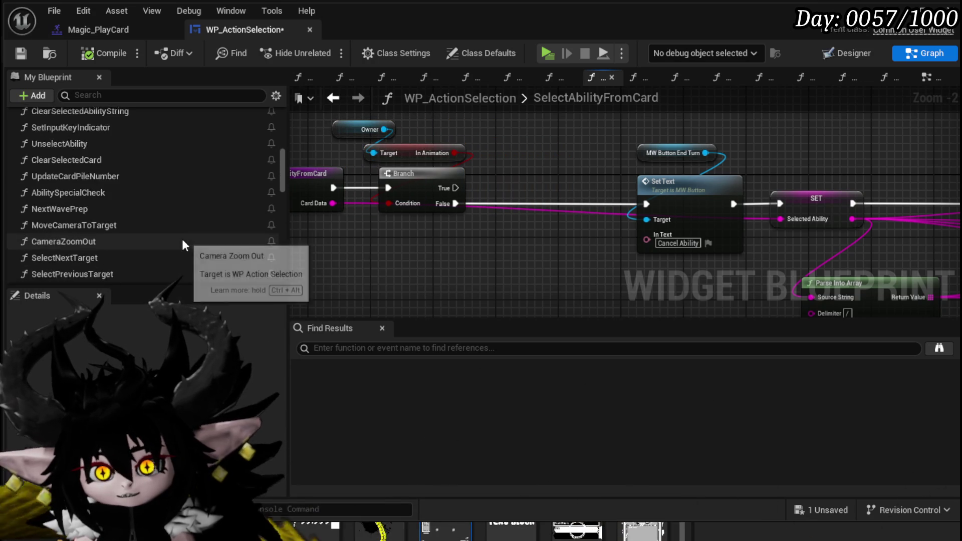
pyautogui.scroll(-15, 183, 237)
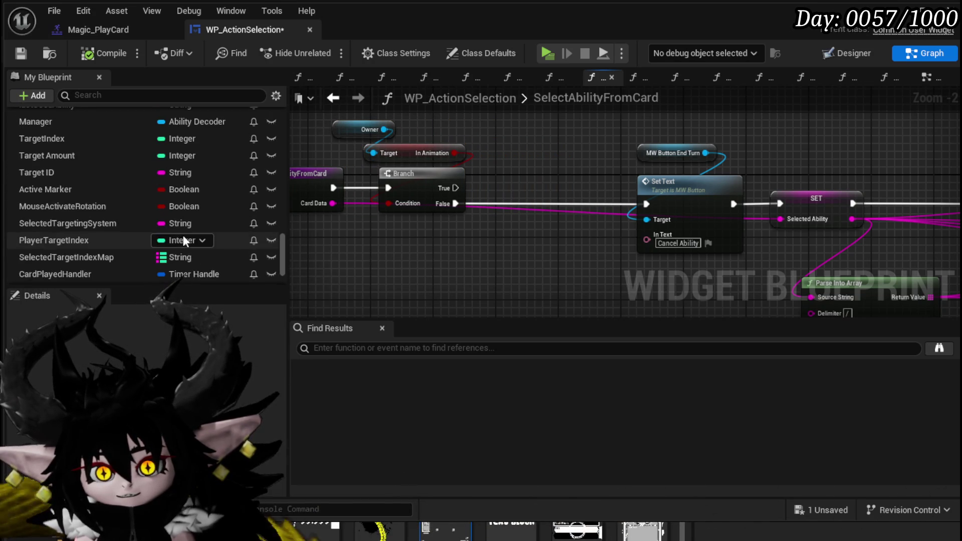
# - Insert Clear and Invalidate Timer by Handle on CardPlayedHandler between Branch False and Set Text, then compile and save
pyautogui.moveTo(116, 237)
pyautogui.mouseDown()
pyautogui.moveTo(424, 251)
pyautogui.moveTo(333, 243)
pyautogui.mouseUp()
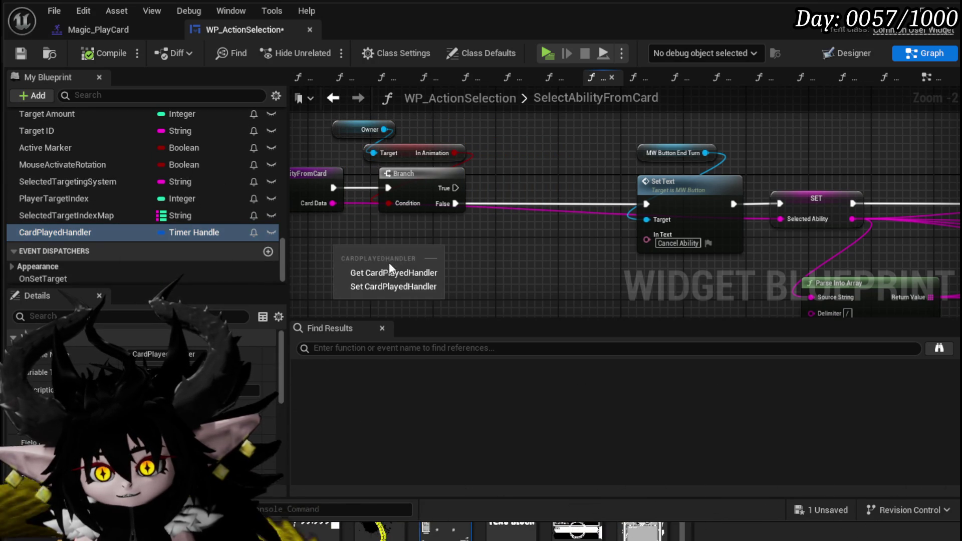
pyautogui.click(390, 275)
pyautogui.moveTo(401, 246); pyautogui.dragTo(443, 254)
pyautogui.write('C')
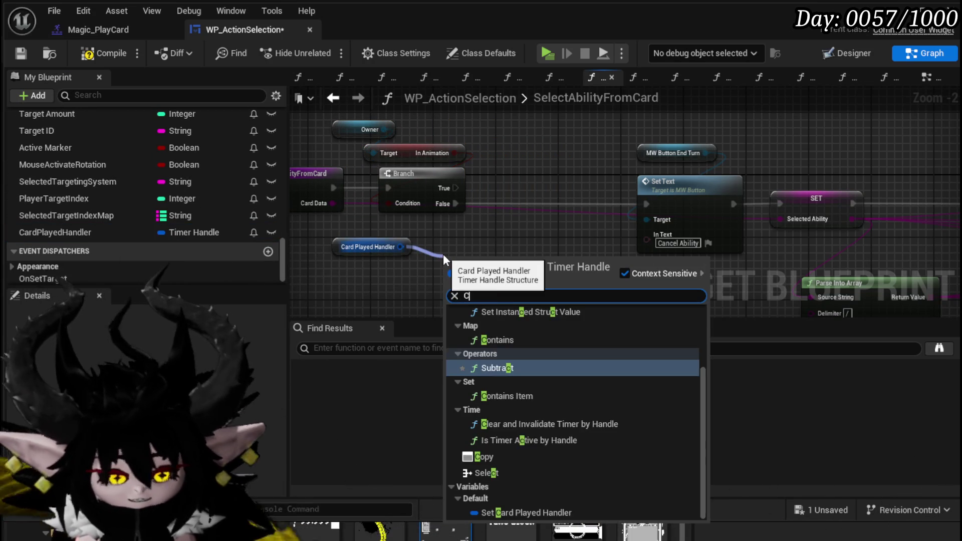
pyautogui.write('lear')
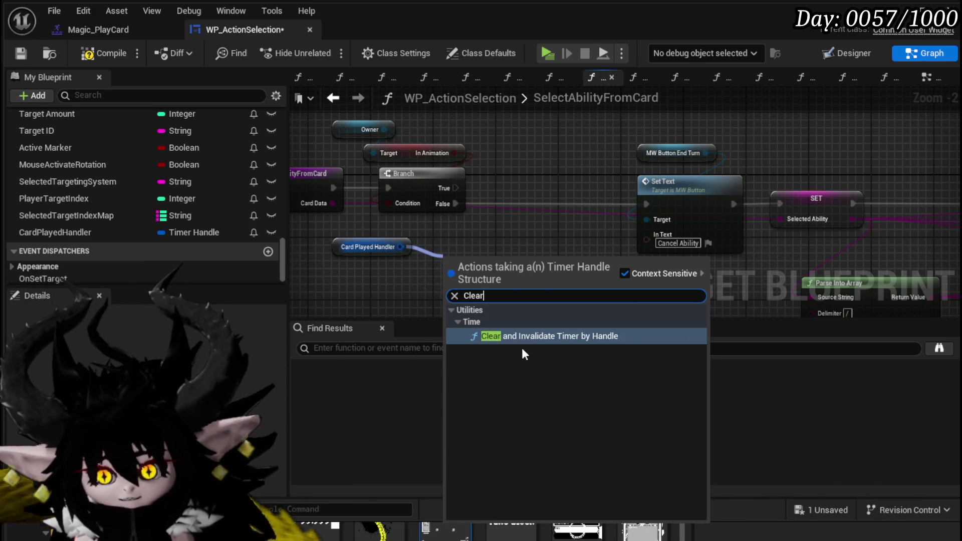
pyautogui.click(521, 337)
pyautogui.moveTo(525, 273)
pyautogui.mouseDown()
pyautogui.moveTo(545, 186)
pyautogui.moveTo(560, 206)
pyautogui.moveTo(653, 202)
pyautogui.mouseUp()
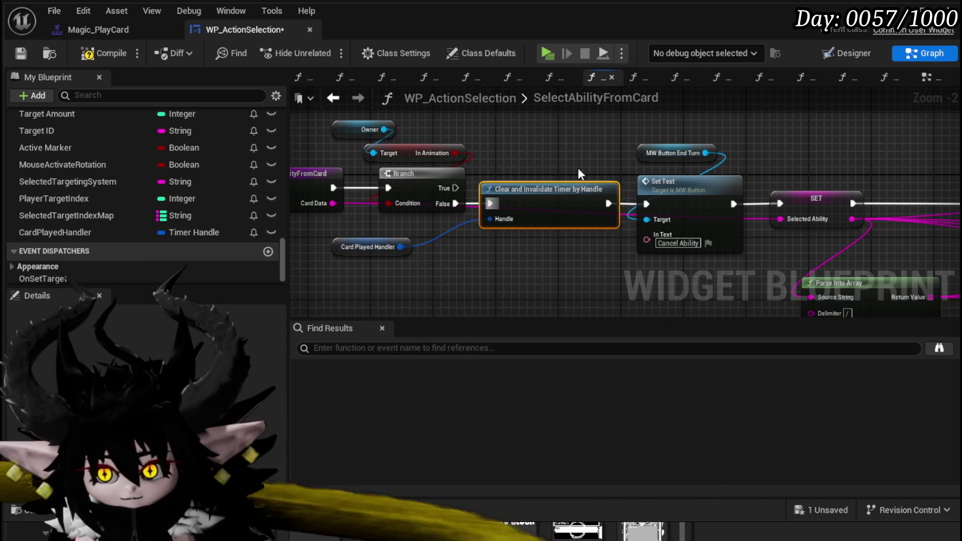
pyautogui.click(114, 58)
pyautogui.click(21, 53)
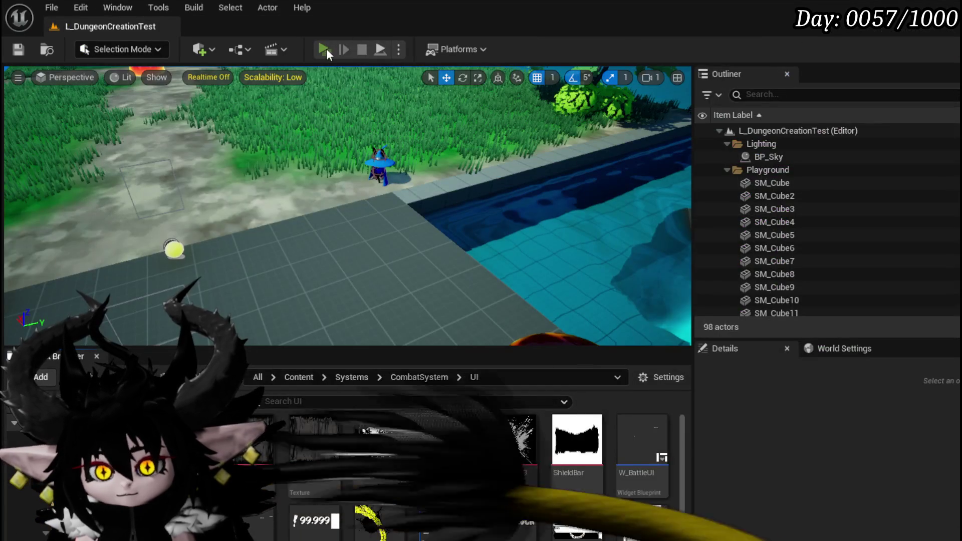
# - Launch Play In Editor, hit the red slime with magic, and enter the card battle
pyautogui.click(339, 45)
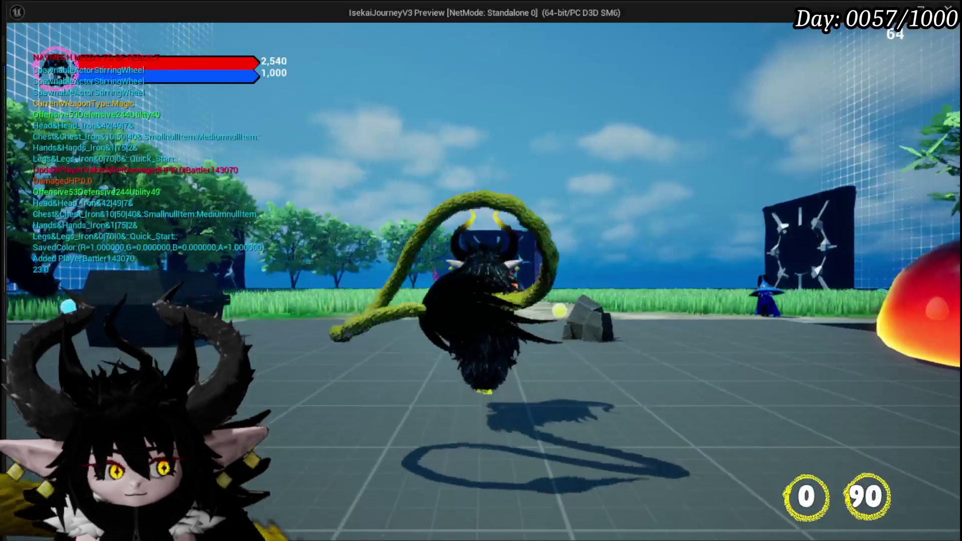
pyautogui.press('w')
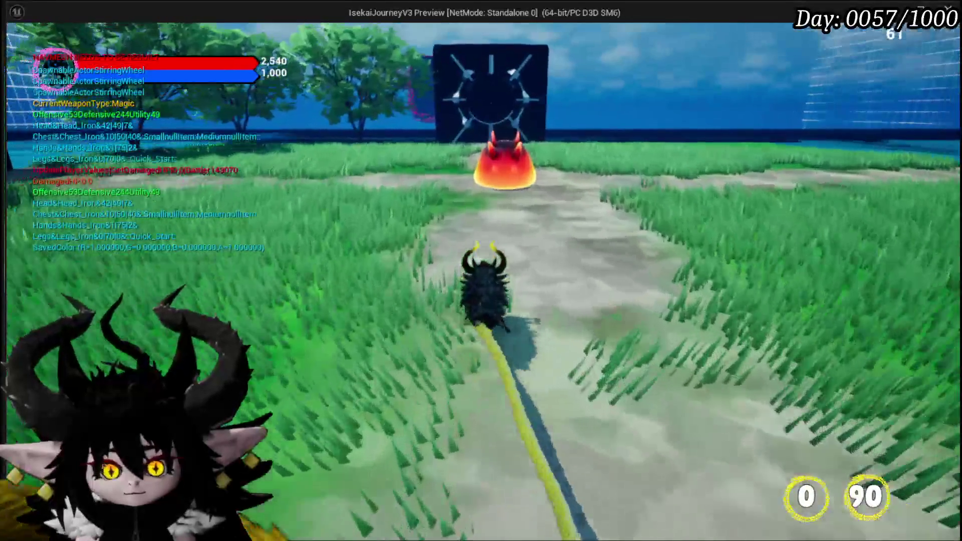
pyautogui.press('e')
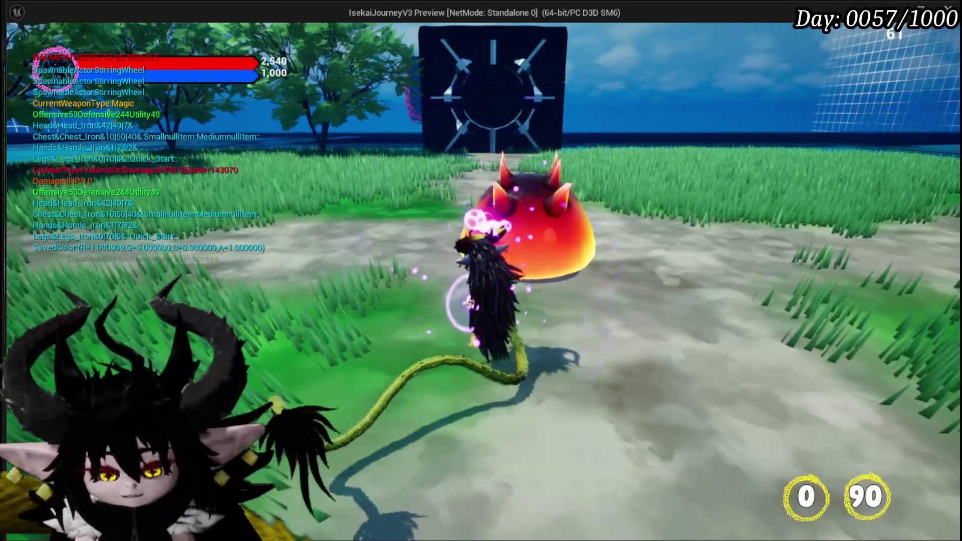
pyautogui.press('e')
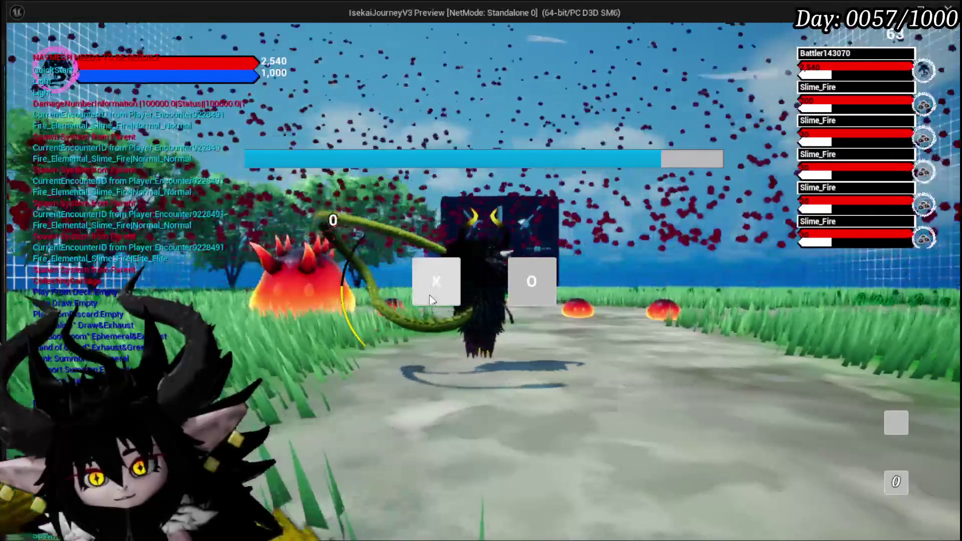
pyautogui.click(430, 296)
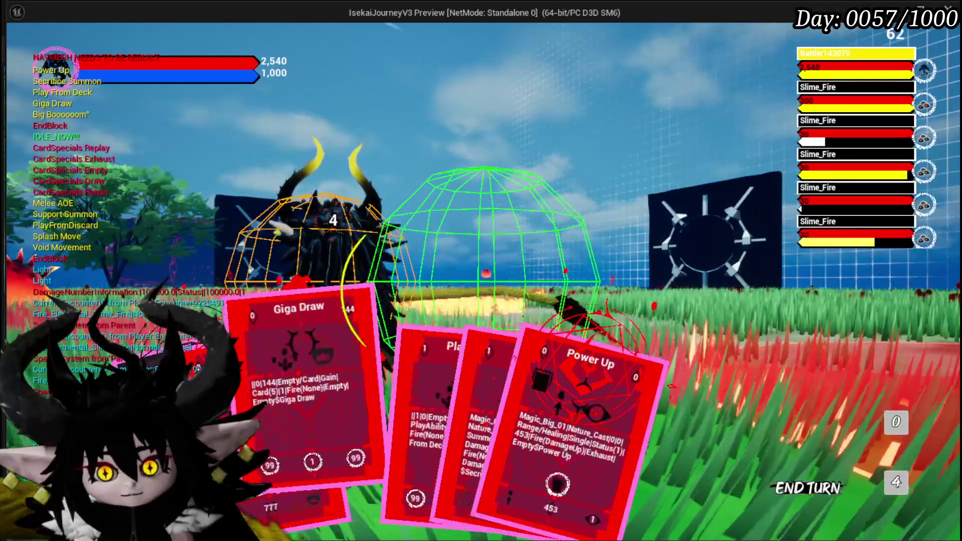
# - Play the Giga Draw card and another card in the battle, then stop the preview with Esc
pyautogui.click(310, 380)
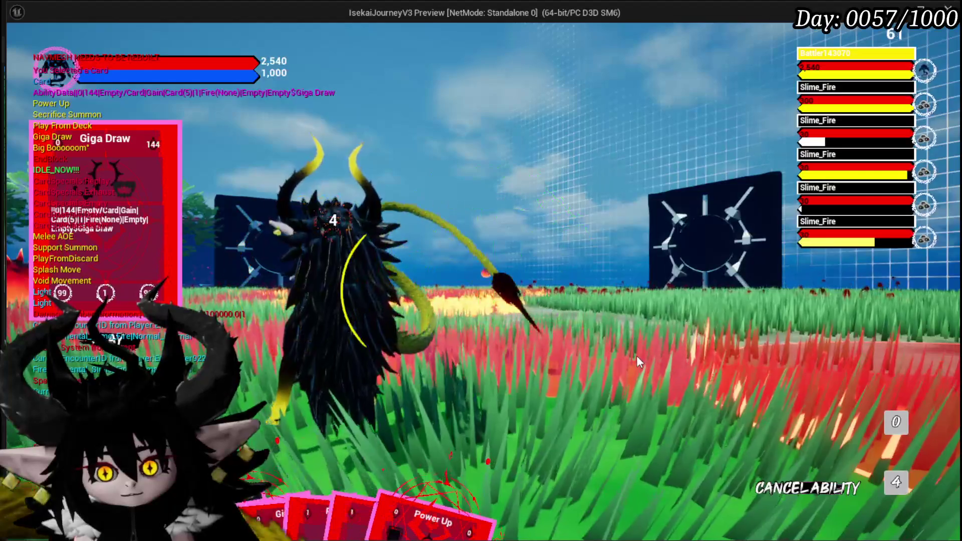
pyautogui.click(636, 356)
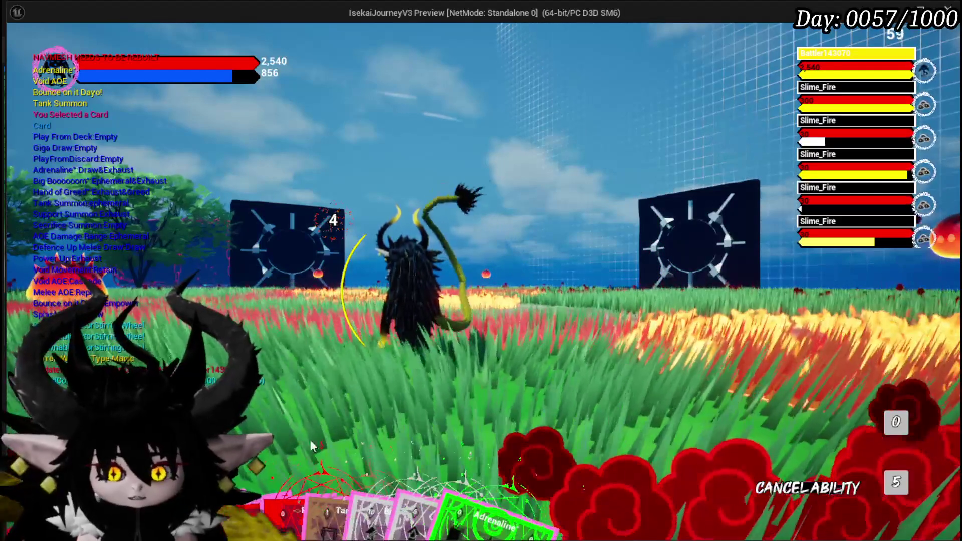
pyautogui.moveTo(551, 427)
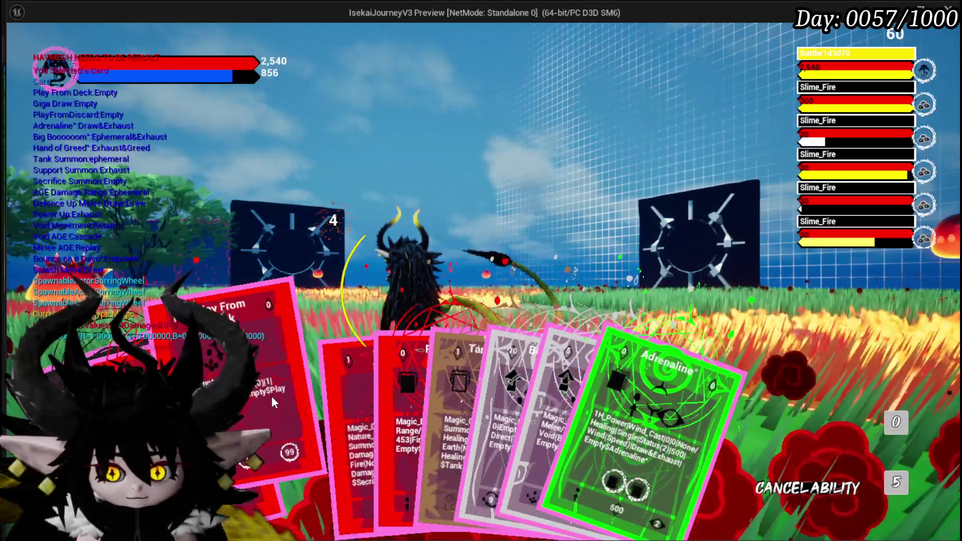
pyautogui.click(456, 223)
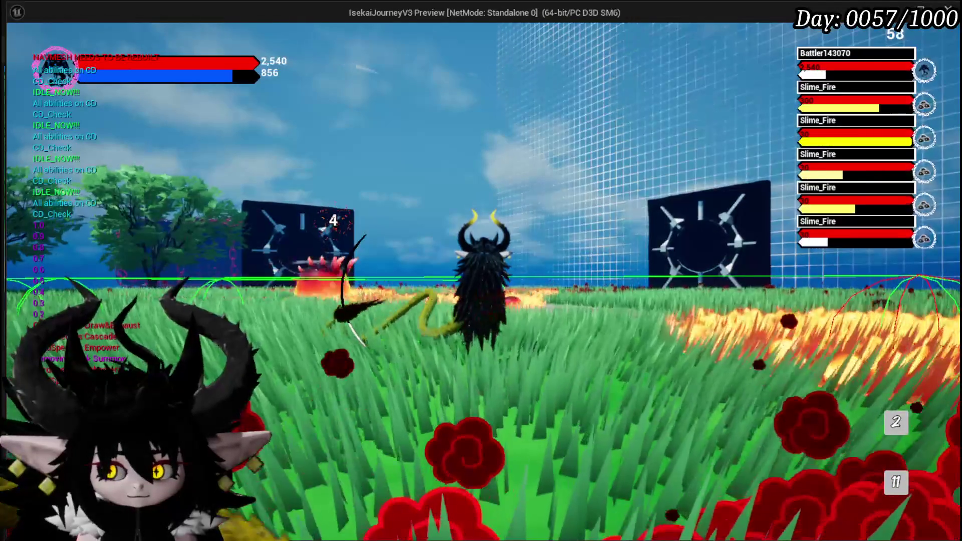
pyautogui.press('w')
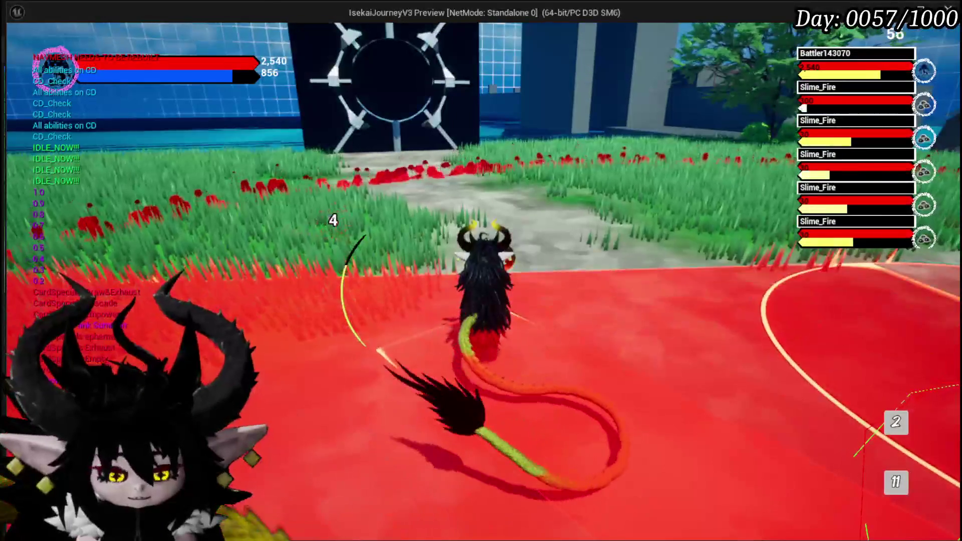
pyautogui.press('Escape')
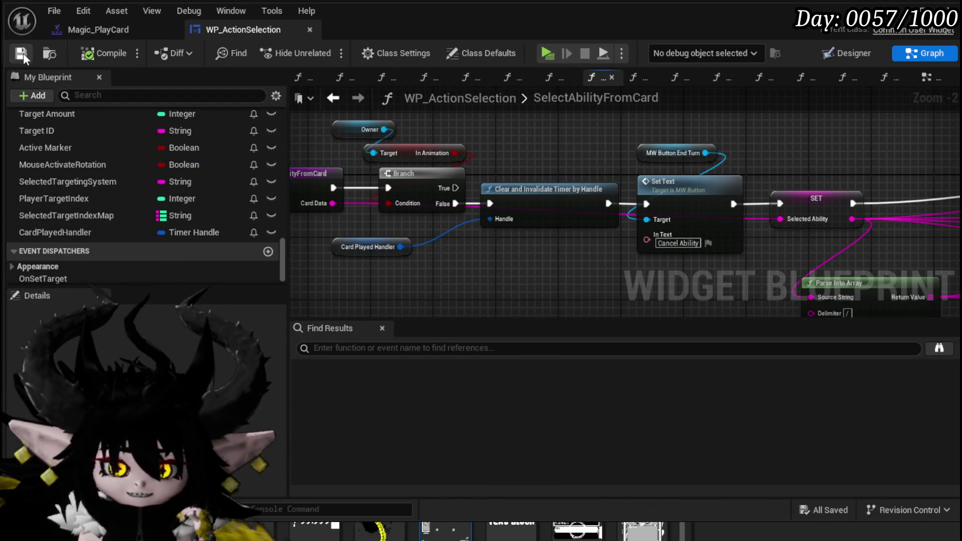
# - Save WP_ActionSelection, move EventGraph to the first tab, and close all other graph tabs
pyautogui.moveTo(512, 135); pyautogui.dragTo(573, 166)
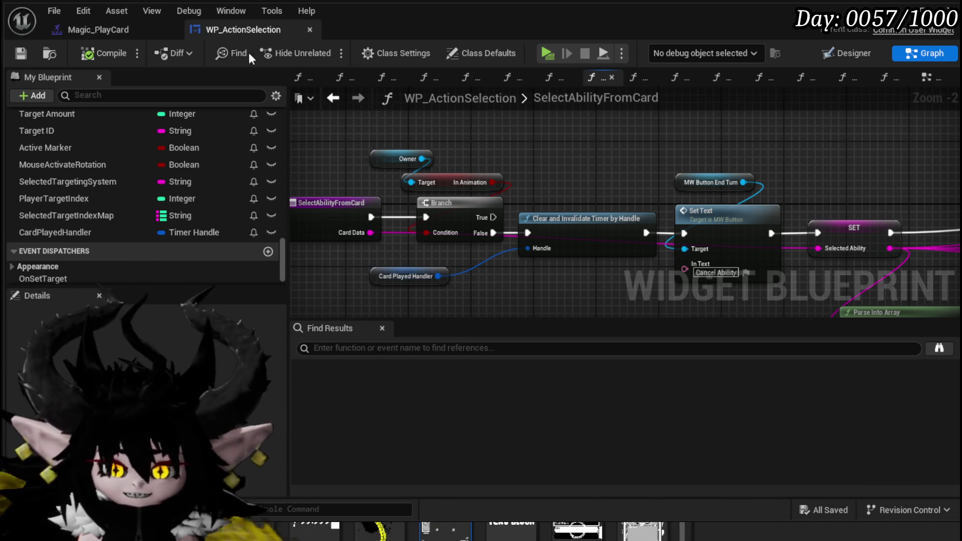
pyautogui.click(19, 52)
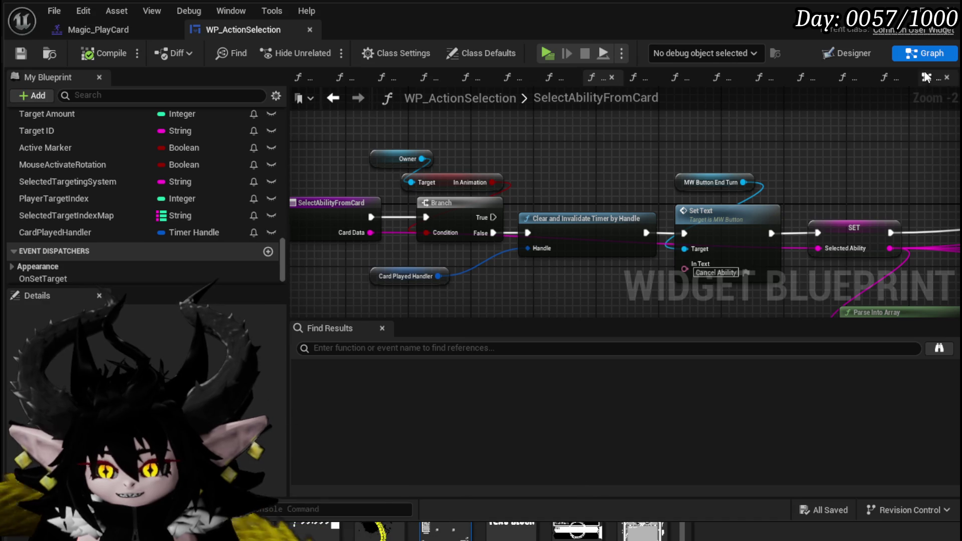
pyautogui.click(926, 78)
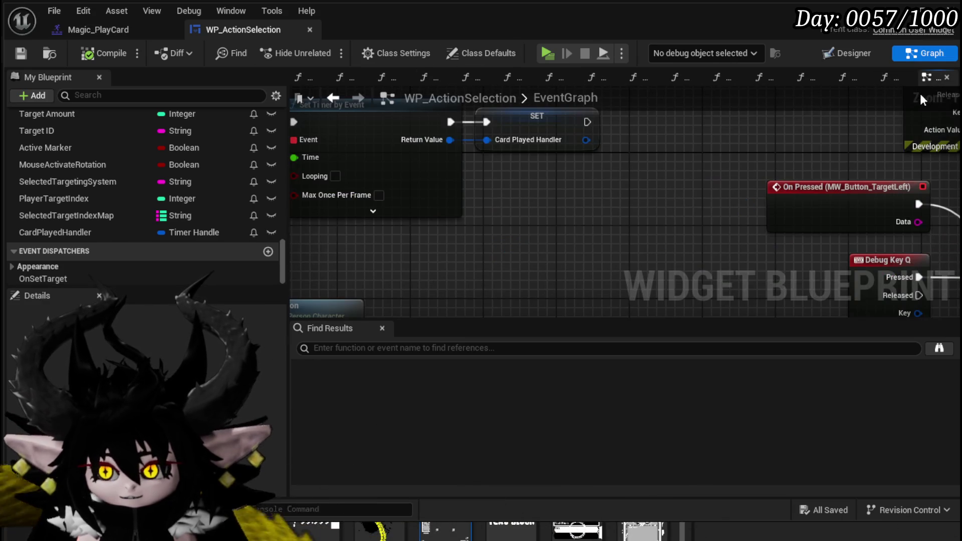
pyautogui.moveTo(920, 84); pyautogui.dragTo(610, 82)
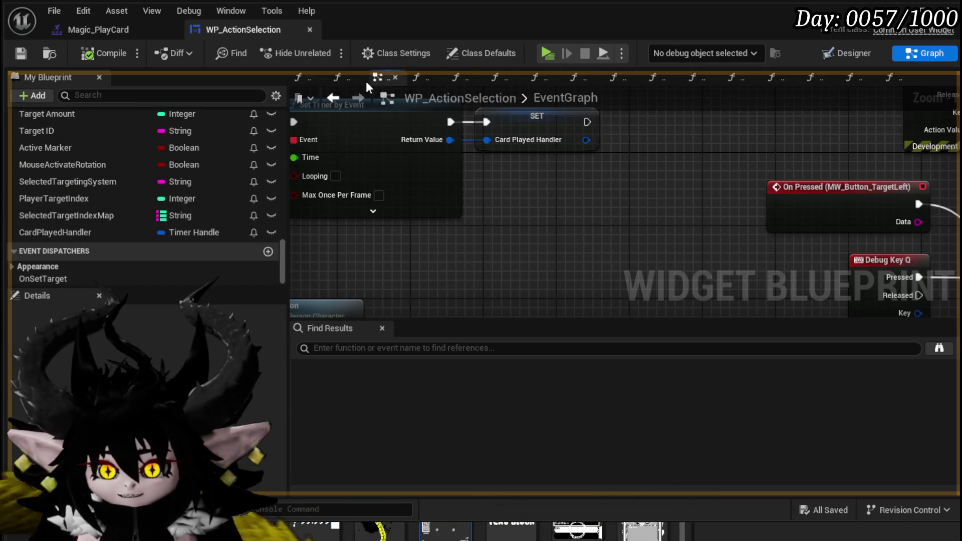
pyautogui.moveTo(308, 79); pyautogui.dragTo(310, 78)
pyautogui.rightClick(306, 76)
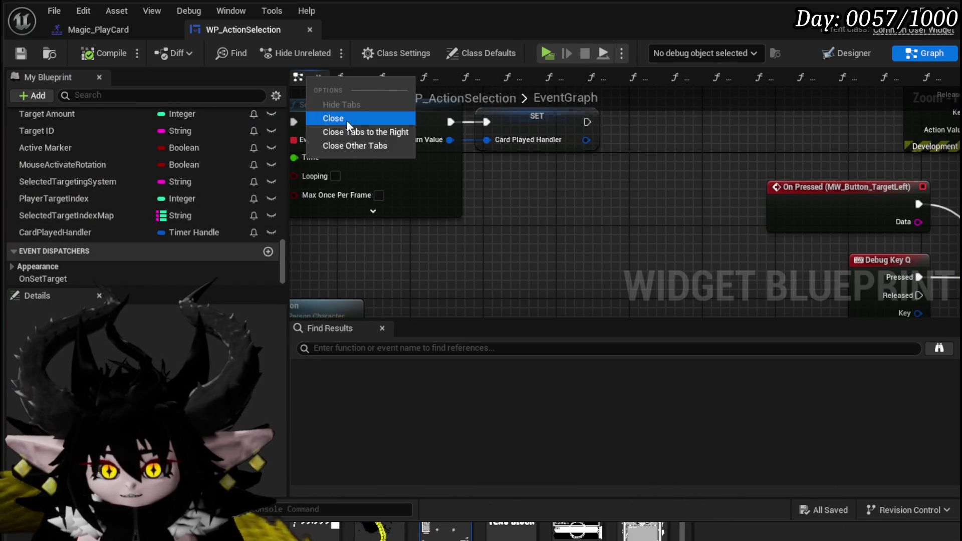
pyautogui.press('Escape')
pyautogui.click(21, 53)
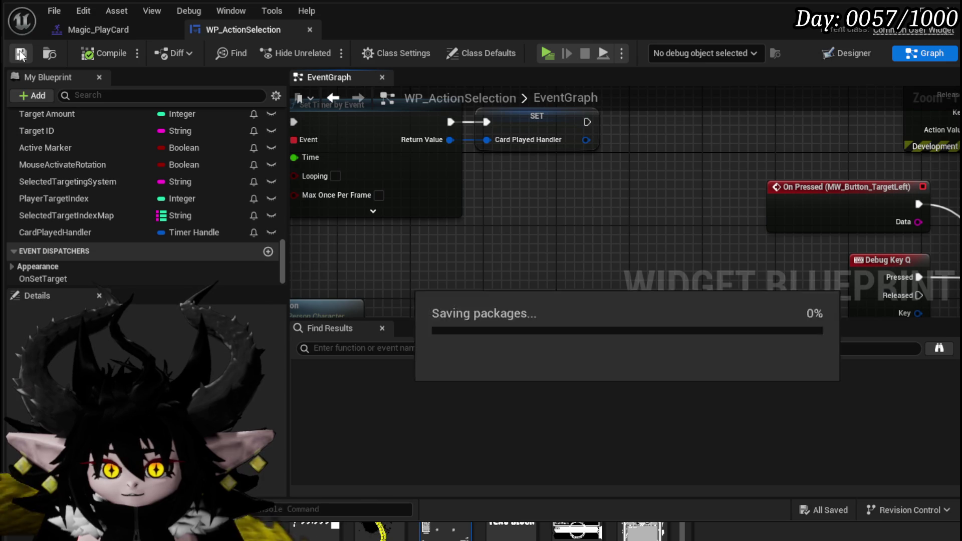
pyautogui.hotkey('alt', 'Tab')
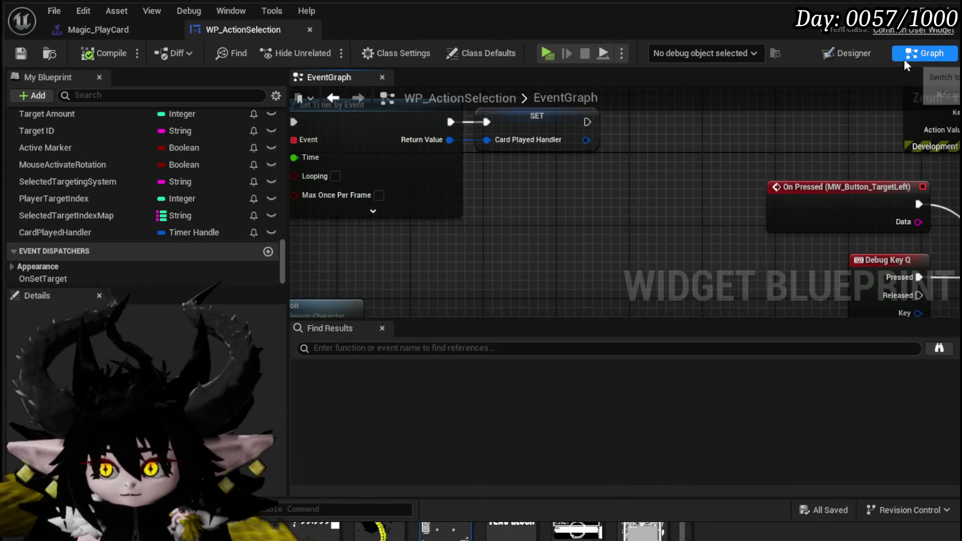
# - Check the Designer view, then locate and open the End Turn Sequence function from the EventGraph
pyautogui.click(857, 55)
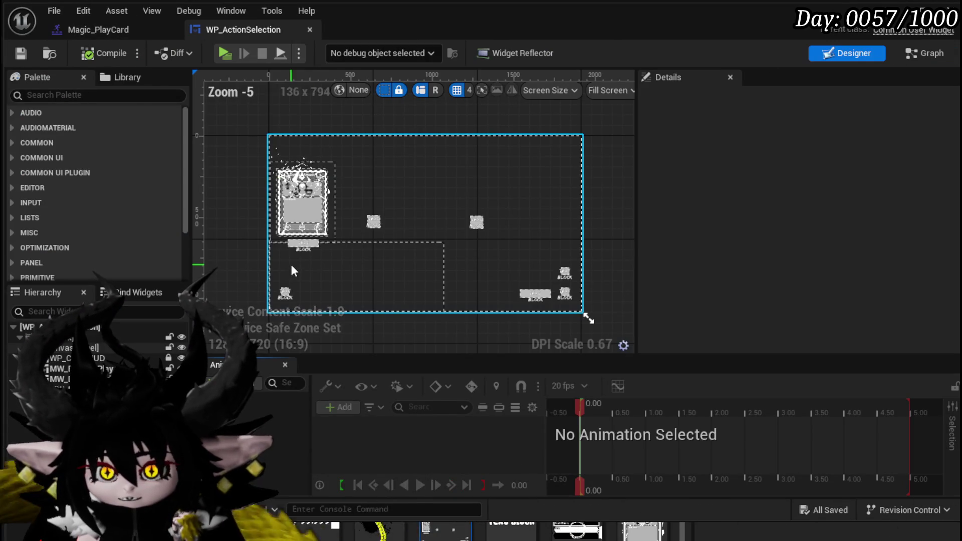
pyautogui.click(353, 257)
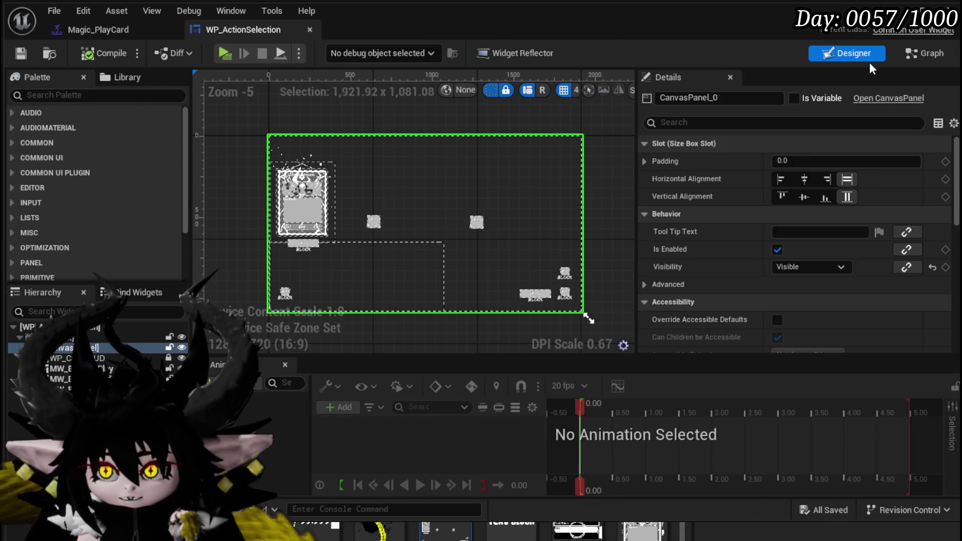
pyautogui.click(906, 52)
pyautogui.scroll(-6, 723, 122)
pyautogui.moveTo(658, 187)
pyautogui.mouseDown()
pyautogui.moveTo(651, 200)
pyautogui.moveTo(687, 221)
pyautogui.moveTo(630, 219)
pyautogui.mouseUp()
pyautogui.scroll(5, 630, 220)
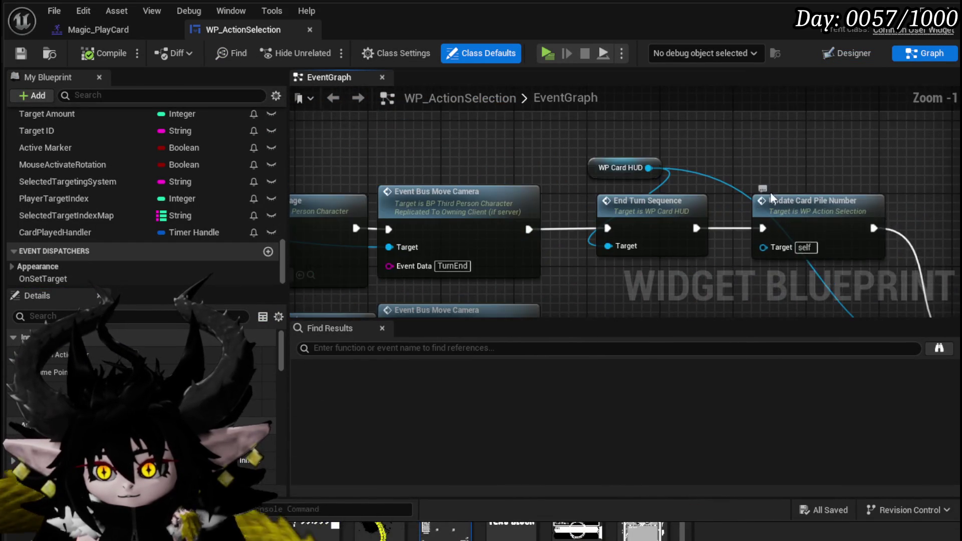
pyautogui.moveTo(562, 148)
pyautogui.mouseDown()
pyautogui.moveTo(549, 131)
pyautogui.moveTo(576, 113)
pyautogui.moveTo(515, 193)
pyautogui.moveTo(527, 213)
pyautogui.mouseUp()
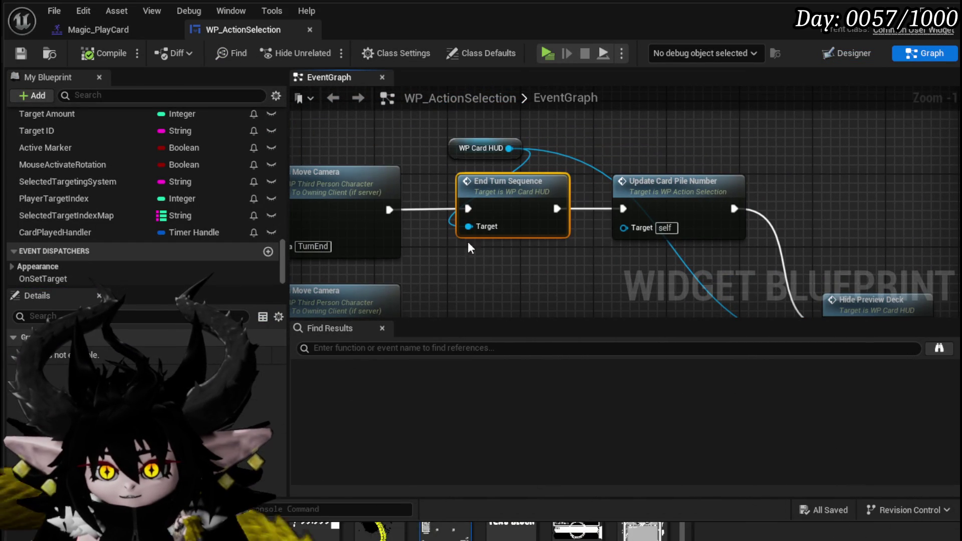
pyautogui.doubleClick(433, 192)
# - Pan across the EndTurnSequence graph past the FIND, Print String, Contains and ADD nodes
pyautogui.rightClick(465, 137)
pyautogui.click(351, 161)
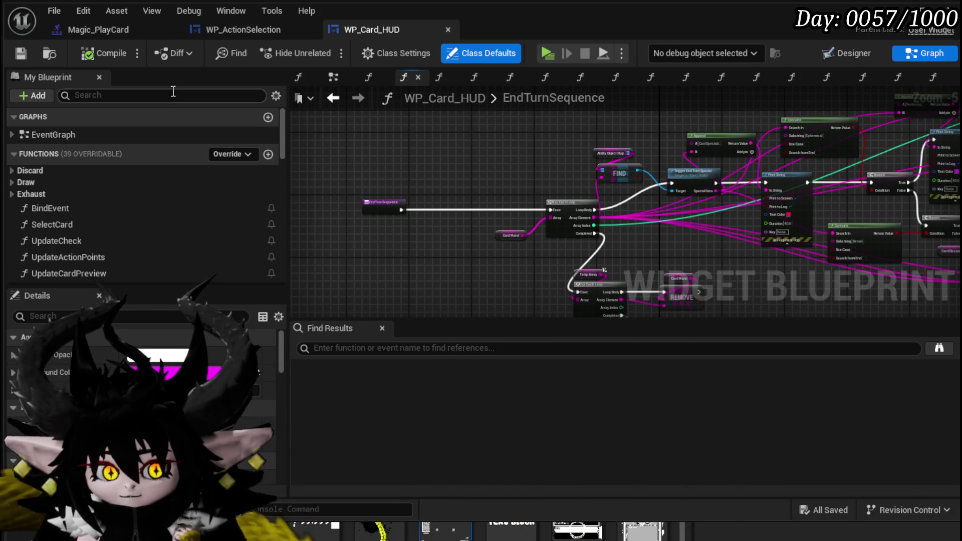
pyautogui.moveTo(448, 172); pyautogui.dragTo(297, 157)
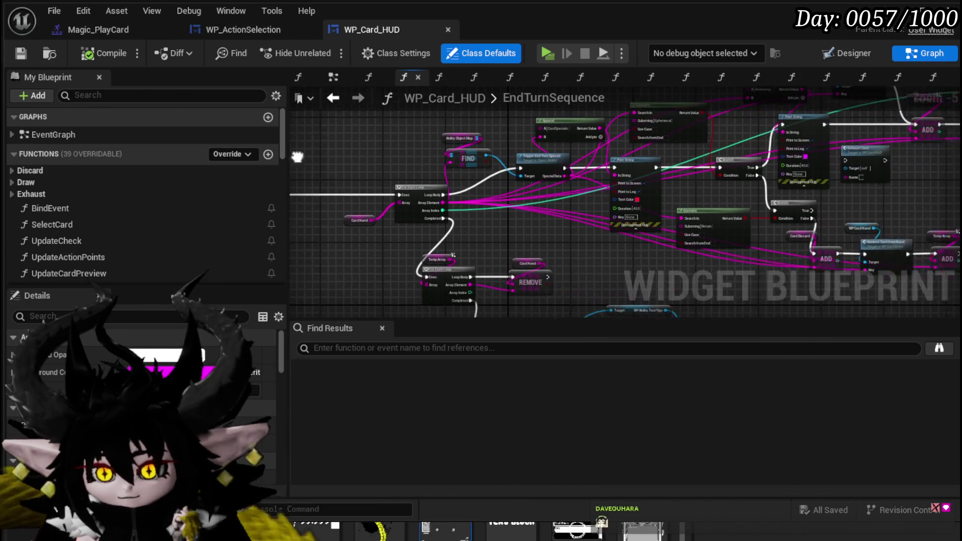
pyautogui.moveTo(371, 171); pyautogui.dragTo(616, 120)
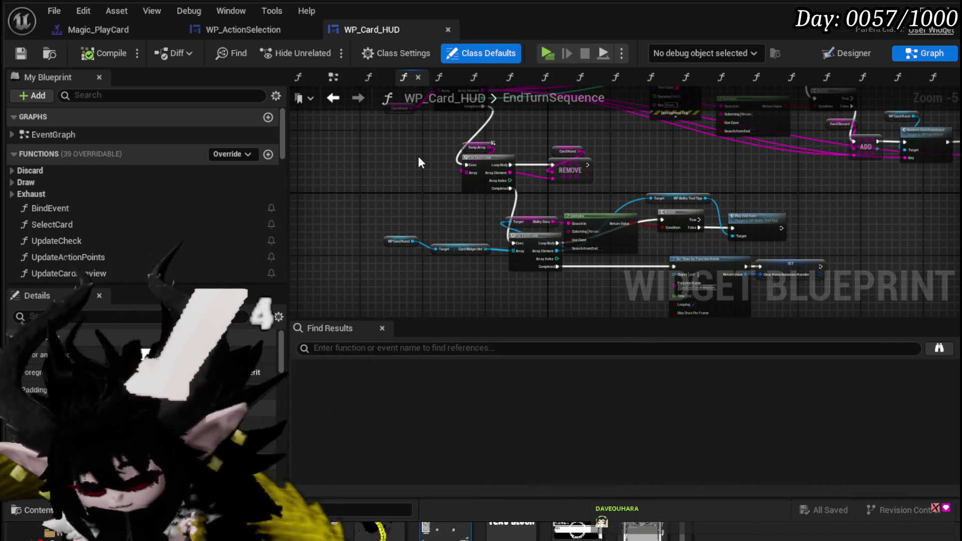
pyautogui.scroll(3, 461, 158)
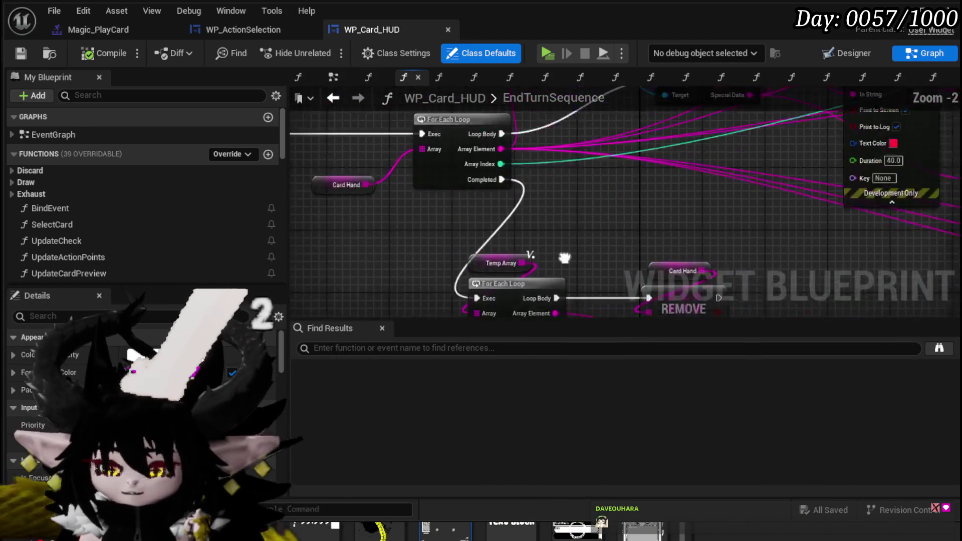
pyautogui.moveTo(539, 259)
pyautogui.mouseDown()
pyautogui.moveTo(277, 270)
pyautogui.moveTo(170, 292)
pyautogui.mouseUp()
pyautogui.moveTo(540, 256)
pyautogui.mouseDown()
pyautogui.moveTo(241, 299)
pyautogui.moveTo(411, 236)
pyautogui.moveTo(366, 190)
pyautogui.mouseUp()
pyautogui.scroll(-1, 573, 230)
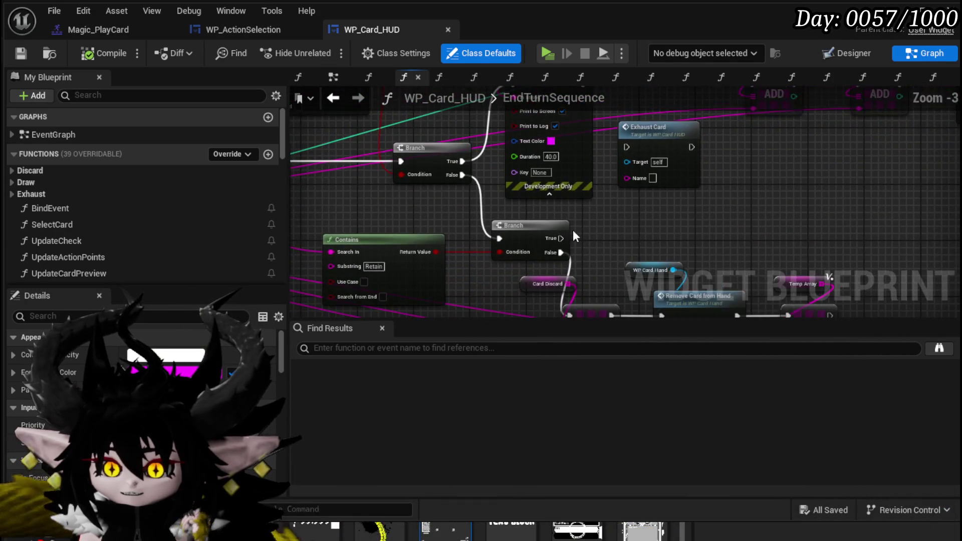
pyautogui.moveTo(572, 230)
pyautogui.mouseDown()
pyautogui.moveTo(422, 292)
pyautogui.moveTo(621, 136)
pyautogui.moveTo(499, 216)
pyautogui.moveTo(617, 141)
pyautogui.mouseUp()
# - Pan on past For Each Loop and REMOVE to the CardEndTurnAnimation timer node with Time 0.2
pyautogui.scroll(-2, 537, 192)
pyautogui.scroll(3, 584, 185)
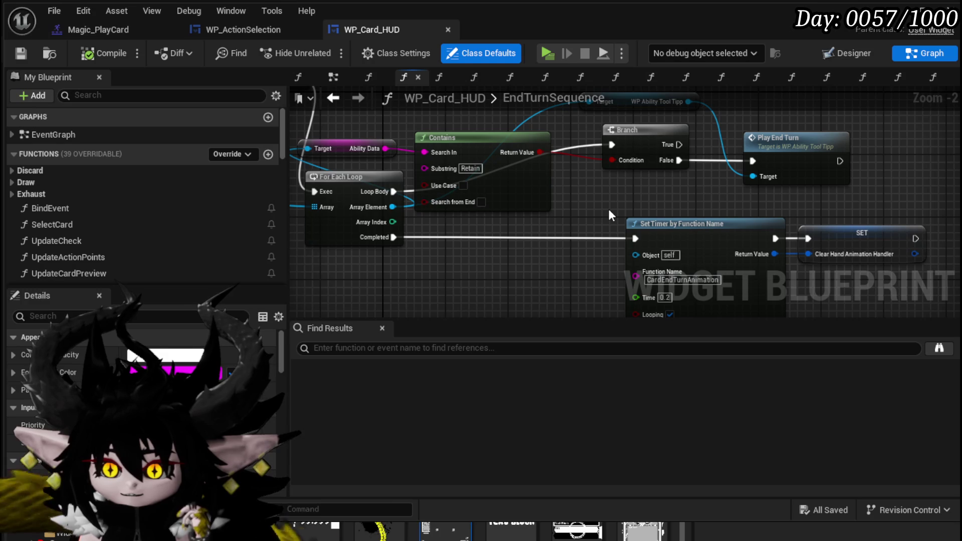
pyautogui.scroll(-1, 609, 207)
pyautogui.moveTo(608, 206)
pyautogui.mouseDown()
pyautogui.moveTo(701, 220)
pyautogui.moveTo(666, 228)
pyautogui.moveTo(721, 238)
pyautogui.moveTo(419, 166)
pyautogui.mouseUp()
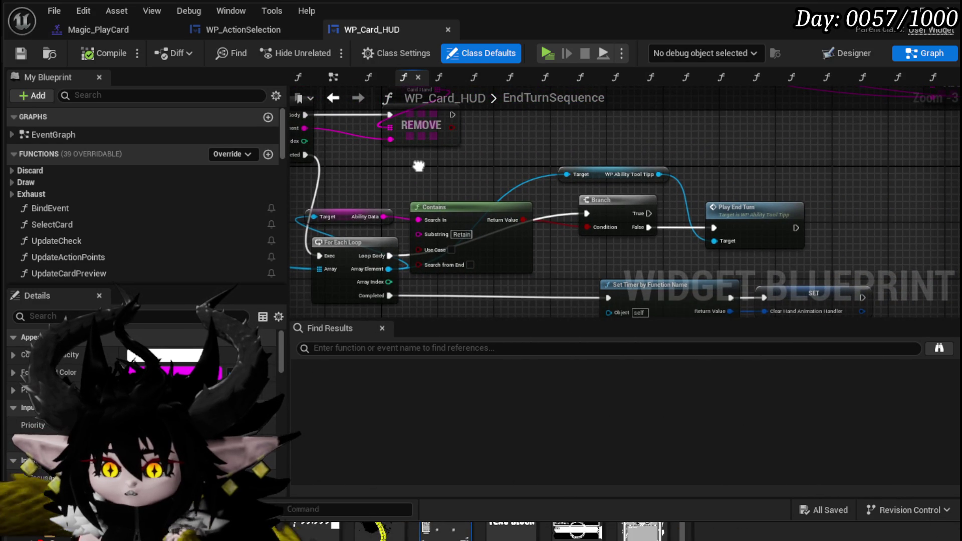
pyautogui.moveTo(418, 166); pyautogui.dragTo(693, 256)
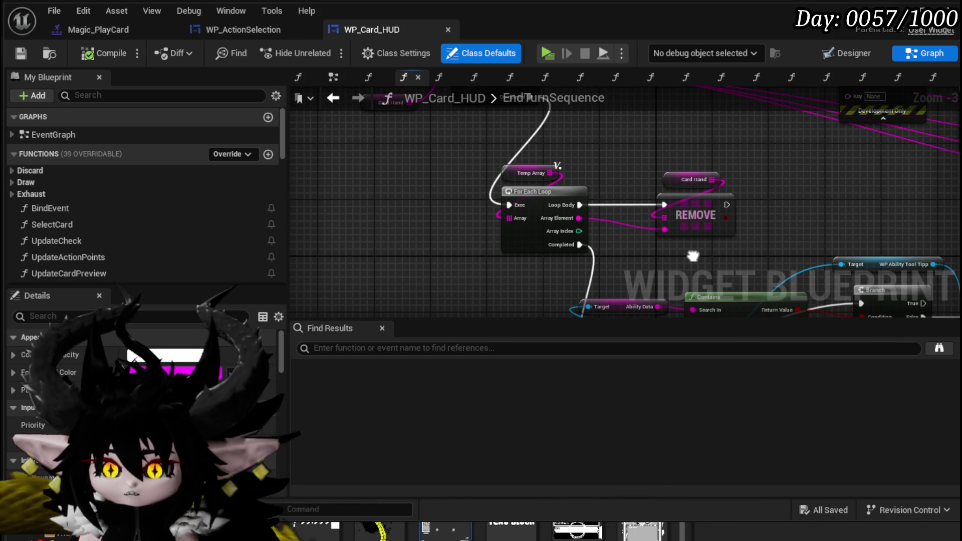
pyautogui.scroll(-3, 628, 168)
pyautogui.scroll(4, 656, 244)
pyautogui.moveTo(558, 256); pyautogui.dragTo(403, 132)
pyautogui.moveTo(471, 262); pyautogui.dragTo(366, 194)
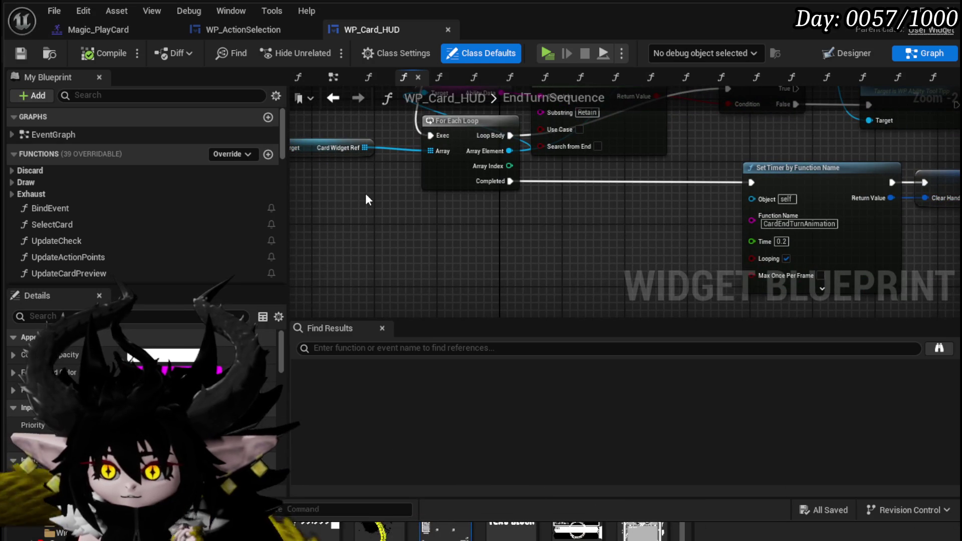
pyautogui.moveTo(741, 166); pyautogui.dragTo(558, 138)
# - Change the CardEndTurnAnimation timer's Time to 0.01, save WP_Card_HUD and close its window
pyautogui.click(677, 173)
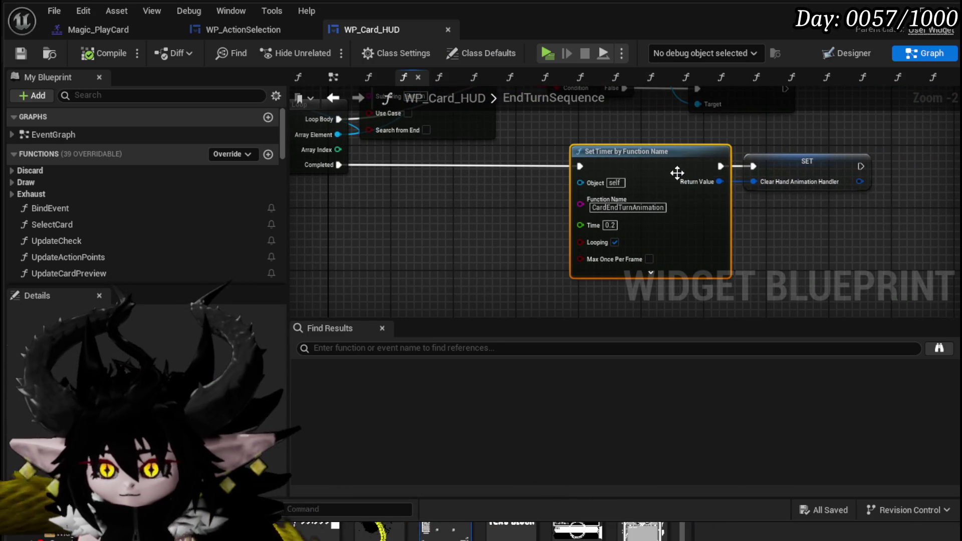
pyautogui.moveTo(677, 173)
pyautogui.mouseDown()
pyautogui.moveTo(633, 164)
pyautogui.moveTo(556, 171)
pyautogui.mouseUp()
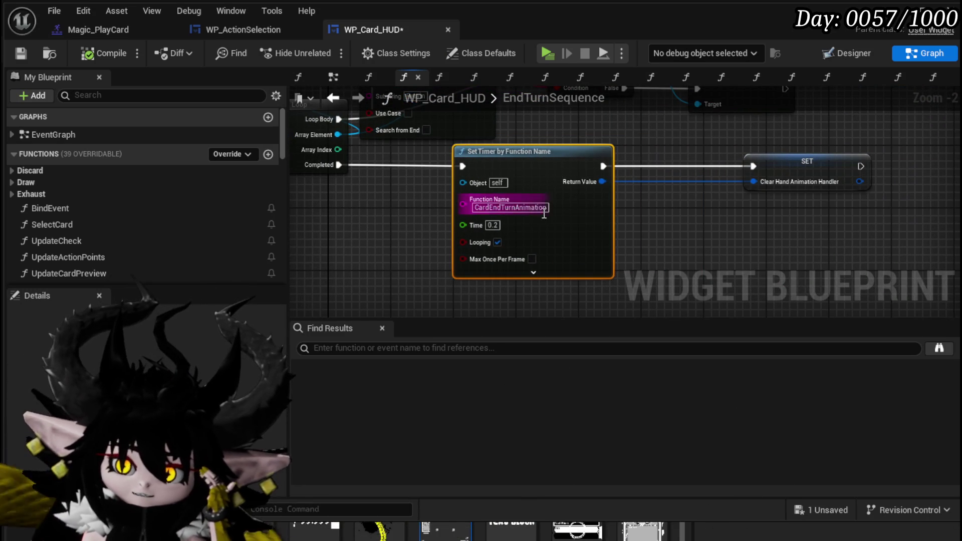
pyautogui.scroll(2, 546, 226)
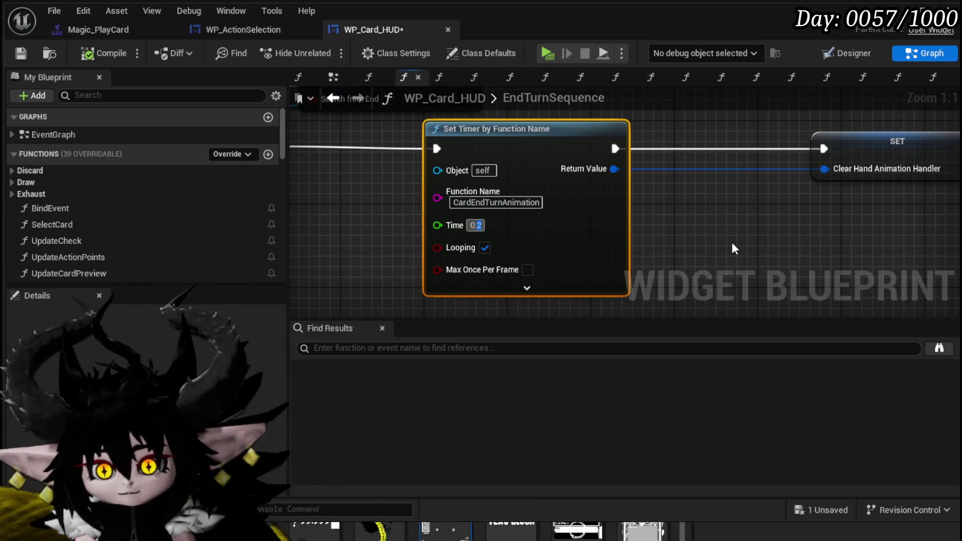
pyautogui.write('0.01')
pyautogui.click(744, 241)
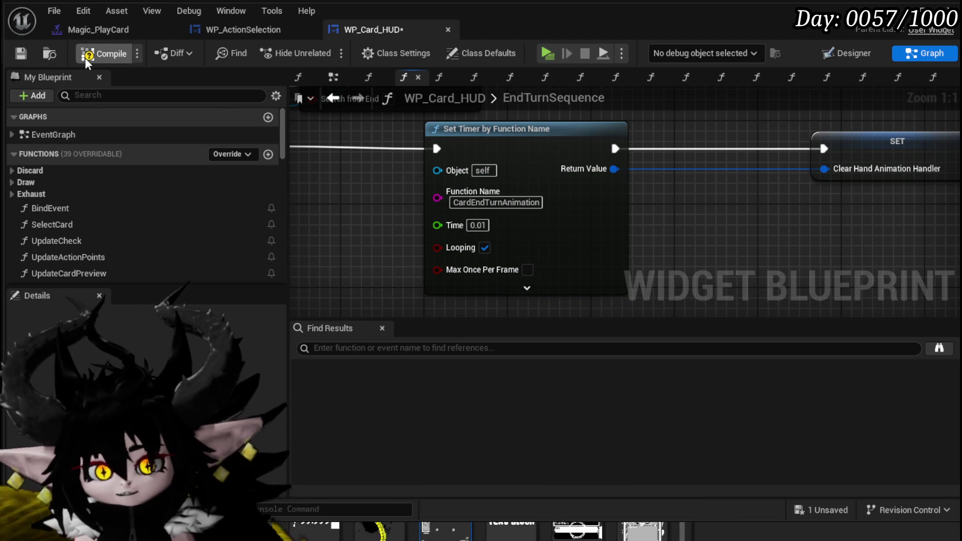
pyautogui.click(19, 55)
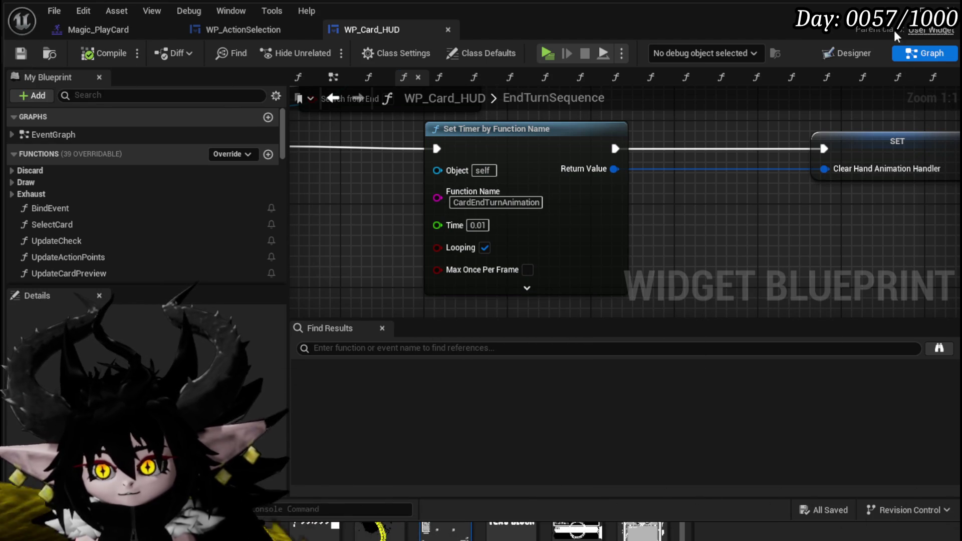
pyautogui.click(896, 10)
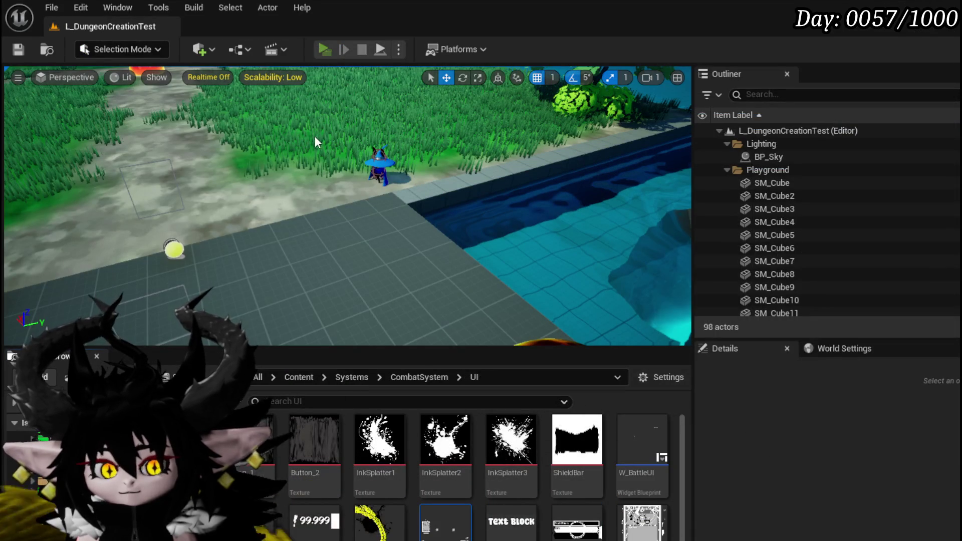
pyautogui.hotkey('alt', 'p')
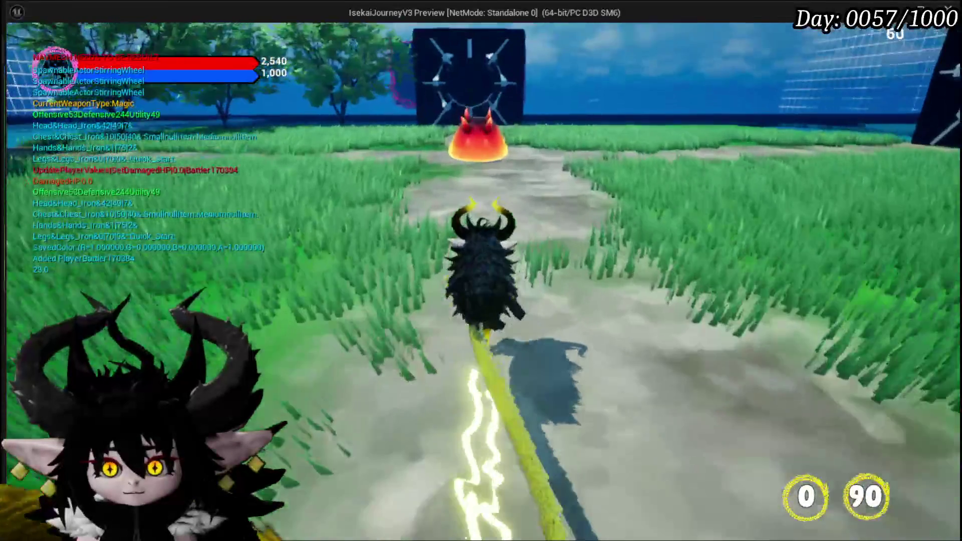
pyautogui.press('w')
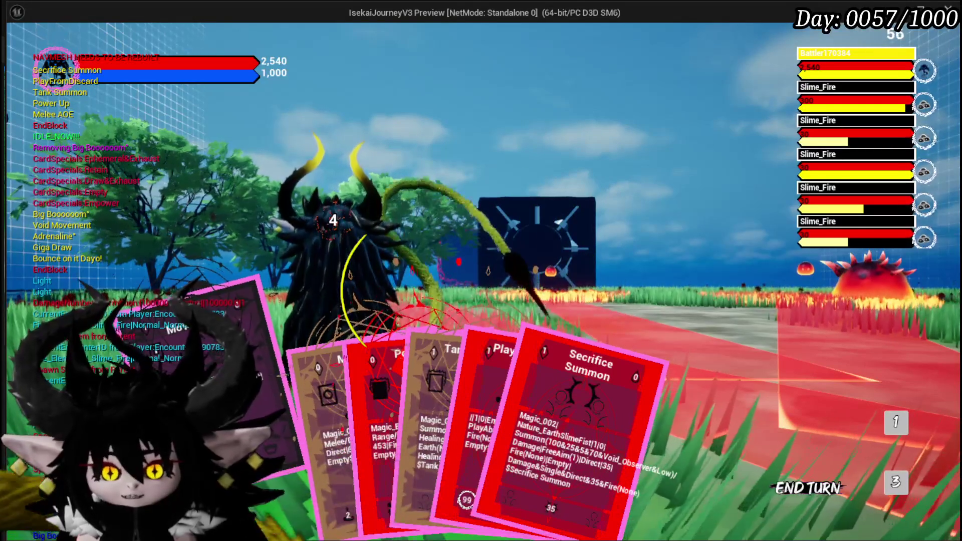
pyautogui.moveTo(303, 440)
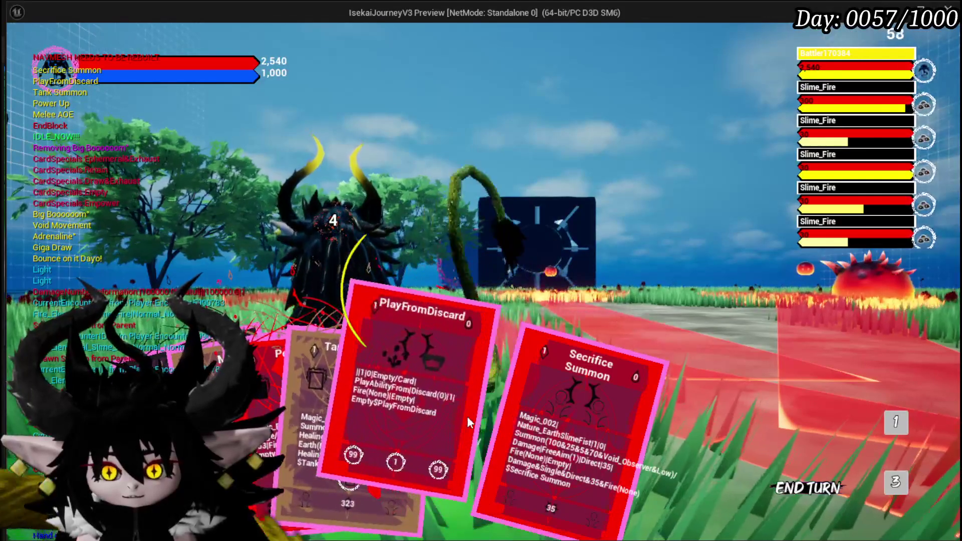
pyautogui.click(538, 428)
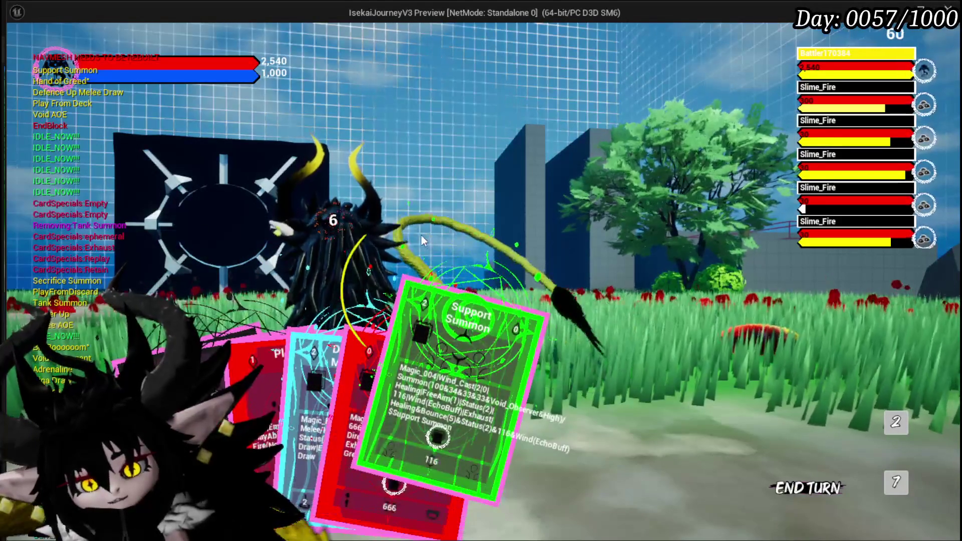
pyautogui.moveTo(367, 303)
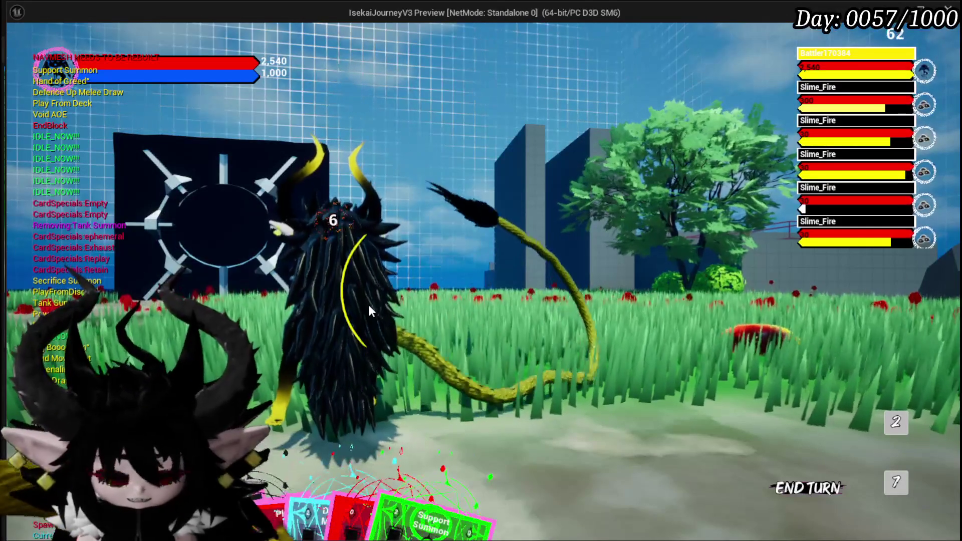
pyautogui.moveTo(551, 401); pyautogui.dragTo(452, 257)
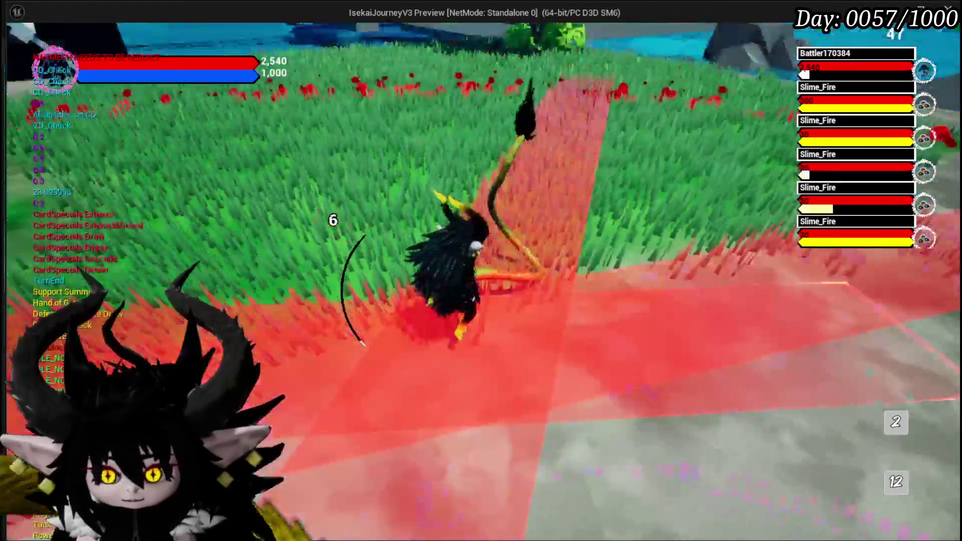
pyautogui.press('Escape')
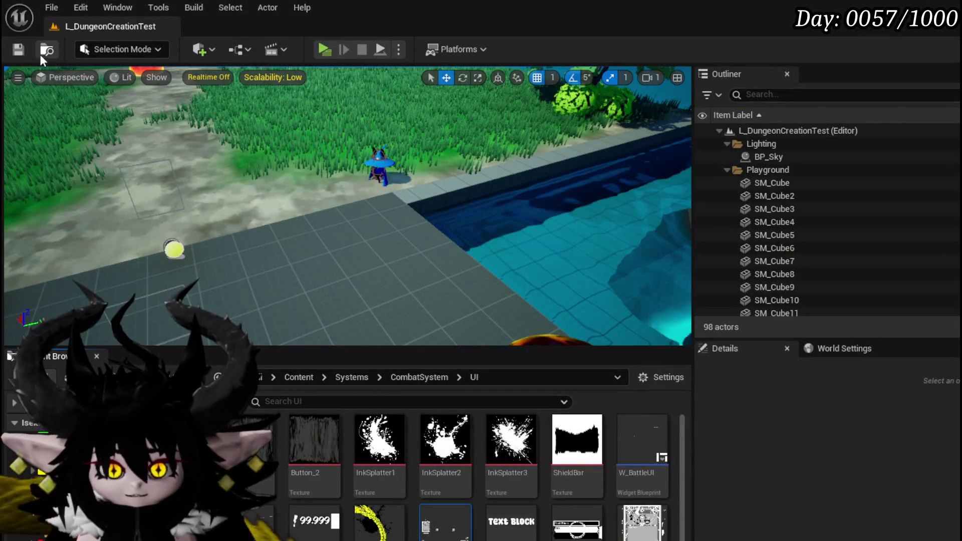
# - Save the level, start another play test, and toggle the TO DO LIST panel in the pause menu
pyautogui.hotkey('ctrl', 's')
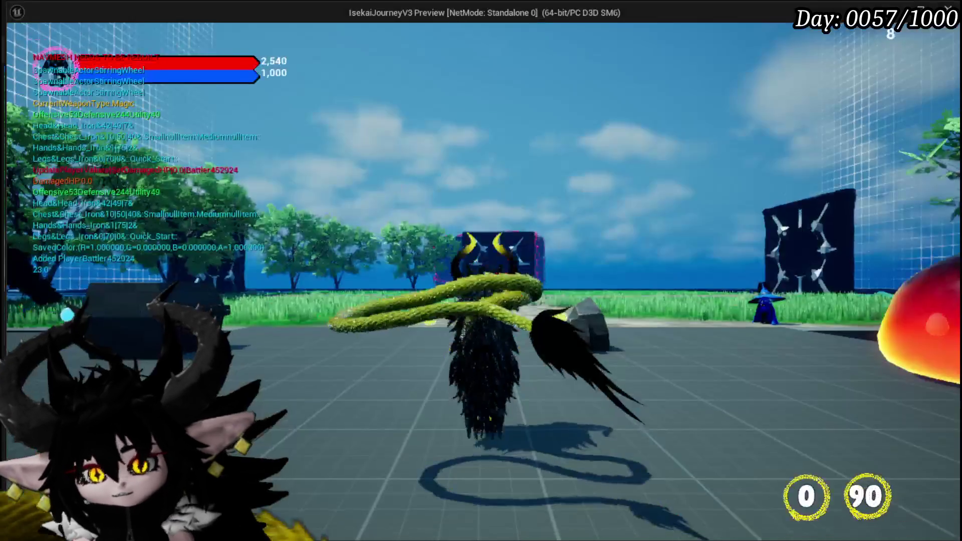
pyautogui.press('Tab')
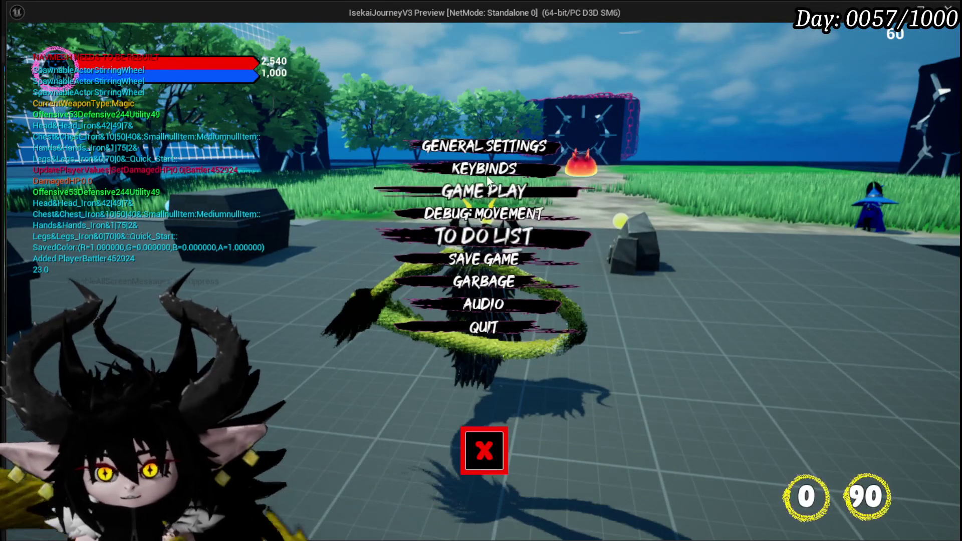
pyautogui.click(468, 244)
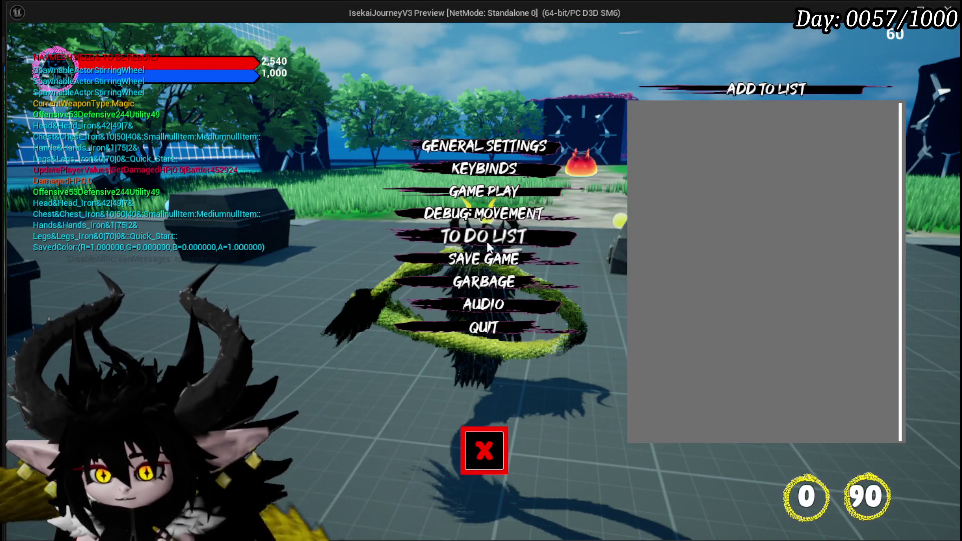
pyautogui.click(487, 246)
pyautogui.click(487, 246)
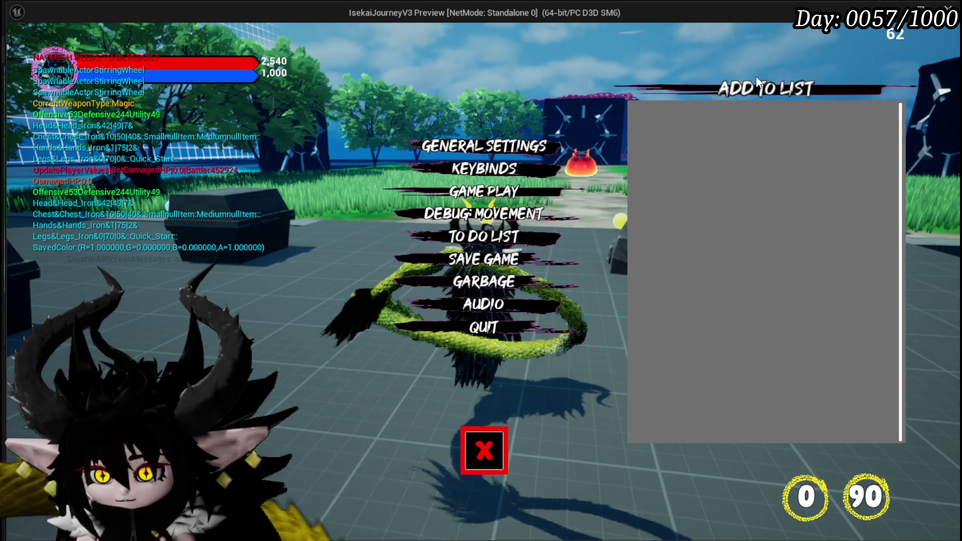
pyautogui.click(463, 236)
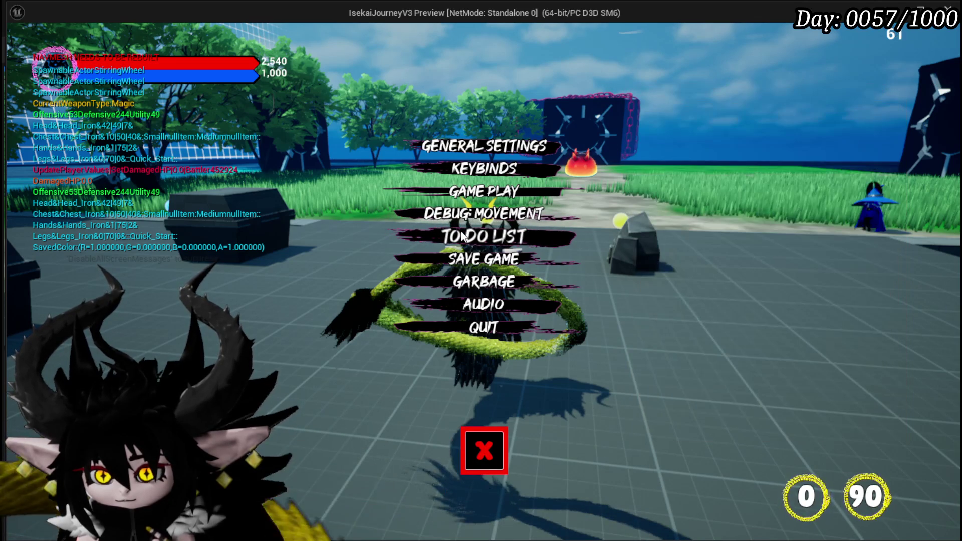
pyautogui.click(464, 237)
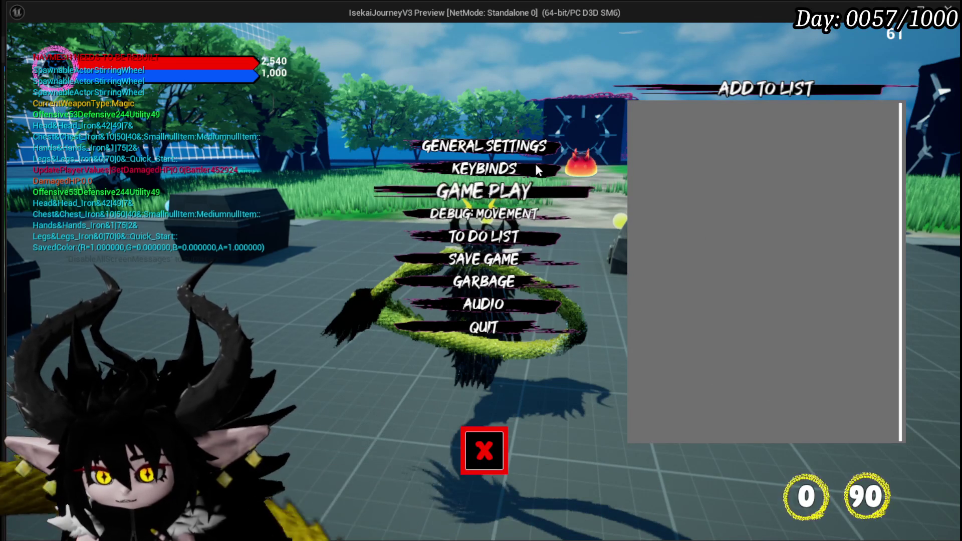
pyautogui.click(482, 441)
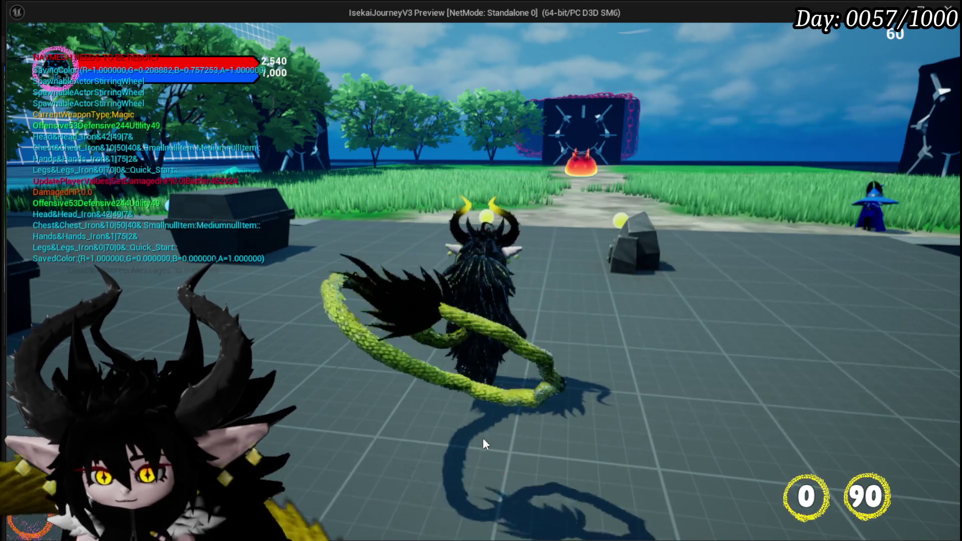
# - Reopen the pause menu, toggle the TO DO LIST again, resume, and stop the play test
pyautogui.press('Tab')
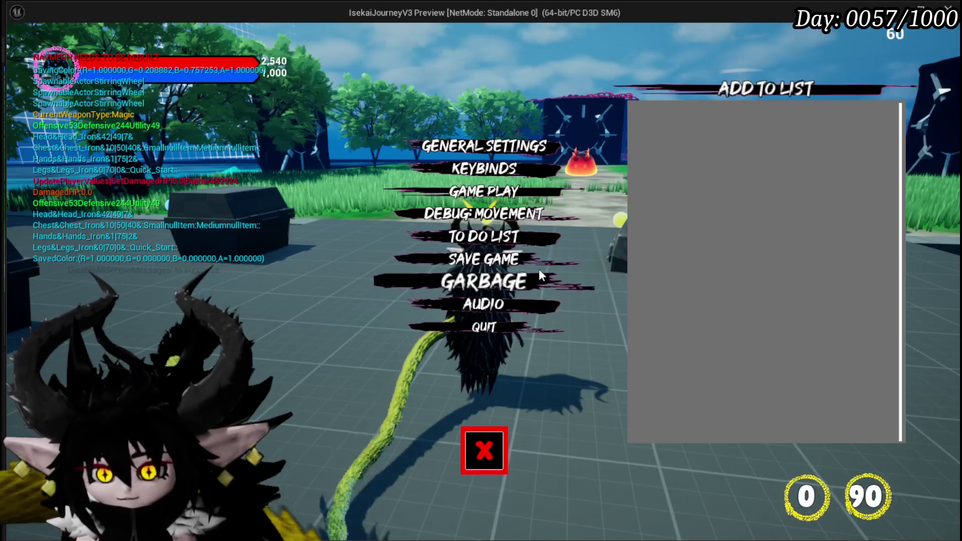
pyautogui.click(501, 236)
pyautogui.click(501, 237)
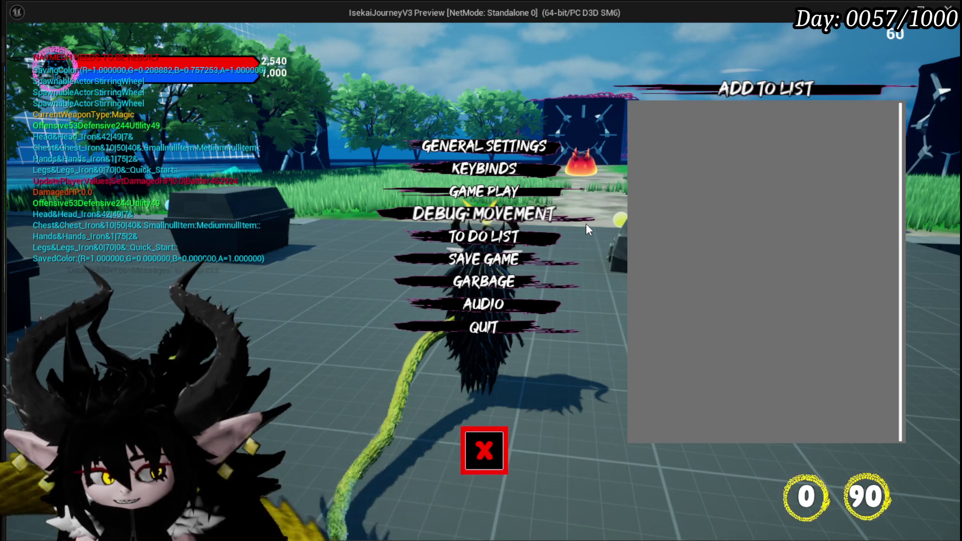
pyautogui.click(500, 439)
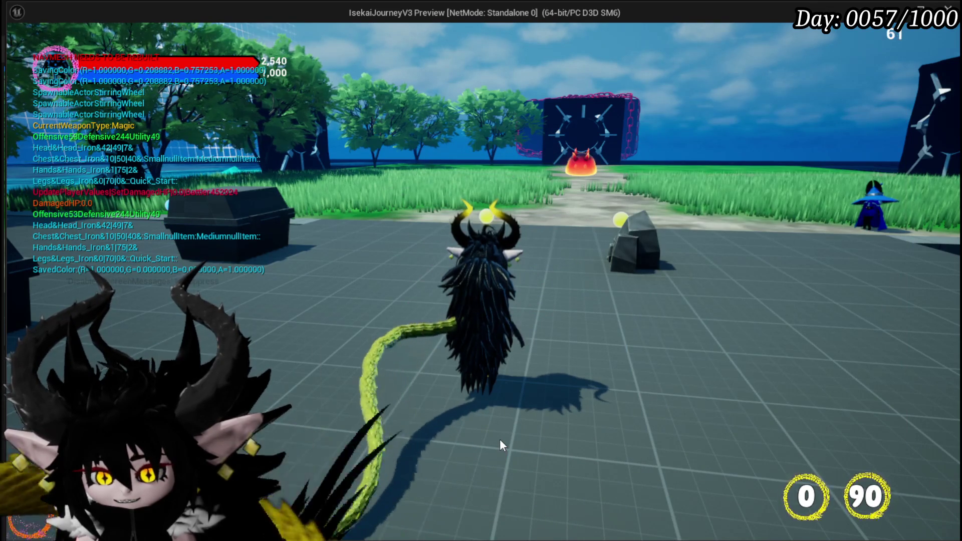
pyautogui.press('Escape')
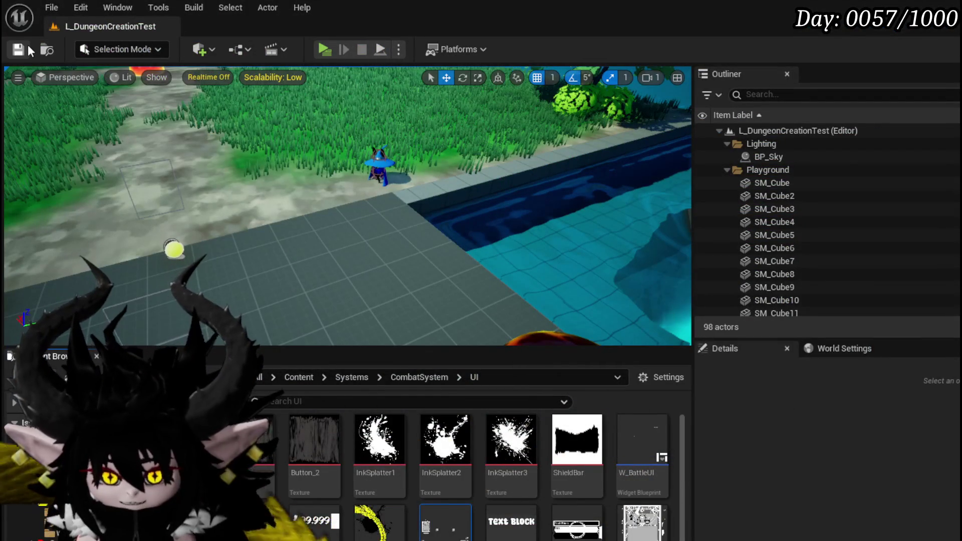
# - Change the CardEndTurnAnimation timer's Time from 0.01 to 0.1, save WP_Card_HUD, and return to L_DungeonCreationTest
pyautogui.click(28, 50)
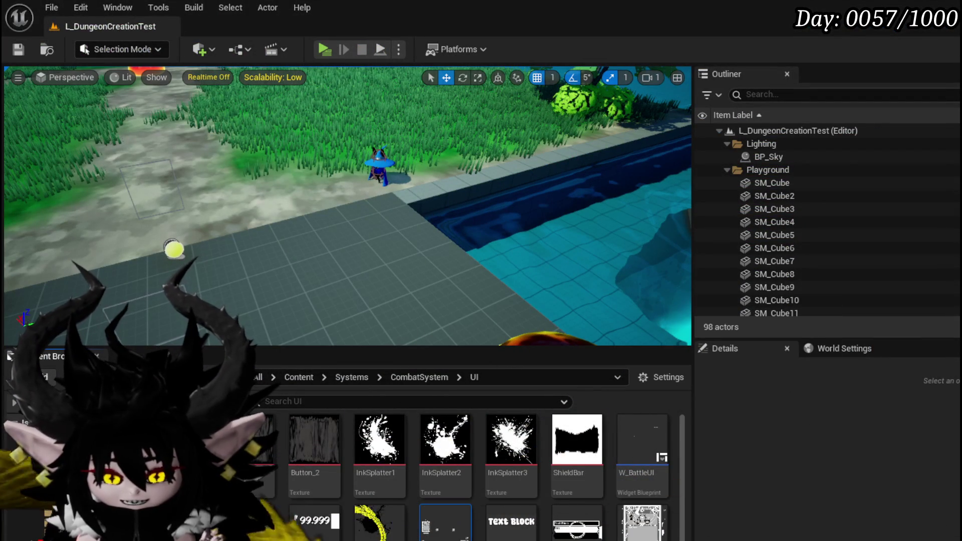
pyautogui.hotkey('alt', 'Tab')
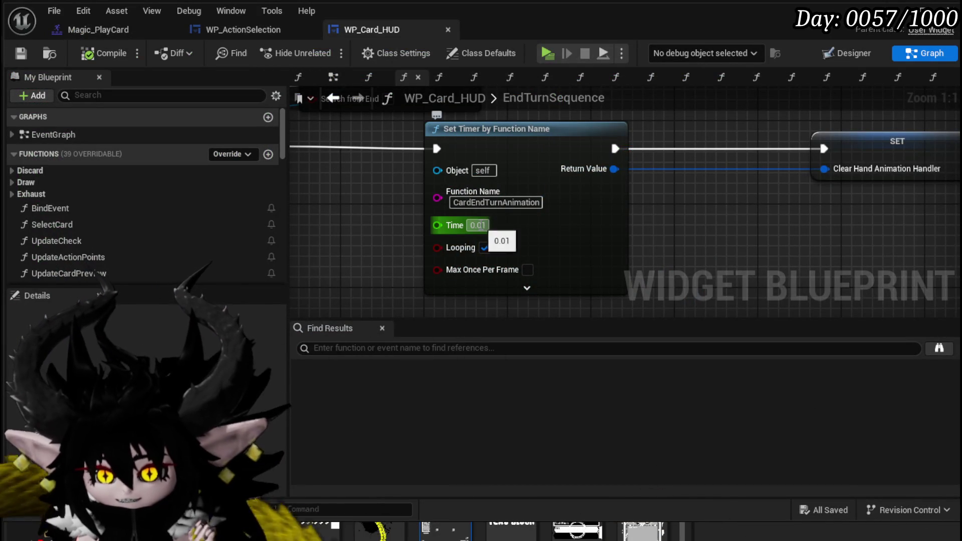
pyautogui.click(477, 225)
pyautogui.write('0.1')
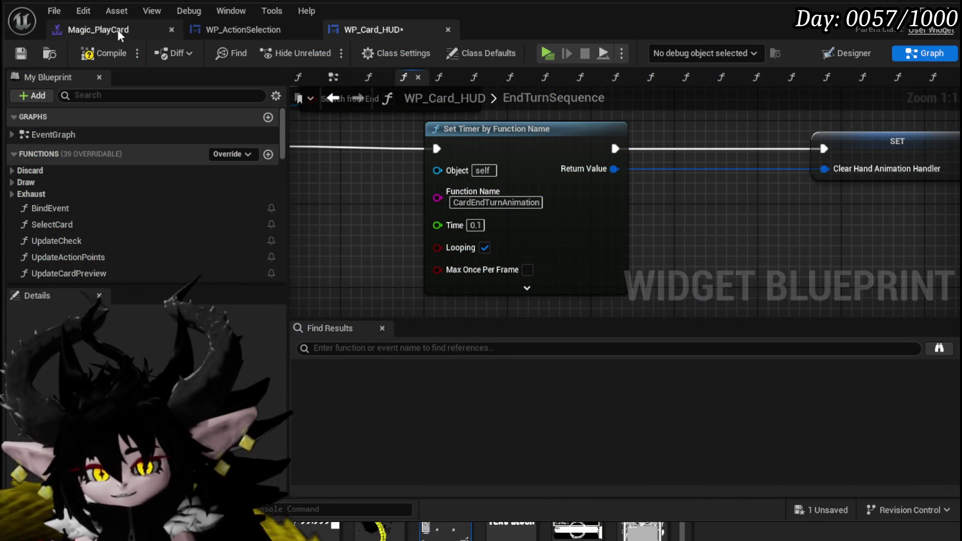
pyautogui.click(26, 52)
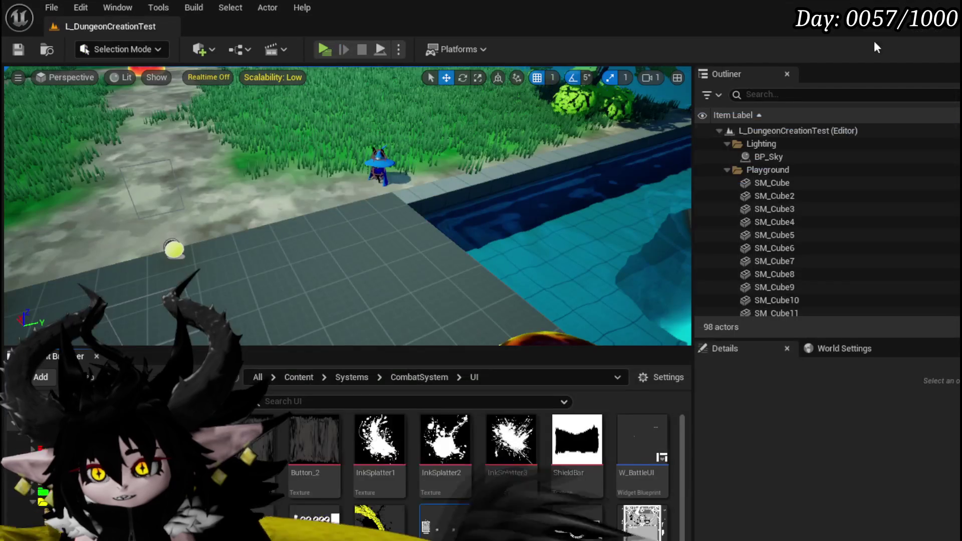
pyautogui.click(446, 526)
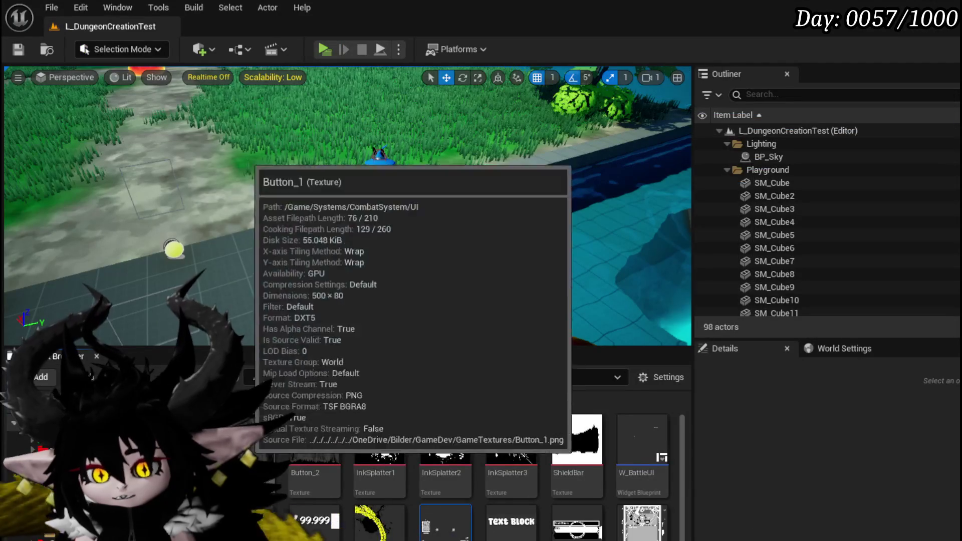
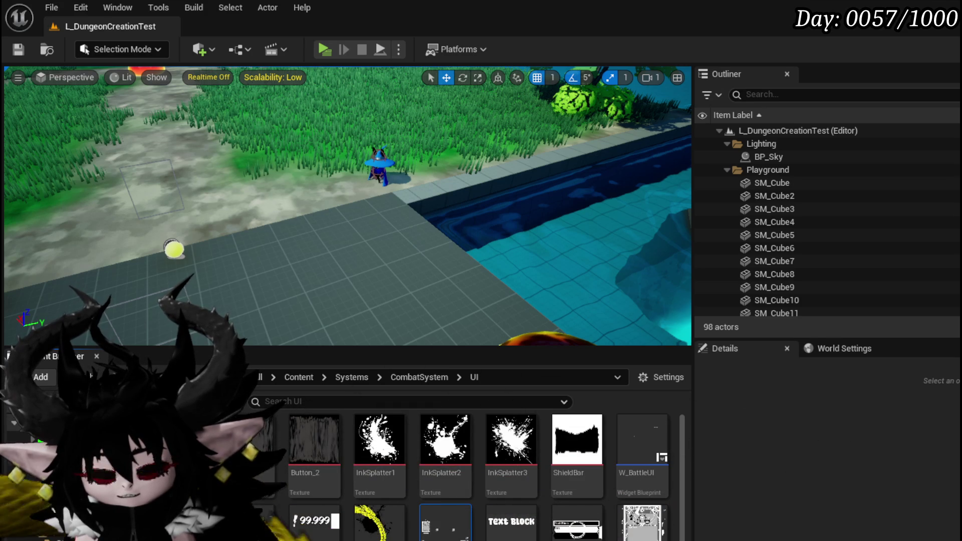
# - Open the W_Settings widget blueprint from the Content/Systems/Settings/Widget folder
pyautogui.click(30, 481)
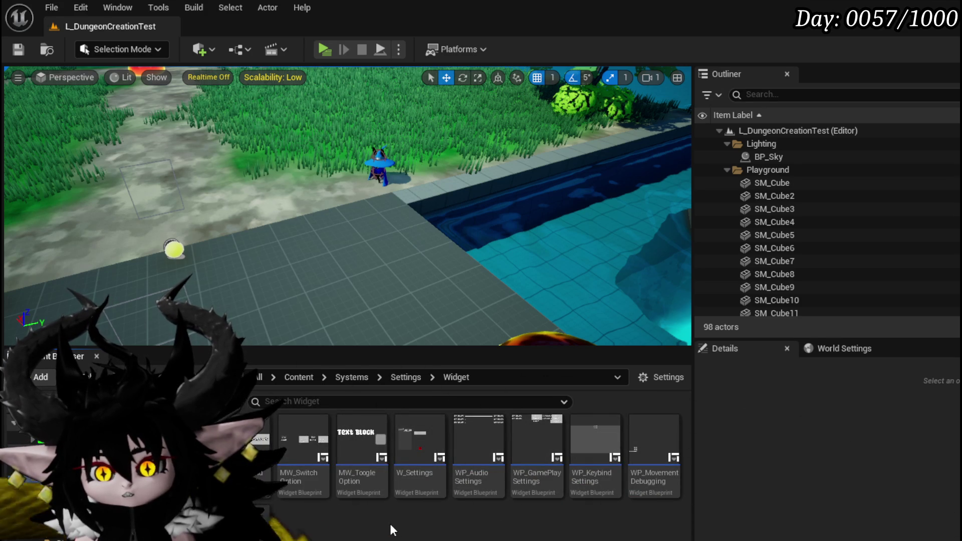
pyautogui.doubleClick(404, 489)
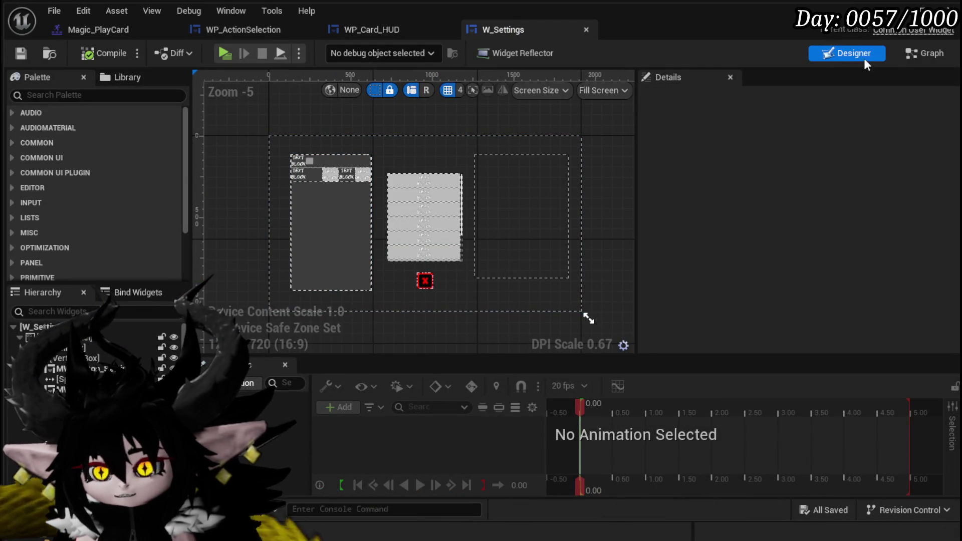
# - In W_Settings' event graph, move the To Do List UI Ref and List Array getters up-left
pyautogui.doubleClick(447, 181)
pyautogui.scroll(-3, 564, 132)
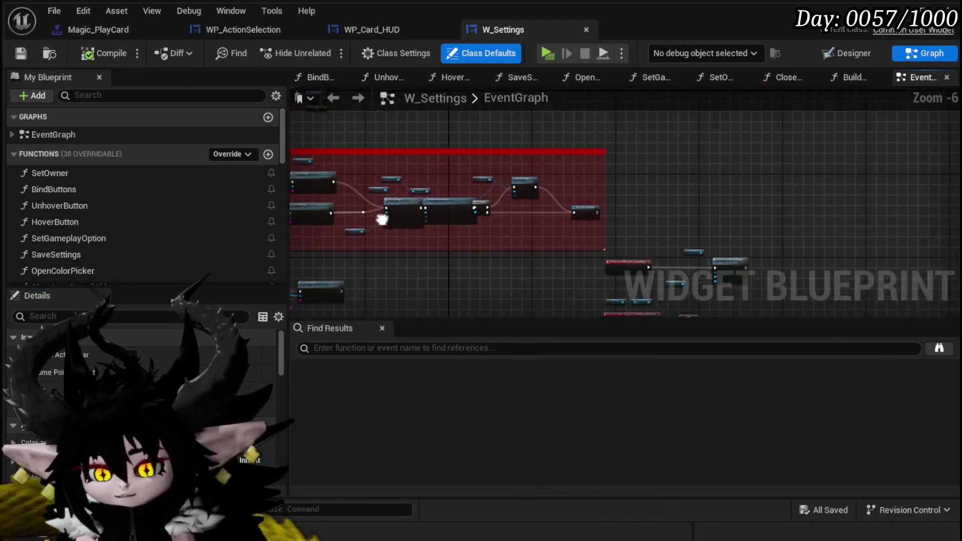
pyautogui.scroll(4, 445, 208)
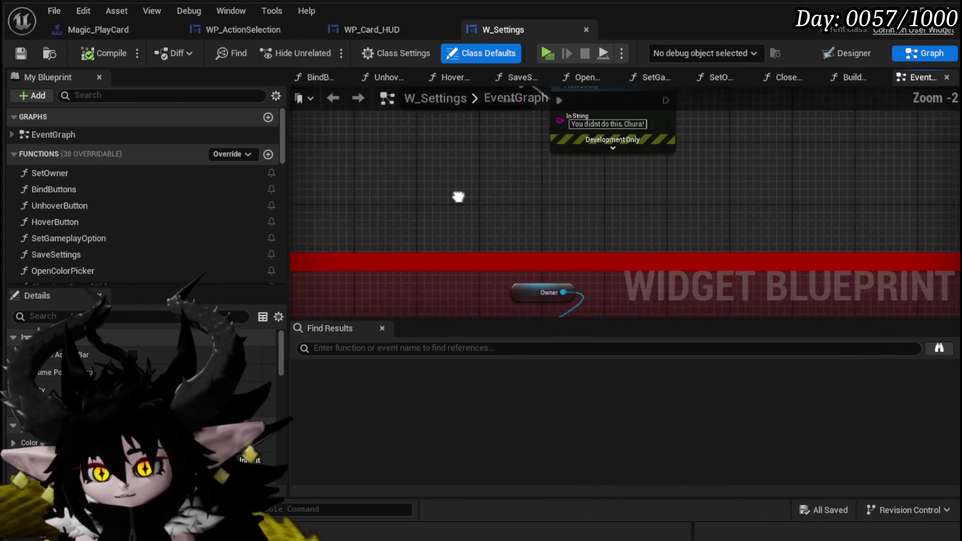
pyautogui.moveTo(476, 166); pyautogui.dragTo(512, 93)
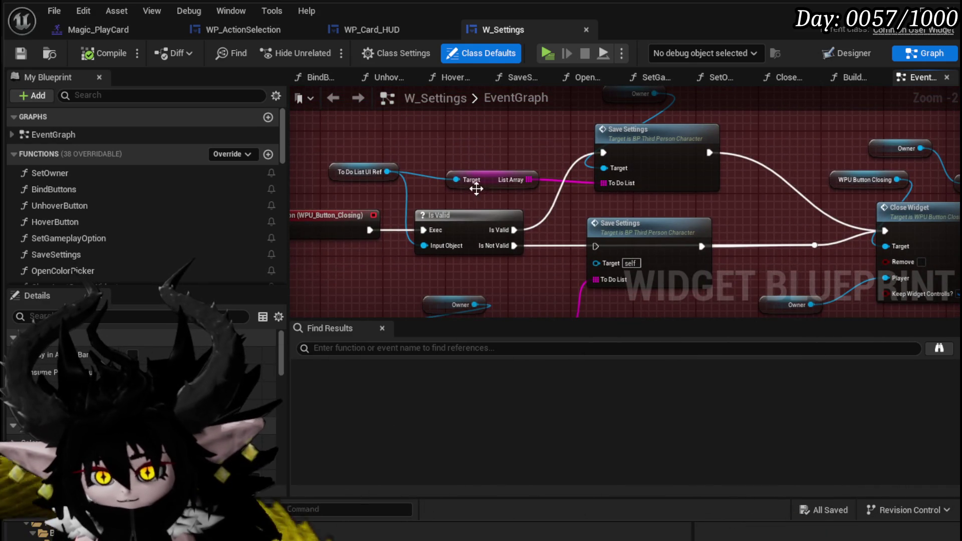
pyautogui.click(476, 188)
pyautogui.moveTo(507, 175)
pyautogui.mouseDown()
pyautogui.moveTo(502, 140)
pyautogui.moveTo(572, 192)
pyautogui.mouseUp()
pyautogui.moveTo(400, 180); pyautogui.dragTo(541, 162)
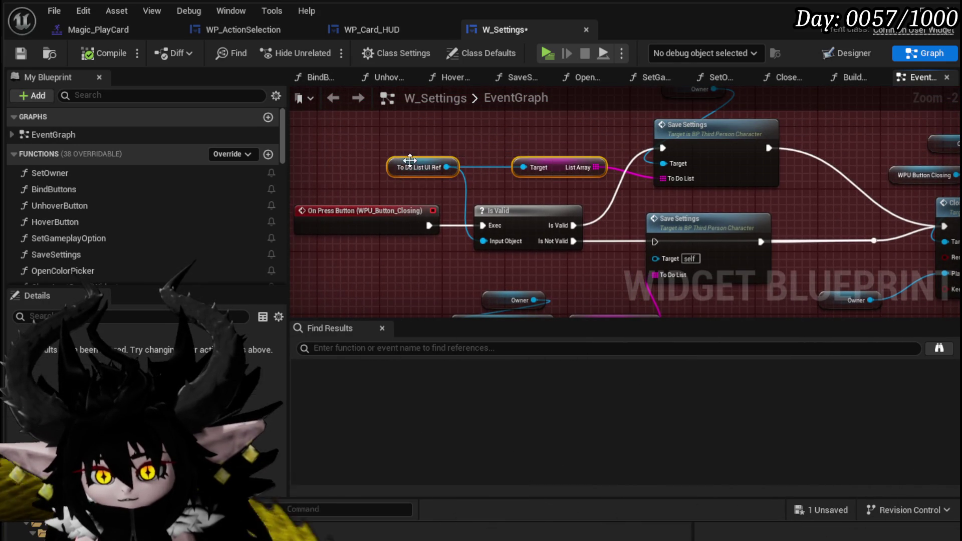
pyautogui.moveTo(410, 160); pyautogui.dragTo(394, 145)
pyautogui.moveTo(580, 184)
pyautogui.mouseDown()
pyautogui.moveTo(417, 248)
pyautogui.moveTo(538, 236)
pyautogui.mouseUp()
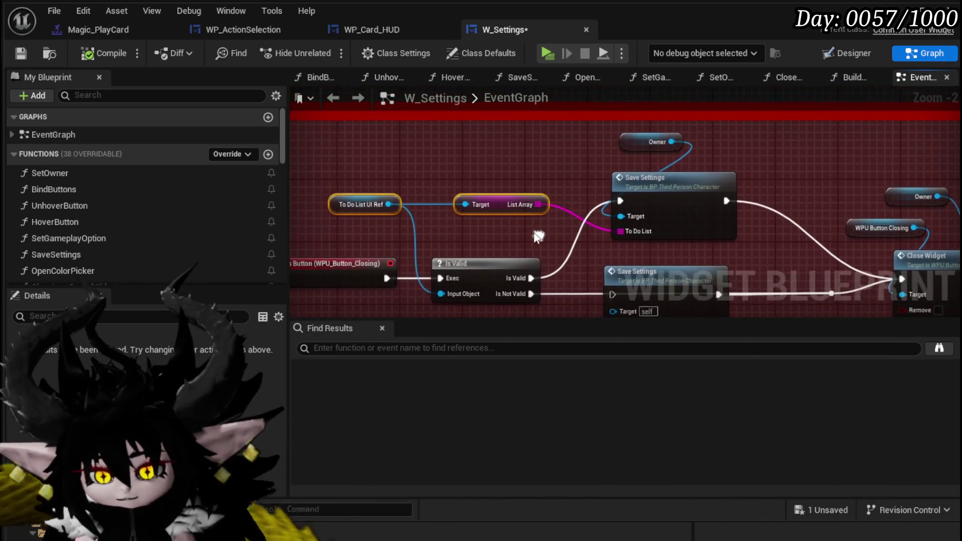
pyautogui.moveTo(476, 205); pyautogui.dragTo(468, 173)
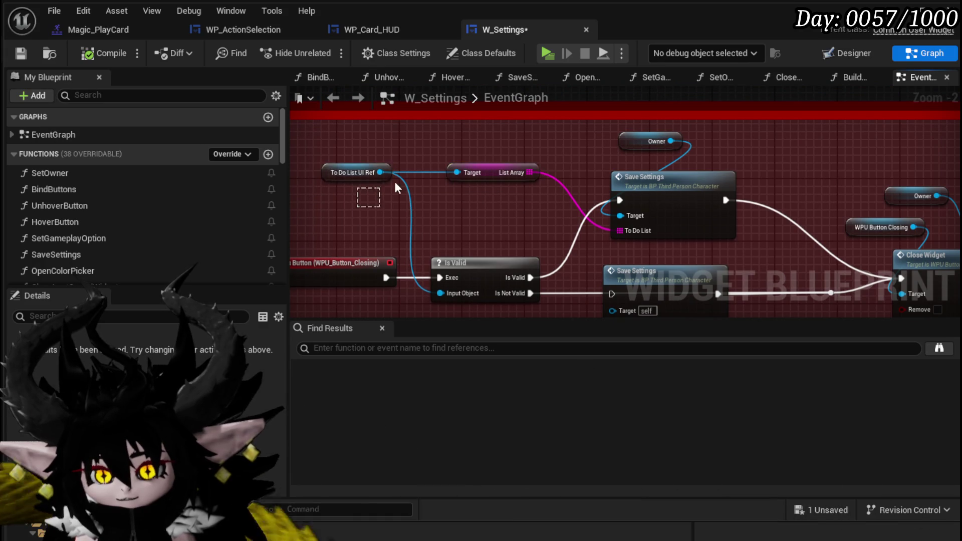
pyautogui.moveTo(396, 187)
pyautogui.mouseDown()
pyautogui.moveTo(455, 229)
pyautogui.moveTo(444, 181)
pyautogui.moveTo(445, 201)
pyautogui.mouseUp()
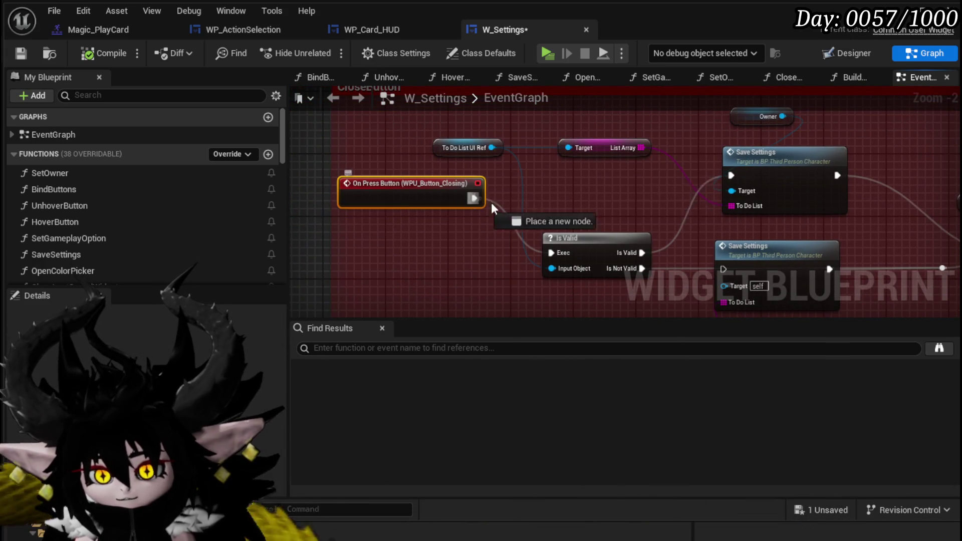
# - Wire On Press Button directly into Save Settings and delete the Is Valid node
pyautogui.moveTo(733, 179); pyautogui.dragTo(732, 176)
pyautogui.moveTo(550, 313)
pyautogui.mouseDown()
pyautogui.moveTo(372, 284)
pyautogui.moveTo(406, 229)
pyautogui.mouseUp()
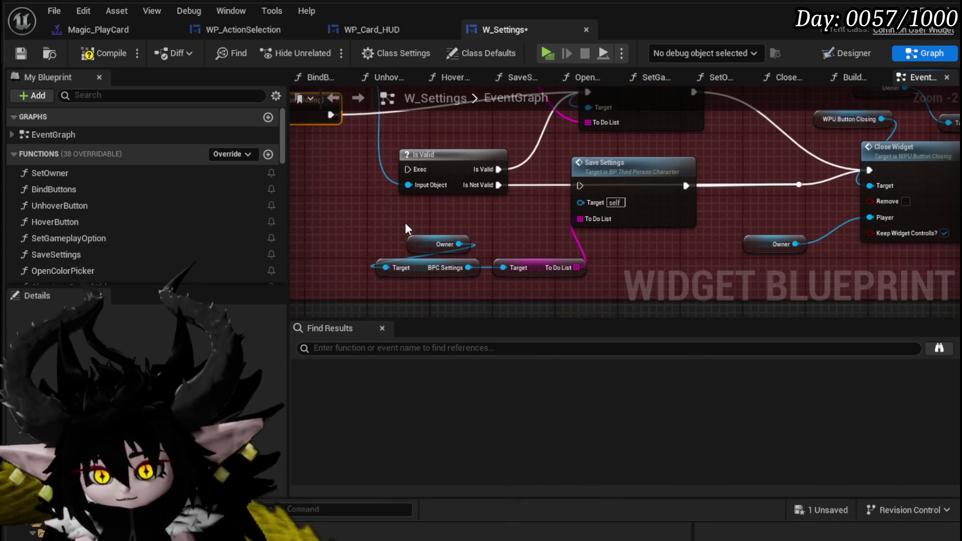
pyautogui.moveTo(491, 259)
pyautogui.mouseDown()
pyautogui.moveTo(554, 170)
pyautogui.moveTo(626, 115)
pyautogui.moveTo(629, 131)
pyautogui.mouseUp()
pyautogui.press('Delete')
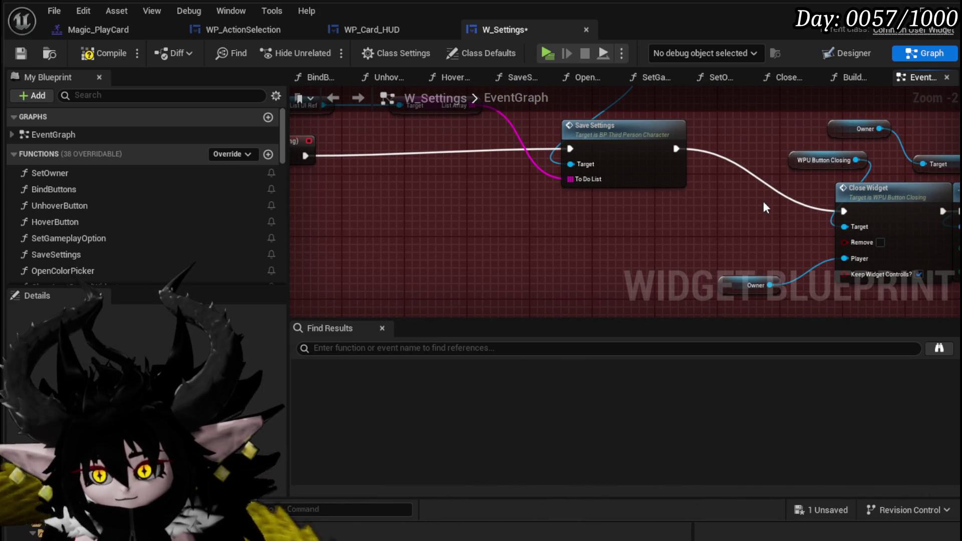
pyautogui.click(608, 161)
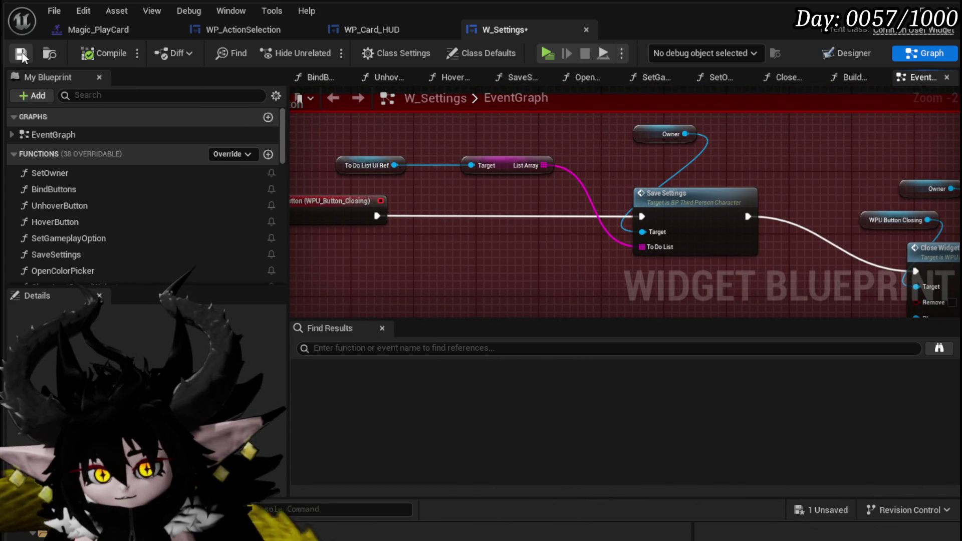
# - Tidy the List Array getter and closing event node, then save W_Settings
pyautogui.moveTo(510, 167); pyautogui.dragTo(470, 166)
pyautogui.moveTo(342, 183); pyautogui.dragTo(474, 157)
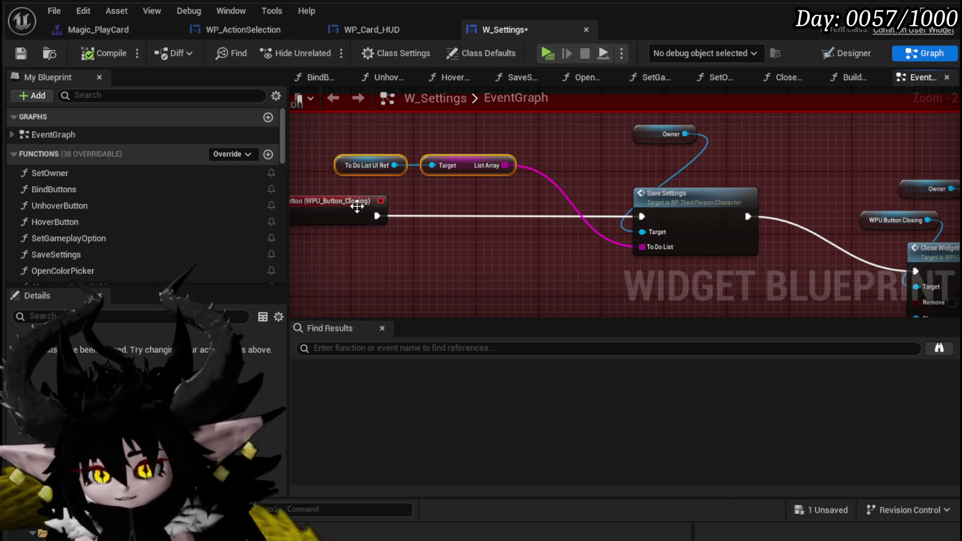
pyautogui.moveTo(356, 206); pyautogui.dragTo(356, 209)
pyautogui.click(410, 182)
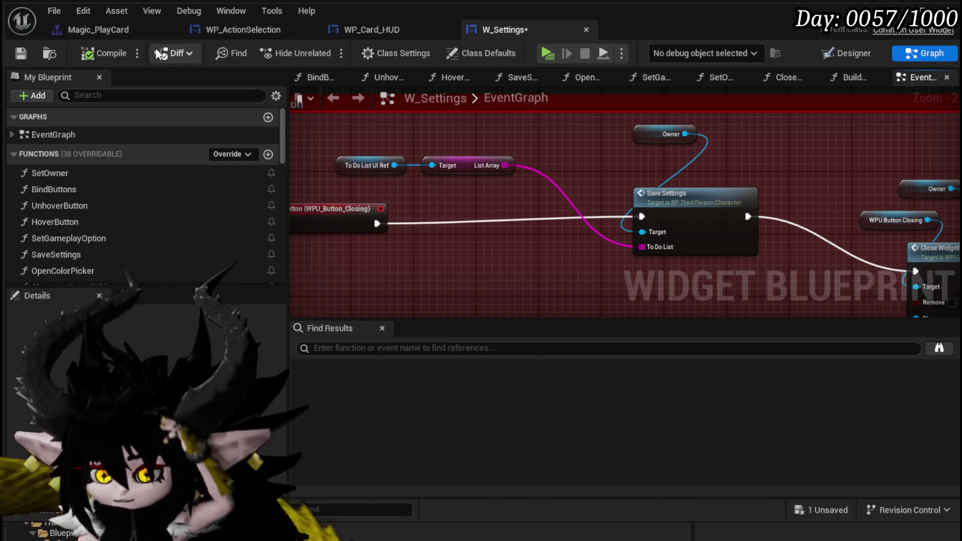
pyautogui.click(33, 49)
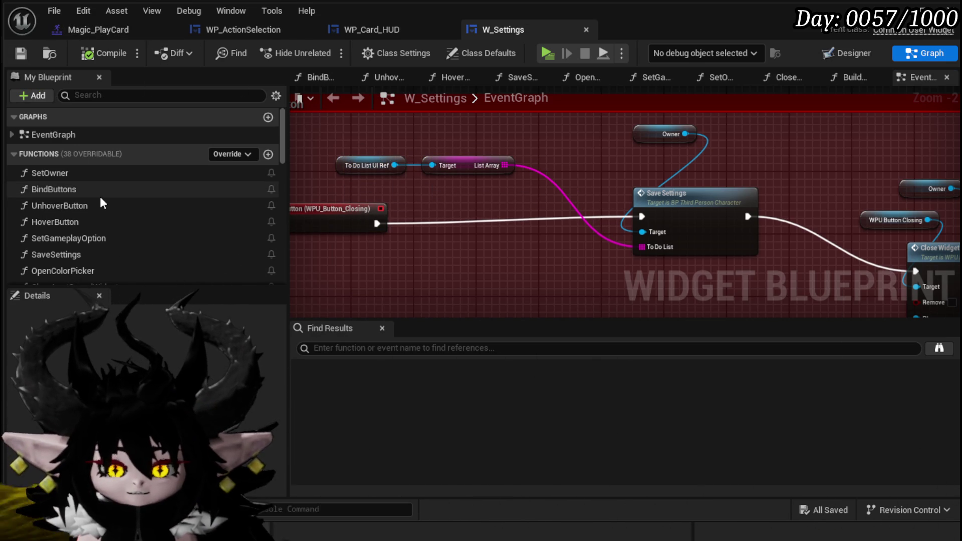
pyautogui.scroll(-3, 73, 198)
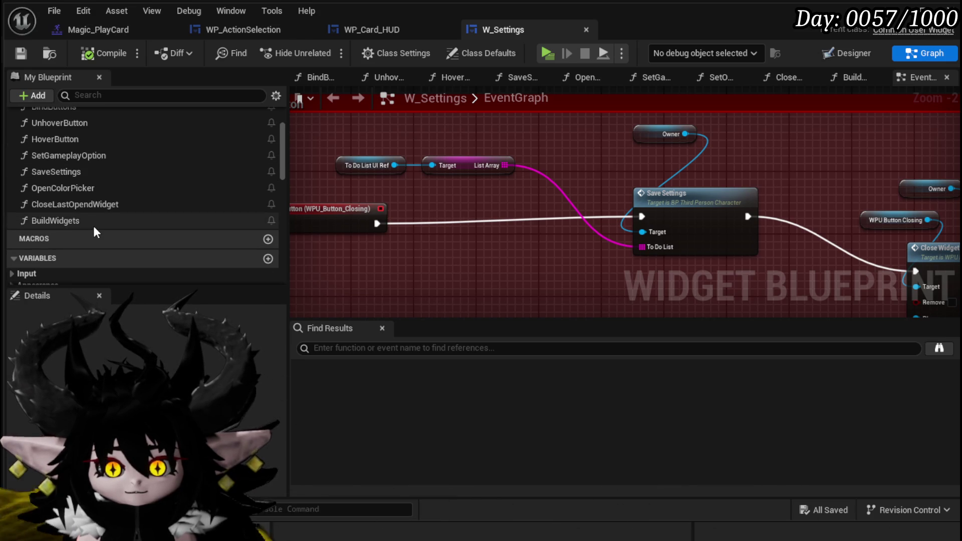
pyautogui.scroll(3, 95, 230)
pyautogui.doubleClick(77, 155)
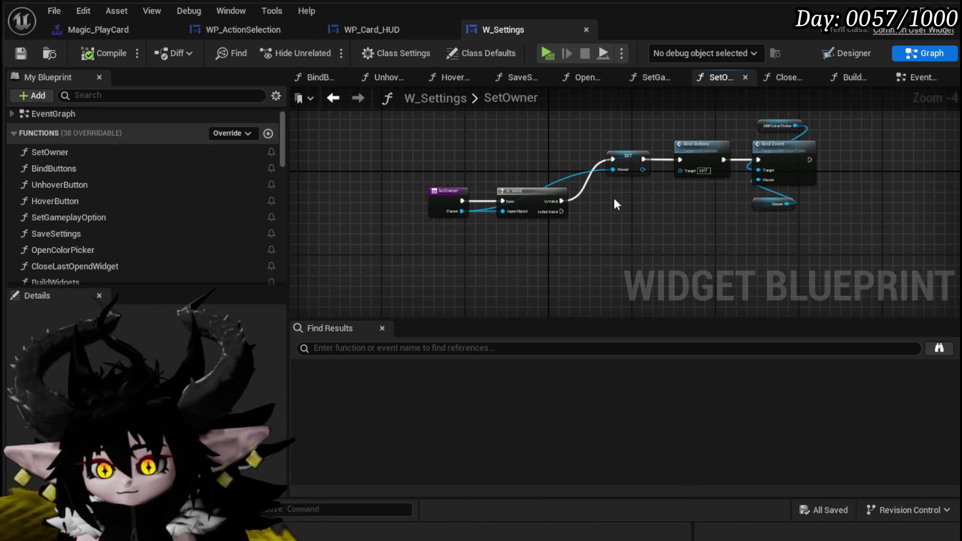
pyautogui.scroll(3, 614, 197)
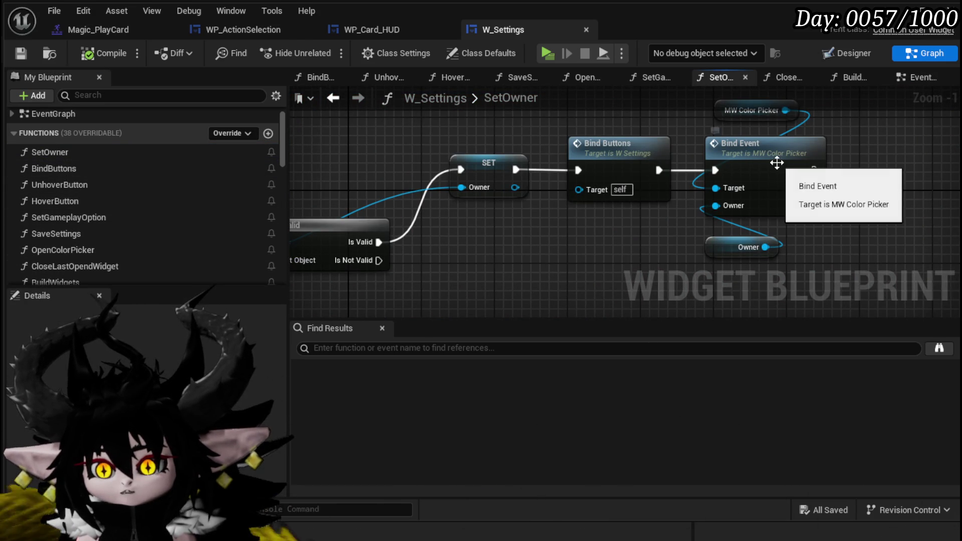
pyautogui.scroll(-2, 678, 203)
pyautogui.moveTo(549, 272); pyautogui.dragTo(599, 264)
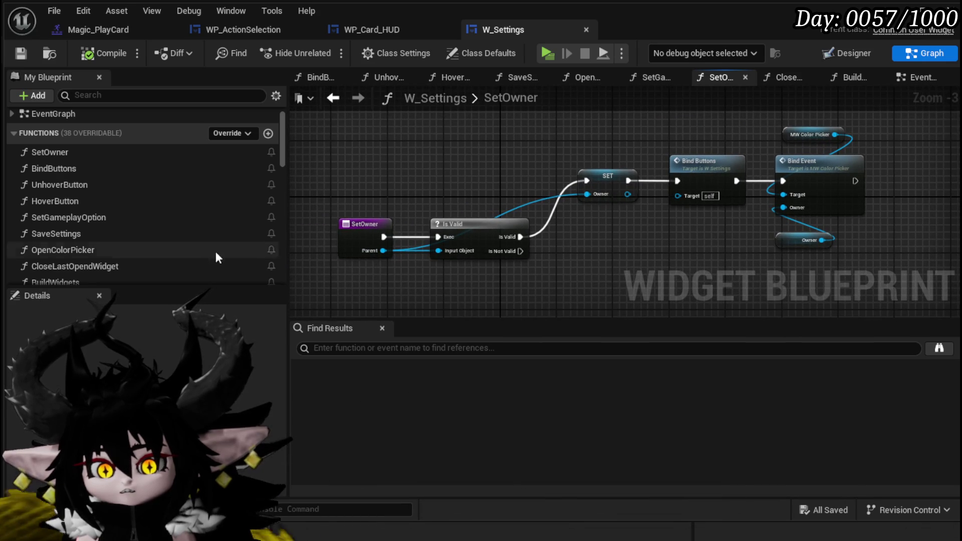
pyautogui.click(915, 78)
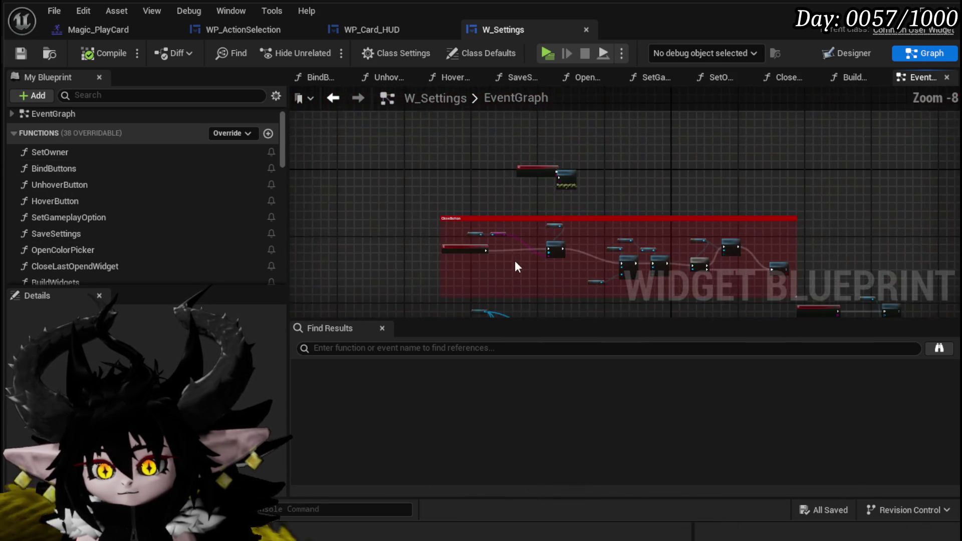
pyautogui.scroll(-3, 515, 261)
pyautogui.scroll(10, 439, 195)
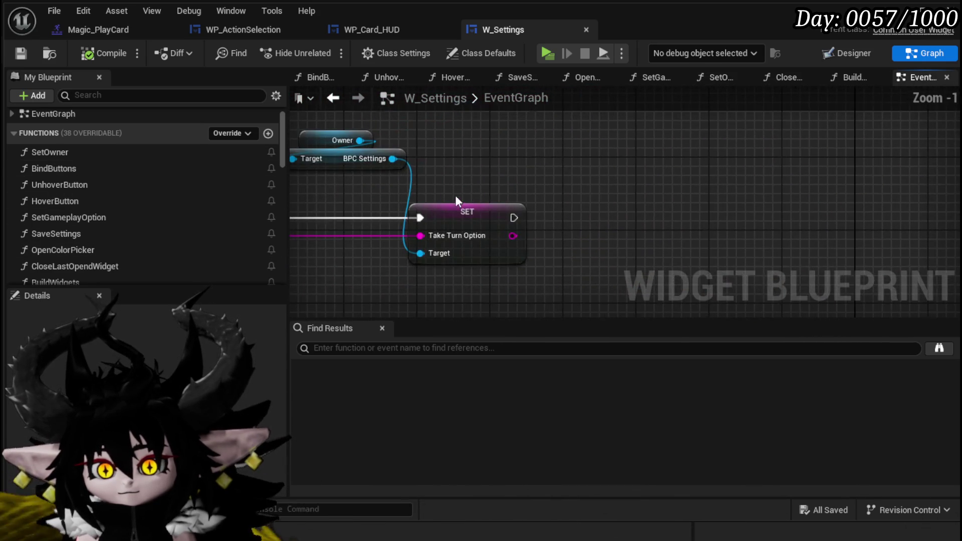
pyautogui.scroll(-1, 456, 200)
pyautogui.moveTo(489, 188)
pyautogui.mouseDown()
pyautogui.moveTo(655, 193)
pyautogui.moveTo(386, 250)
pyautogui.mouseUp()
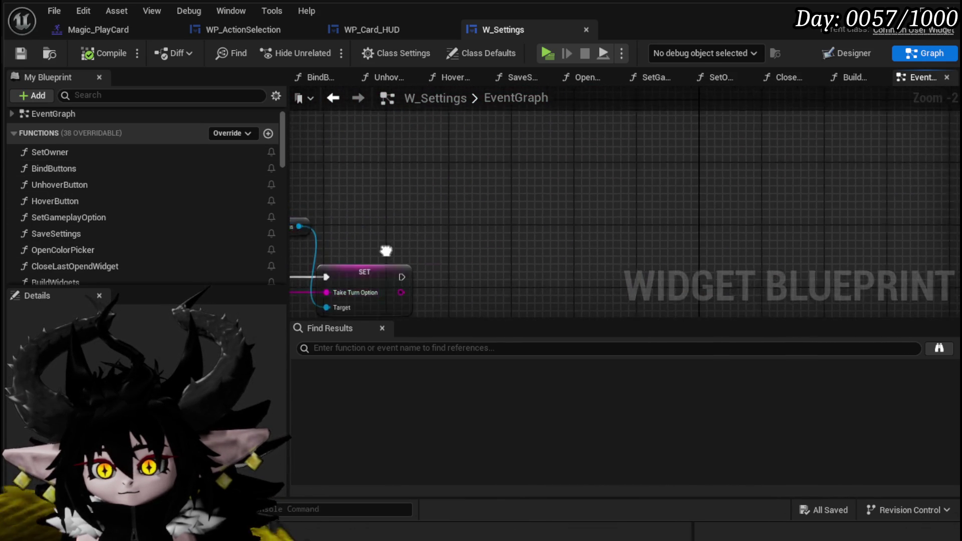
pyautogui.scroll(-6, 523, 211)
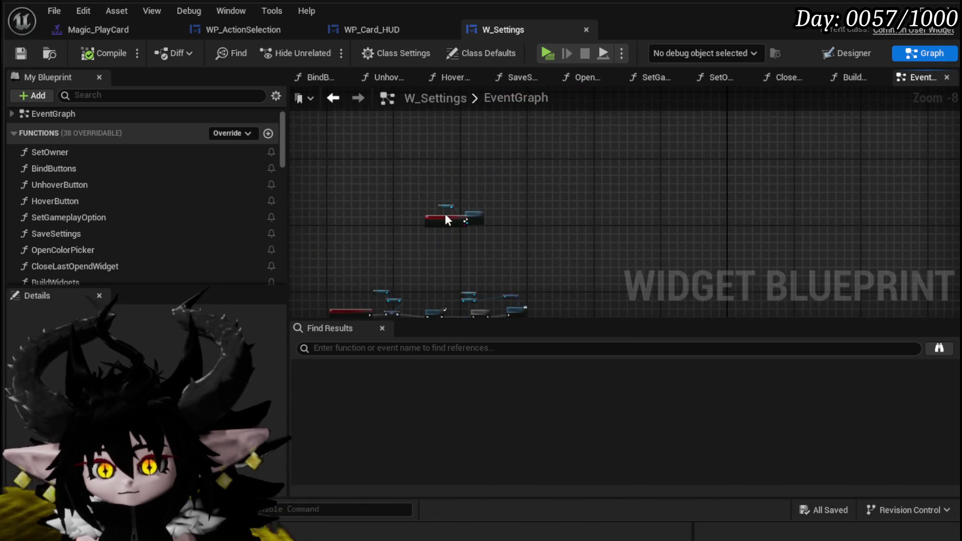
pyautogui.scroll(5, 446, 220)
pyautogui.scroll(-5, 461, 258)
pyautogui.scroll(5, 481, 242)
pyautogui.moveTo(505, 200); pyautogui.dragTo(518, 132)
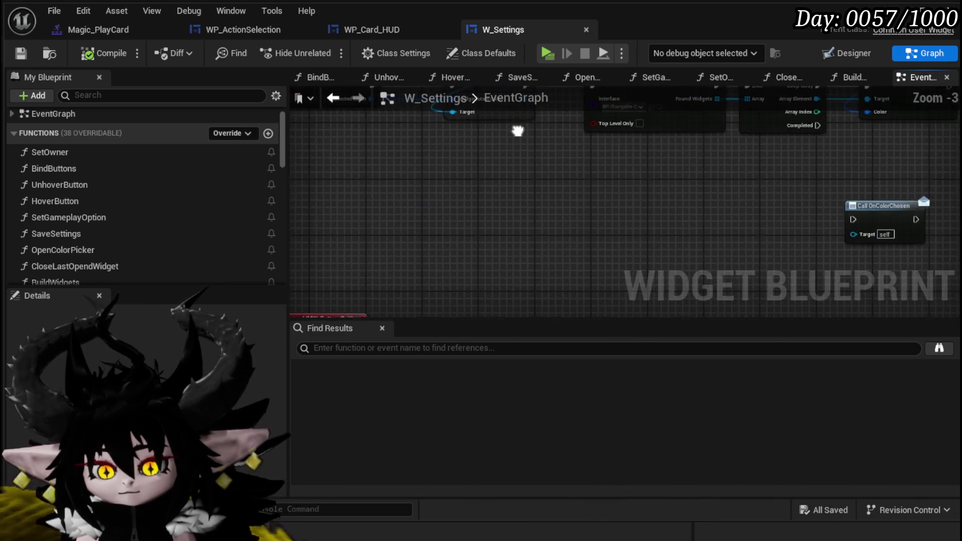
pyautogui.scroll(-3, 432, 225)
pyautogui.scroll(4, 446, 229)
pyautogui.moveTo(487, 229)
pyautogui.mouseDown()
pyautogui.moveTo(786, 265)
pyautogui.moveTo(736, 225)
pyautogui.mouseUp()
pyautogui.scroll(-3, 489, 182)
pyautogui.moveTo(488, 181); pyautogui.dragTo(509, 157)
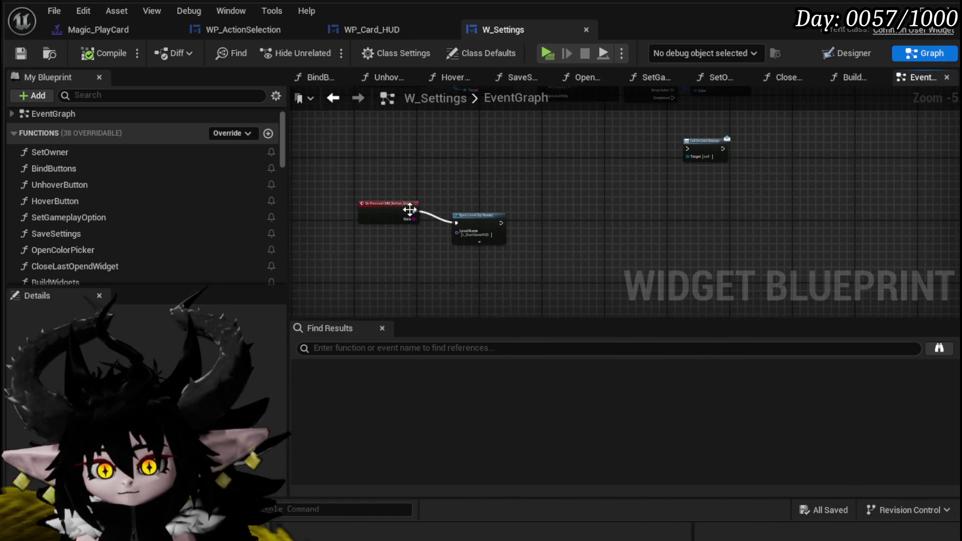
pyautogui.scroll(3, 410, 210)
pyautogui.moveTo(408, 226); pyautogui.dragTo(416, 233)
pyautogui.scroll(-9, 458, 181)
pyautogui.moveTo(473, 241); pyautogui.dragTo(480, 234)
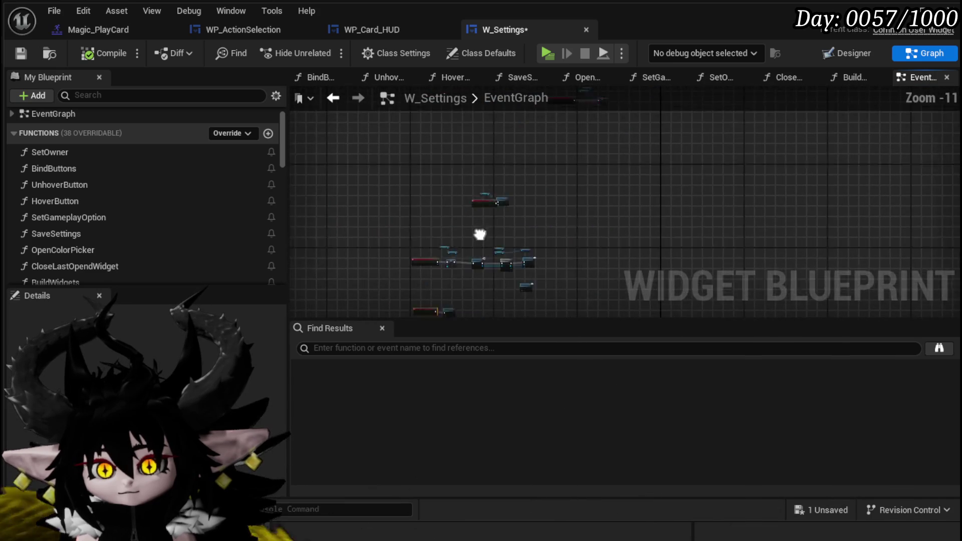
pyautogui.scroll(8, 431, 205)
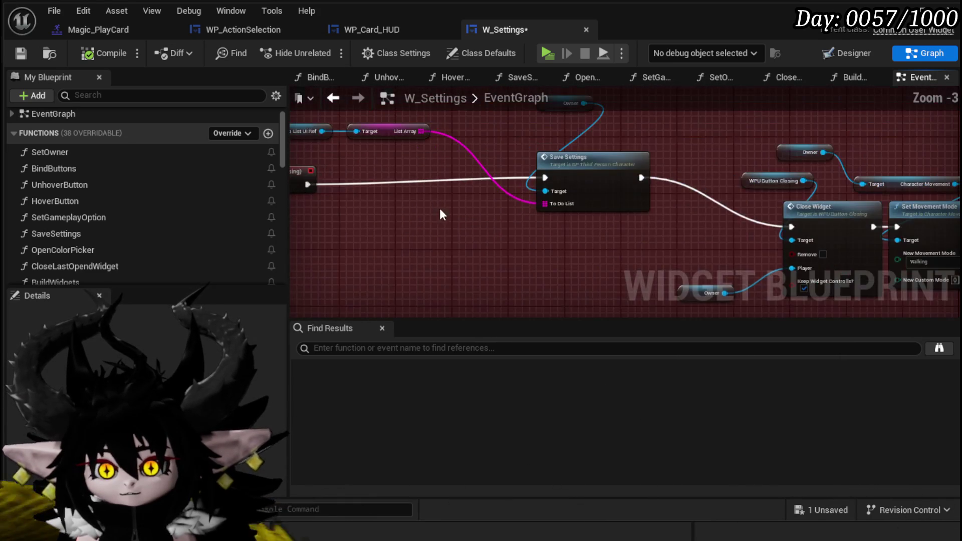
# - Add a Game Instance Ref getter pulled from the Owner reference
pyautogui.click(568, 188)
pyautogui.moveTo(370, 178); pyautogui.dragTo(462, 197)
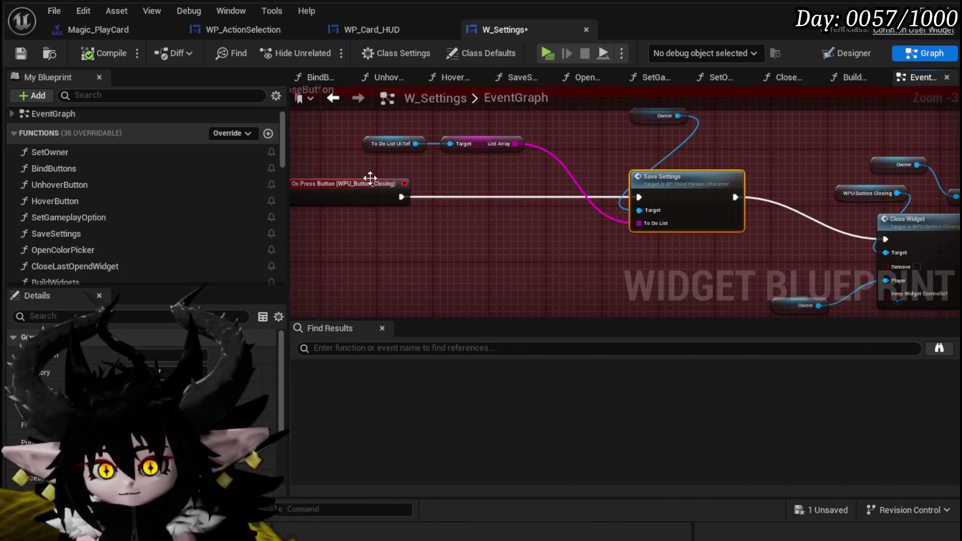
pyautogui.click(353, 191)
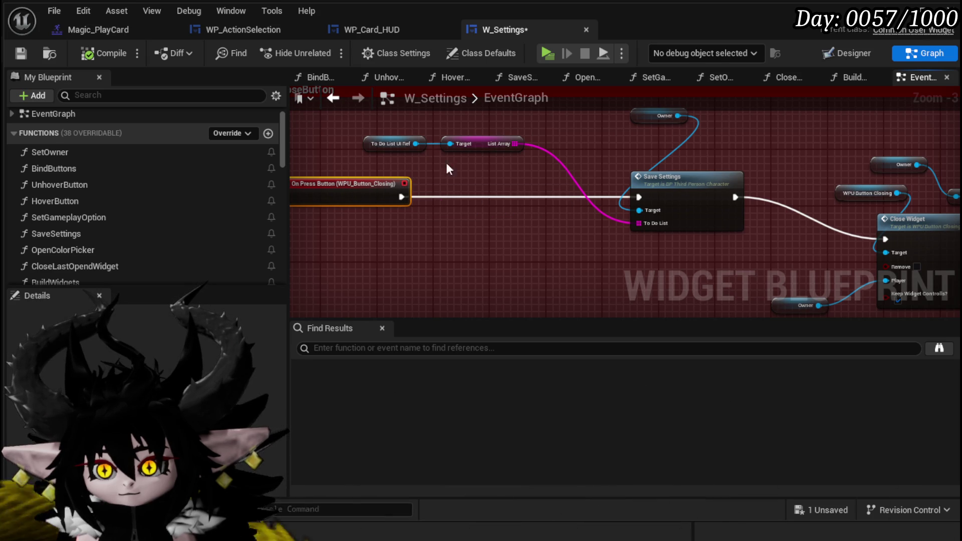
pyautogui.moveTo(652, 115)
pyautogui.mouseDown()
pyautogui.moveTo(638, 150)
pyautogui.moveTo(715, 146)
pyautogui.mouseUp()
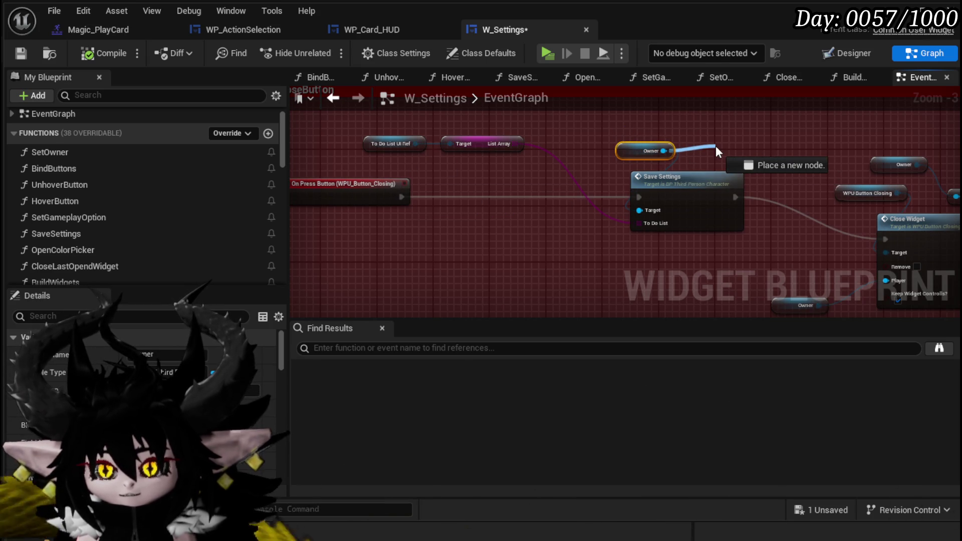
pyautogui.moveTo(716, 146); pyautogui.dragTo(715, 145)
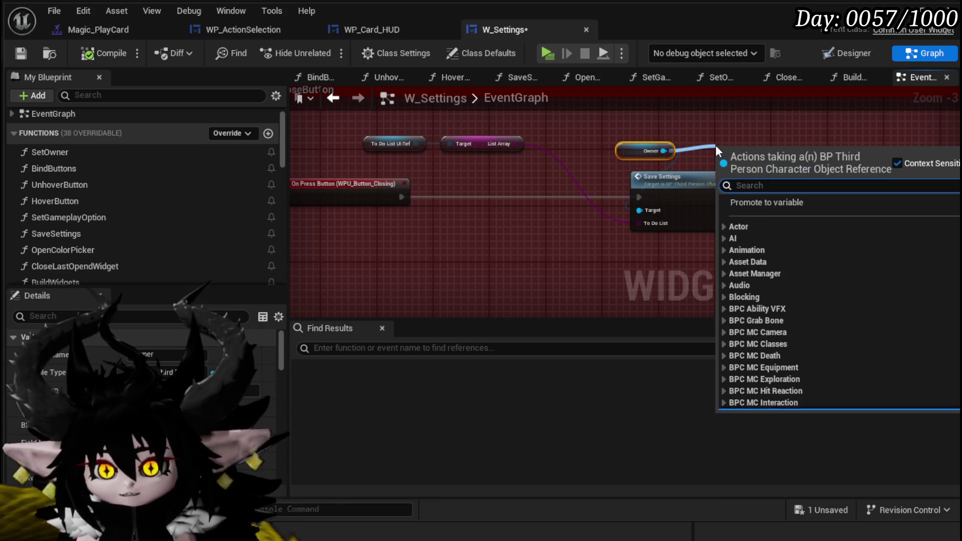
pyautogui.write('save')
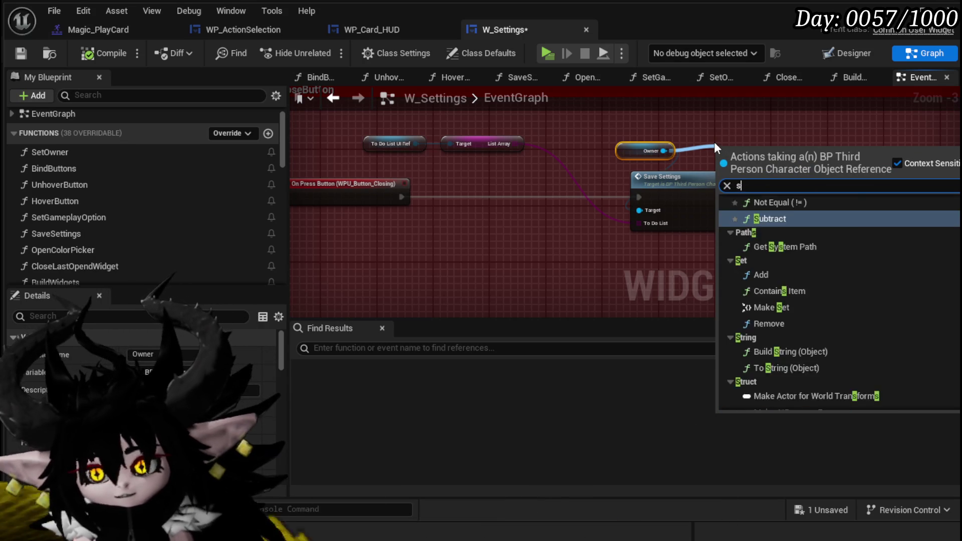
pyautogui.press('BackSpace')
pyautogui.press('BackSpace')
pyautogui.press('BackSpace')
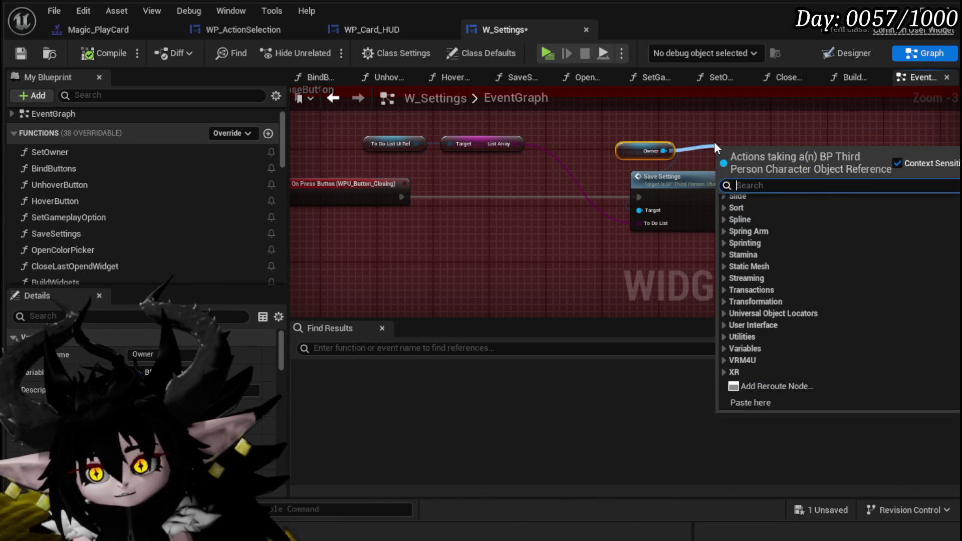
pyautogui.write('game instance')
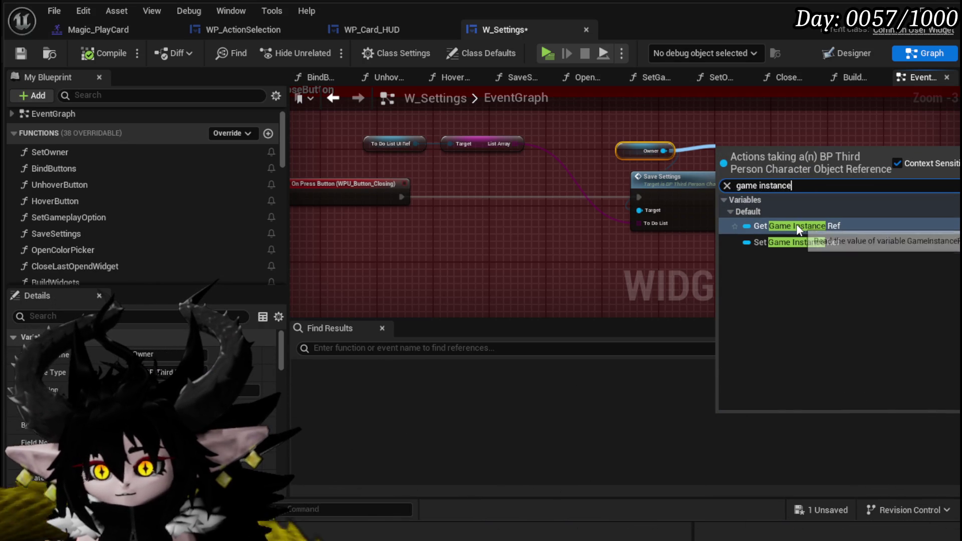
pyautogui.click(797, 226)
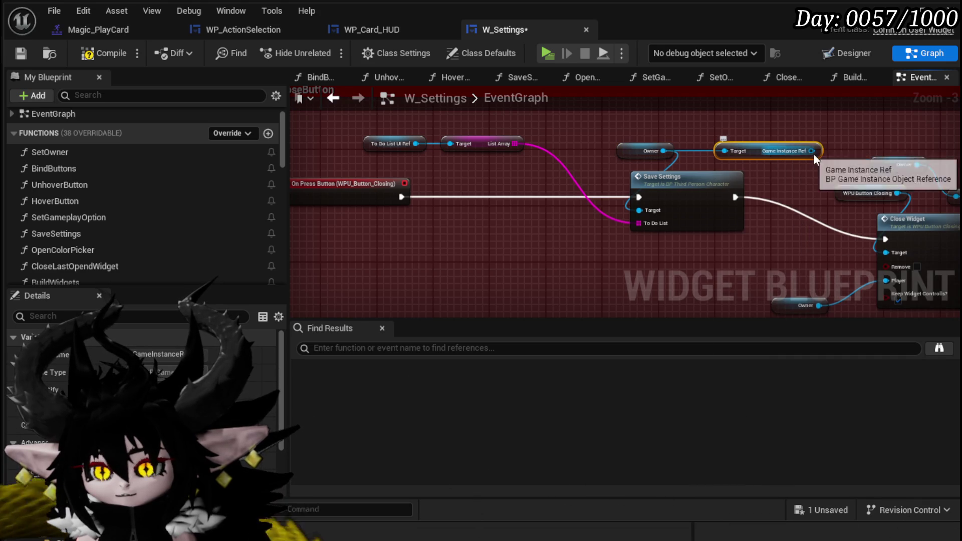
# - Chain a Save Game Ref getter and then a To Do List getter off Game Instance Ref
pyautogui.moveTo(811, 151); pyautogui.dragTo(644, 118)
pyautogui.write('Save')
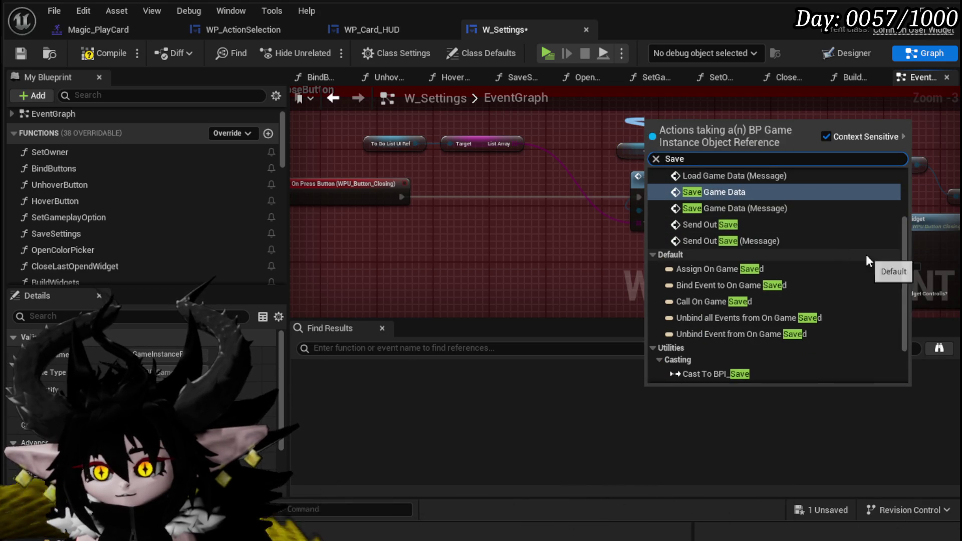
pyautogui.scroll(-3, 897, 300)
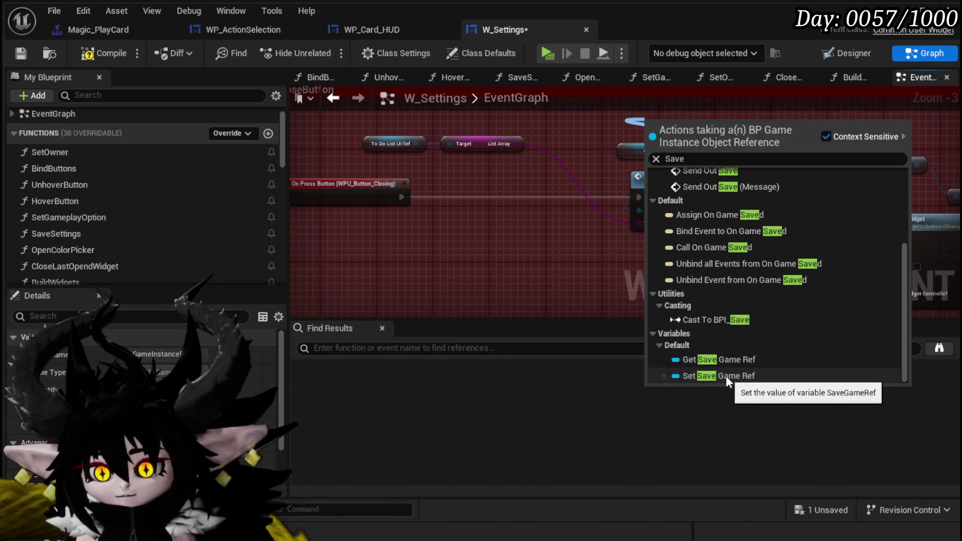
pyautogui.click(727, 358)
pyautogui.moveTo(732, 123); pyautogui.dragTo(789, 122)
pyautogui.write('T')
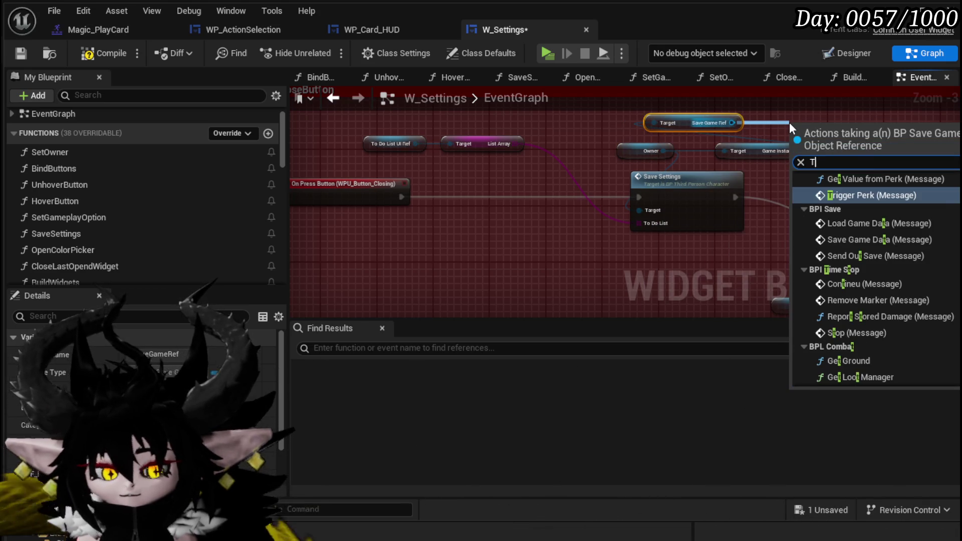
pyautogui.write('od d')
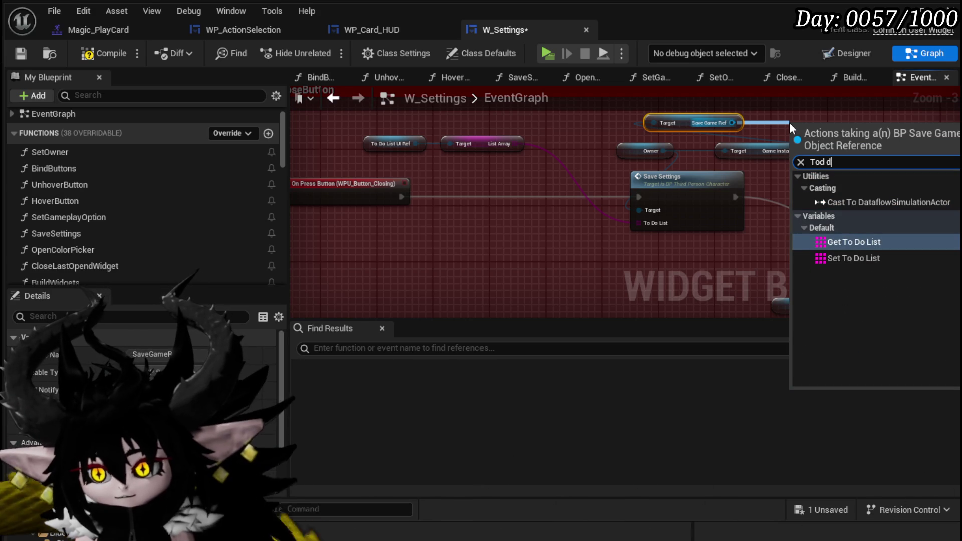
pyautogui.click(867, 241)
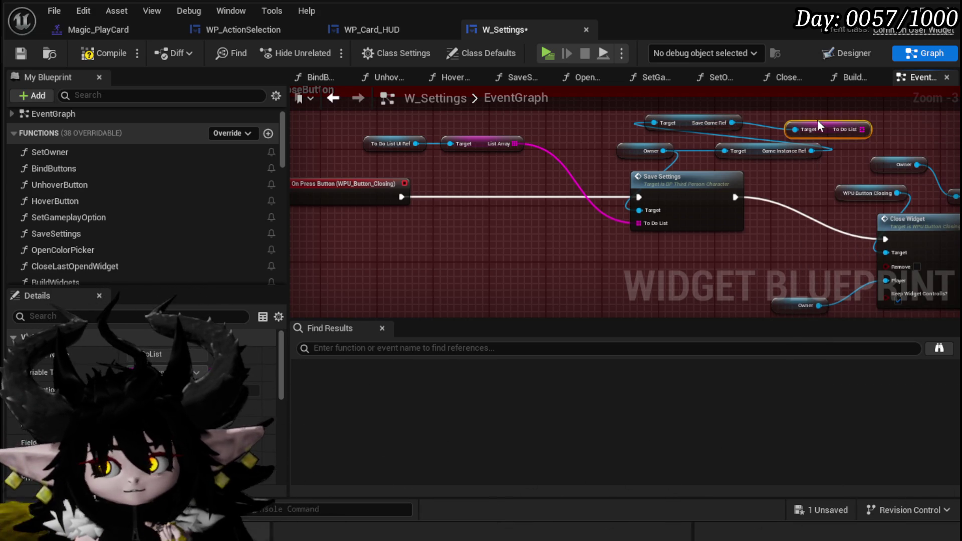
# - Move the To Do List getter below List Array and add an == comparison on List Array
pyautogui.moveTo(759, 147); pyautogui.dragTo(442, 181)
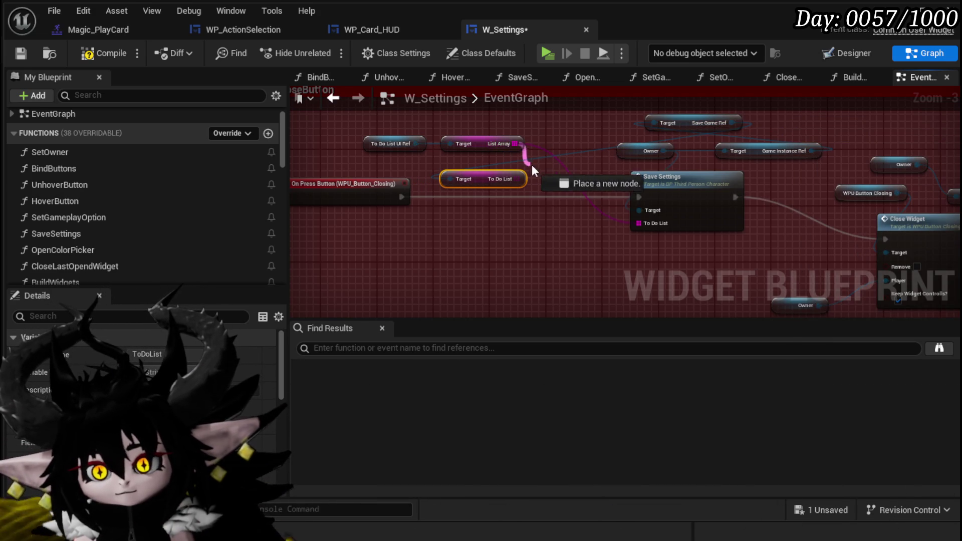
pyautogui.moveTo(532, 166); pyautogui.dragTo(548, 166)
pyautogui.write('==')
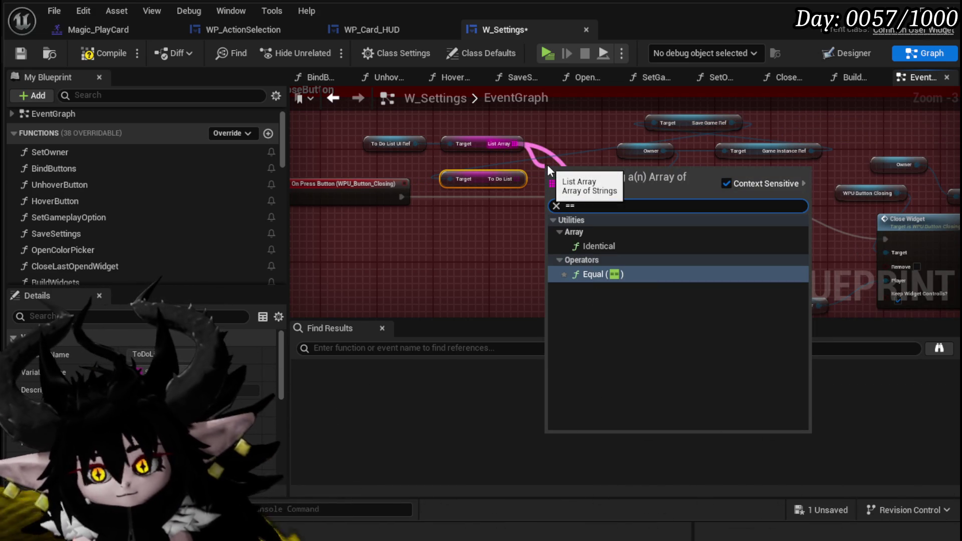
pyautogui.click(616, 276)
pyautogui.scroll(2, 538, 218)
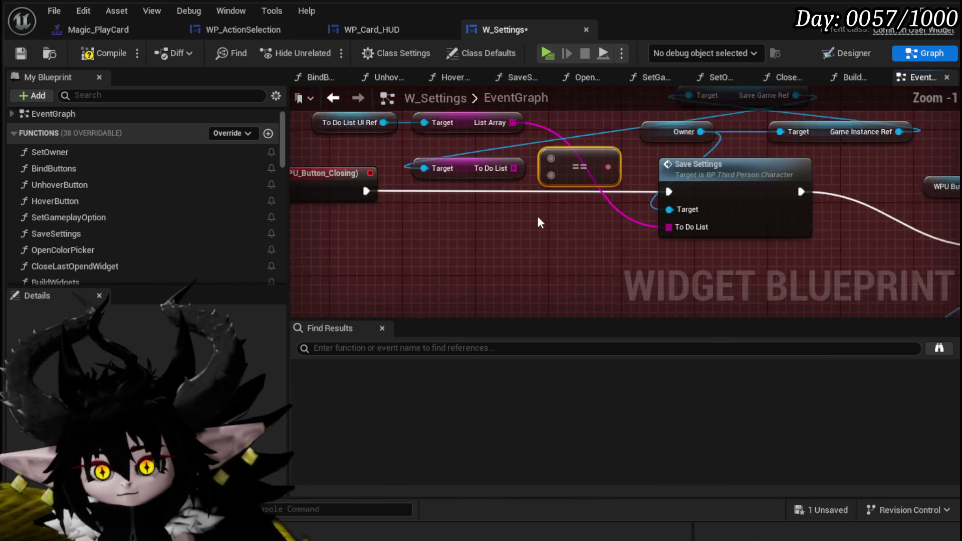
pyautogui.scroll(1, 540, 222)
pyautogui.scroll(-5, 681, 194)
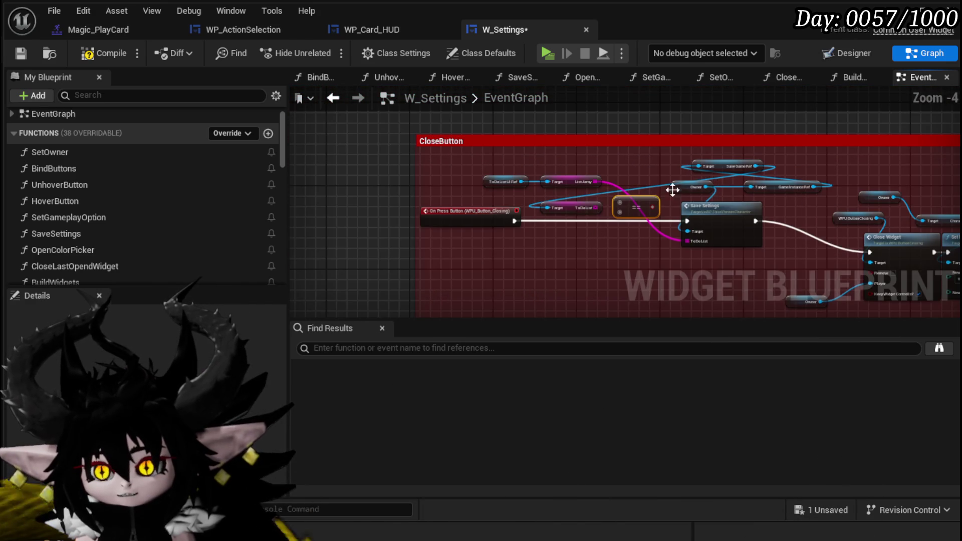
# - Line up Owner, Game Instance Ref, Save Game Ref and To Do List getters in a row along the top
pyautogui.moveTo(669, 196)
pyautogui.mouseDown()
pyautogui.moveTo(812, 180)
pyautogui.moveTo(531, 165)
pyautogui.mouseUp()
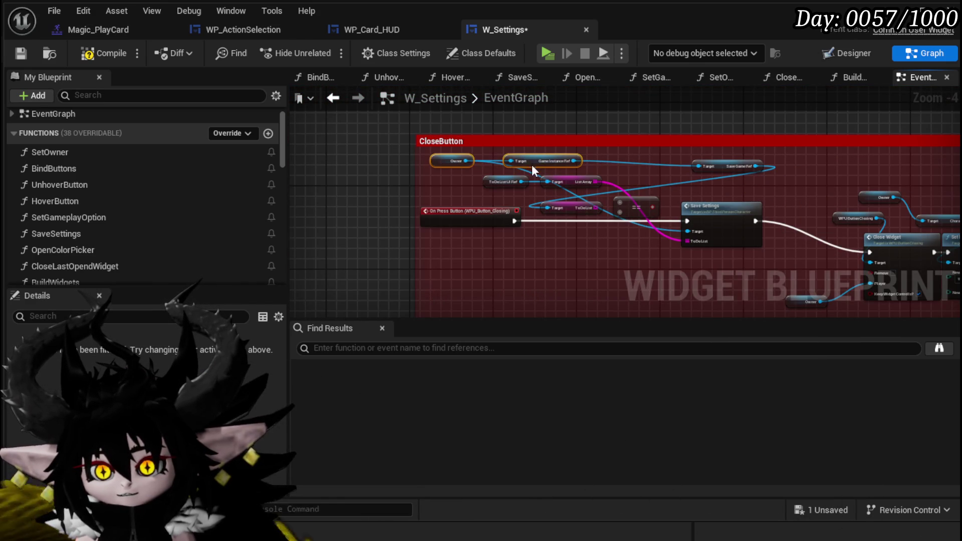
pyautogui.scroll(3, 721, 166)
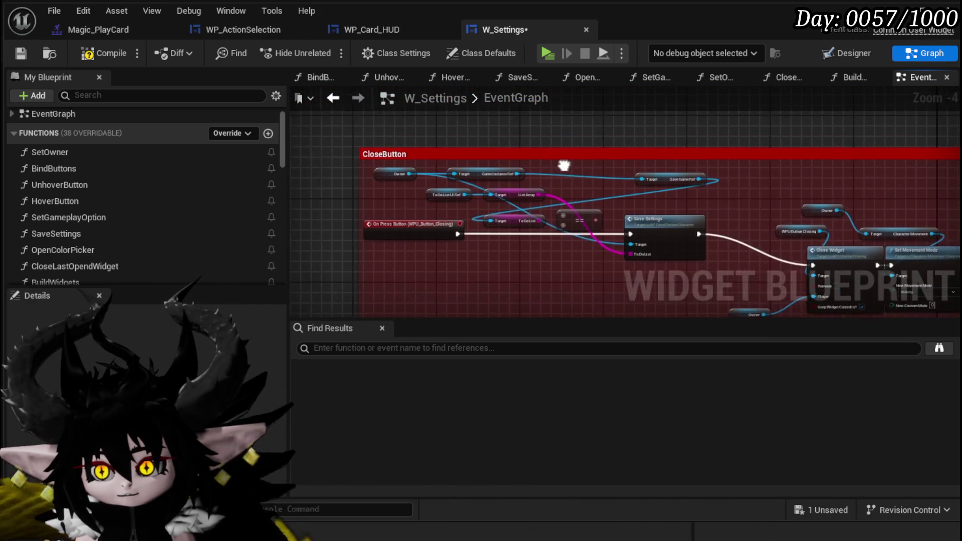
pyautogui.moveTo(746, 188); pyautogui.dragTo(574, 179)
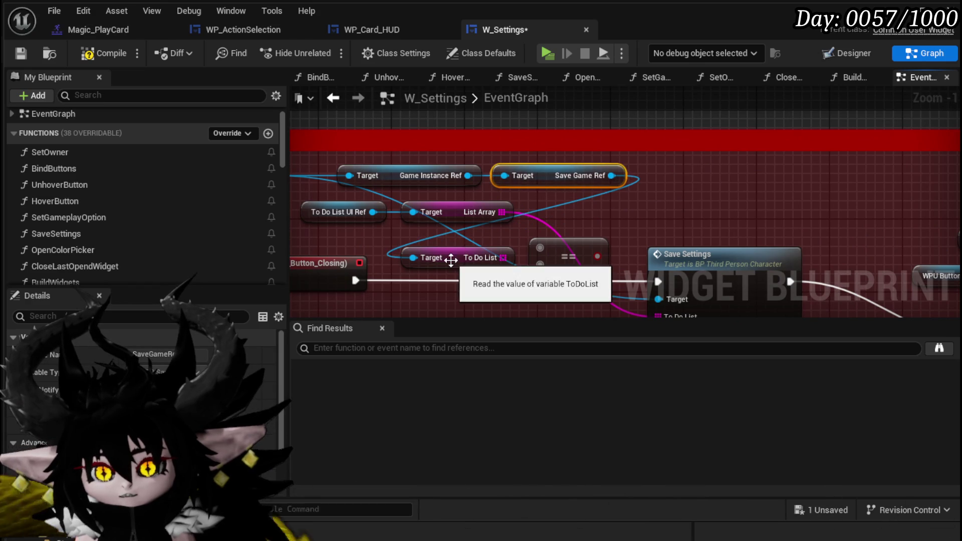
pyautogui.moveTo(458, 264); pyautogui.dragTo(696, 182)
pyautogui.moveTo(363, 238); pyautogui.dragTo(392, 226)
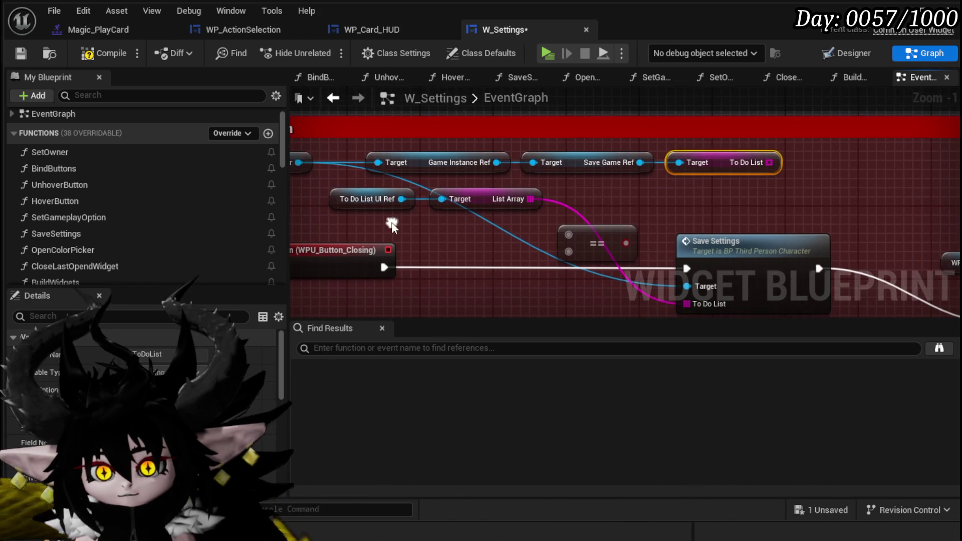
pyautogui.moveTo(441, 199)
pyautogui.mouseDown()
pyautogui.moveTo(498, 200)
pyautogui.moveTo(541, 221)
pyautogui.mouseUp()
pyautogui.press('Escape')
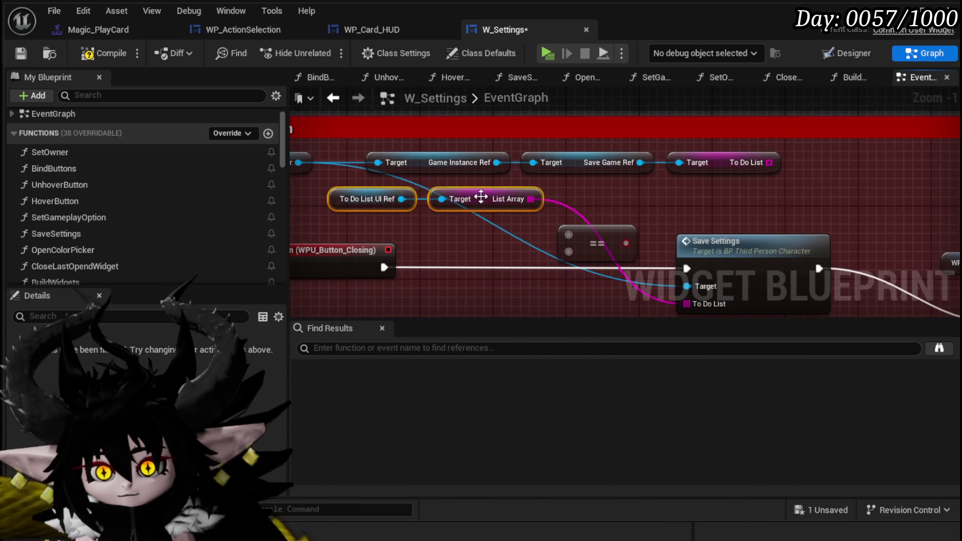
pyautogui.moveTo(495, 201); pyautogui.dragTo(594, 201)
# - Delete the == comparison node
pyautogui.moveTo(637, 165)
pyautogui.mouseDown()
pyautogui.moveTo(604, 144)
pyautogui.moveTo(636, 206)
pyautogui.moveTo(632, 171)
pyautogui.mouseUp()
pyautogui.click(536, 213)
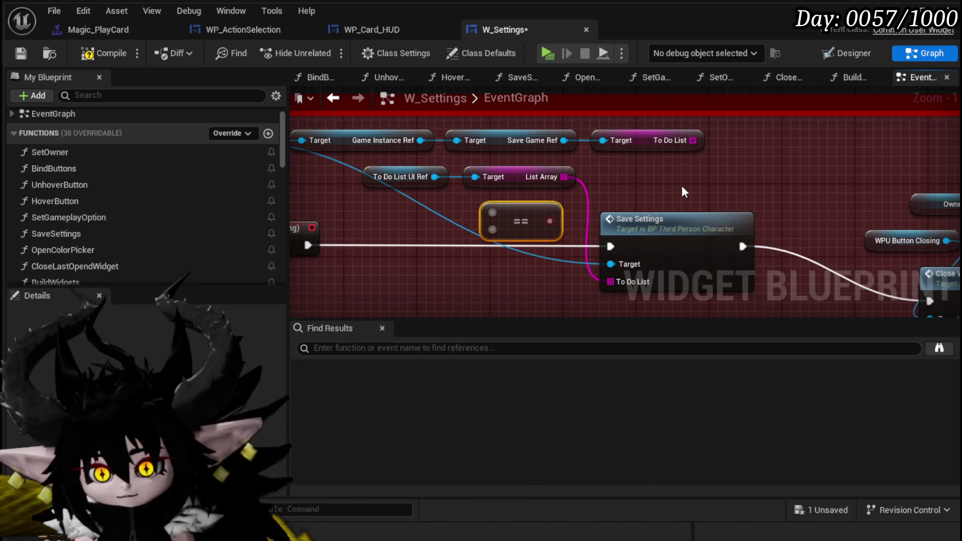
pyautogui.press('Delete')
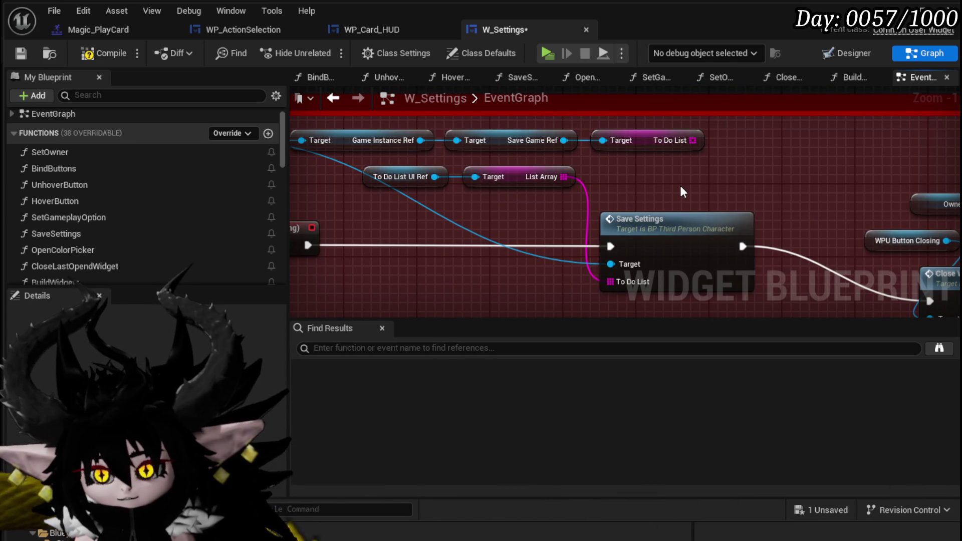
pyautogui.moveTo(563, 177); pyautogui.dragTo(421, 209)
# - Add an Is Empty check on List Array driving a Branch whose False path goes to Save Settings
pyautogui.write('E')
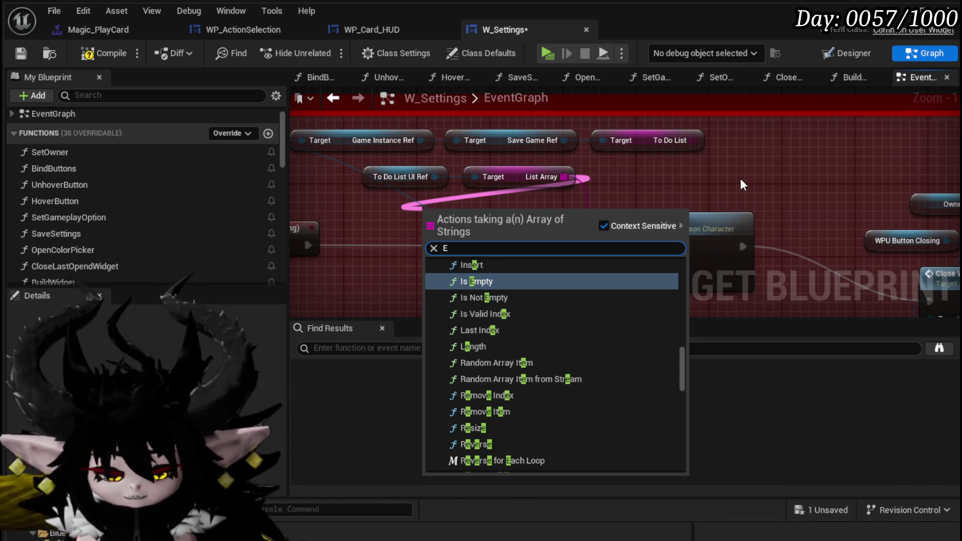
pyautogui.write('m')
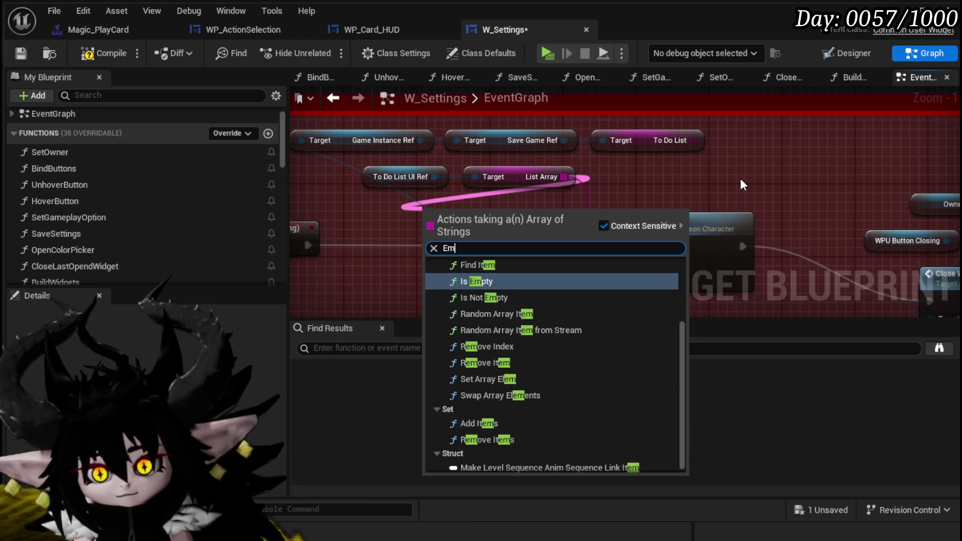
pyautogui.write('pty')
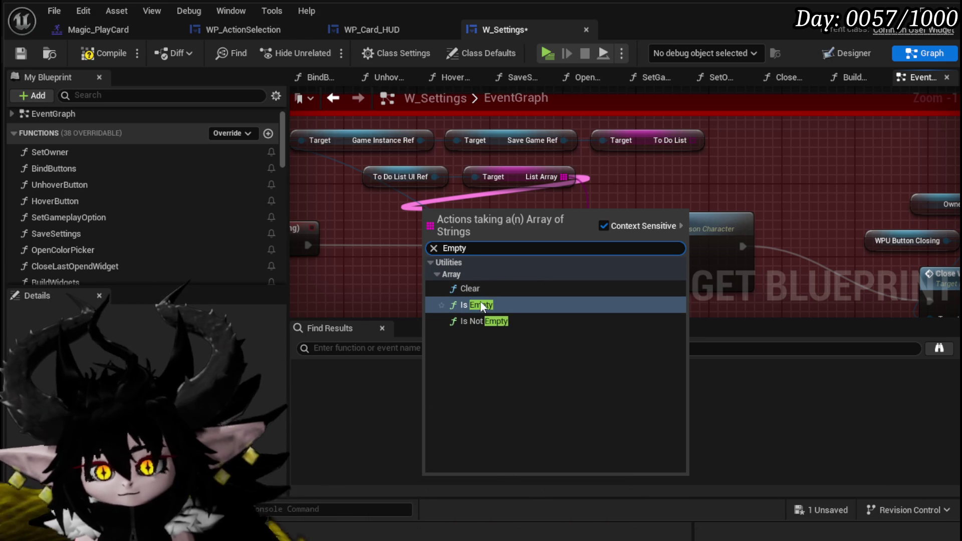
pyautogui.click(479, 305)
pyautogui.click(481, 235)
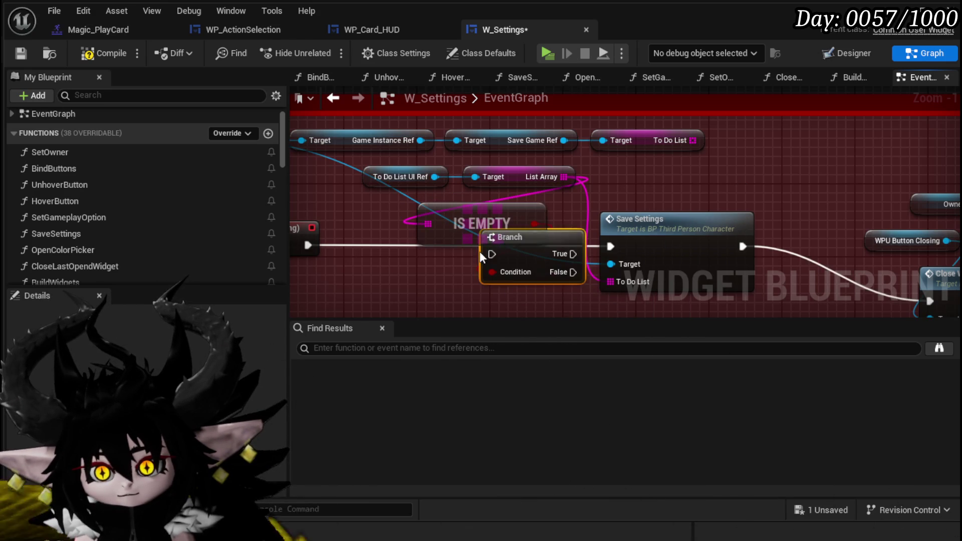
pyautogui.moveTo(441, 215); pyautogui.dragTo(349, 187)
pyautogui.moveTo(506, 242); pyautogui.dragTo(460, 232)
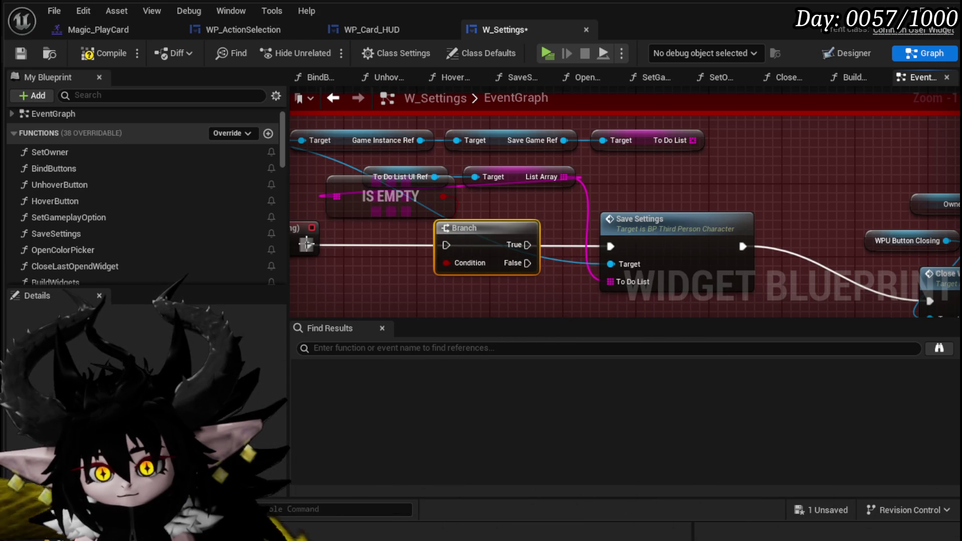
pyautogui.moveTo(530, 263)
pyautogui.mouseDown()
pyautogui.moveTo(499, 256)
pyautogui.moveTo(603, 256)
pyautogui.mouseUp()
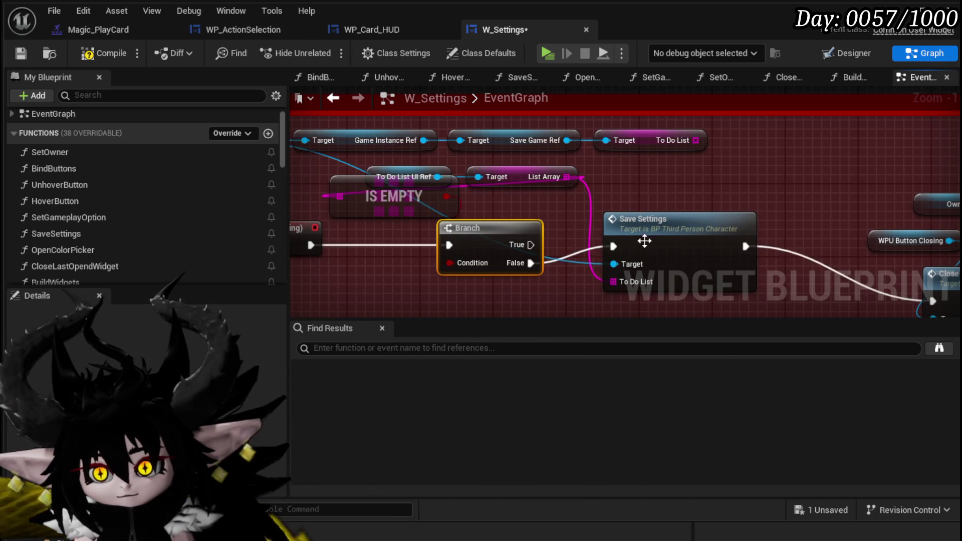
# - Connect the Branch True path to Close Widget and arrange Save Settings, IS EMPTY and the getters
pyautogui.click(644, 241)
pyautogui.scroll(-1, 644, 242)
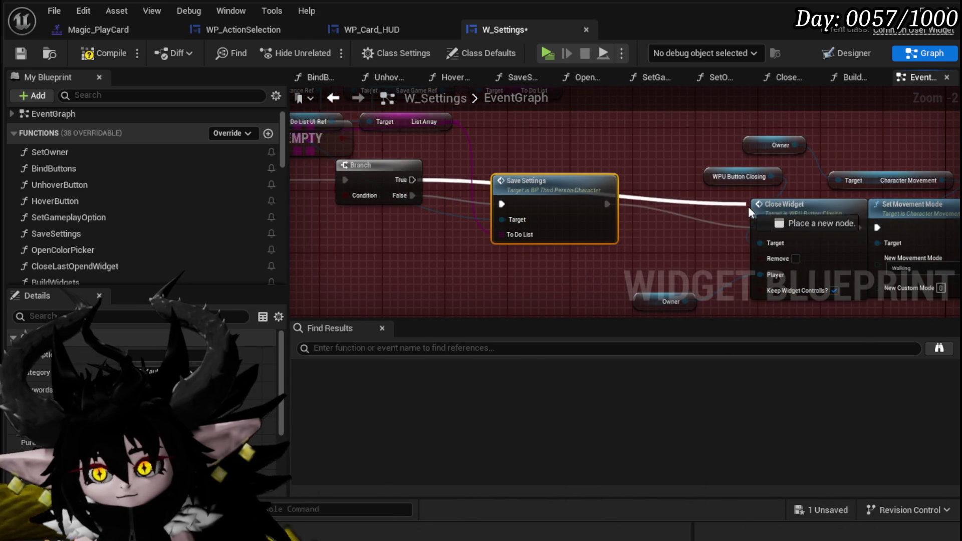
pyautogui.moveTo(748, 206); pyautogui.dragTo(754, 204)
pyautogui.moveTo(531, 181)
pyautogui.mouseDown()
pyautogui.moveTo(538, 213)
pyautogui.moveTo(664, 254)
pyautogui.mouseUp()
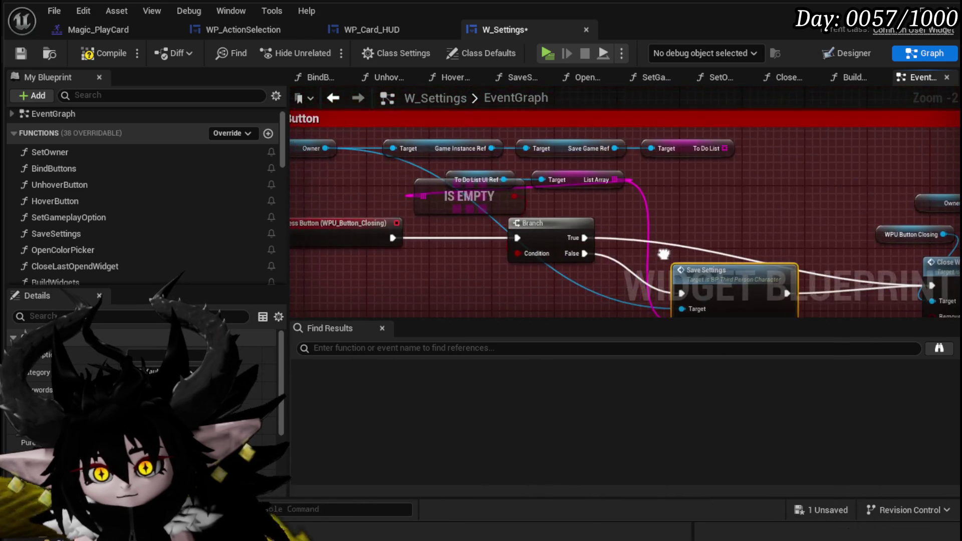
pyautogui.moveTo(479, 178)
pyautogui.mouseDown()
pyautogui.moveTo(411, 168)
pyautogui.moveTo(689, 212)
pyautogui.mouseUp()
pyautogui.moveTo(457, 192)
pyautogui.mouseDown()
pyautogui.moveTo(582, 184)
pyautogui.moveTo(439, 181)
pyautogui.mouseUp()
pyautogui.moveTo(690, 218)
pyautogui.mouseDown()
pyautogui.moveTo(526, 265)
pyautogui.moveTo(528, 292)
pyautogui.mouseUp()
pyautogui.moveTo(446, 200)
pyautogui.mouseDown()
pyautogui.moveTo(521, 178)
pyautogui.moveTo(495, 297)
pyautogui.moveTo(531, 280)
pyautogui.moveTo(485, 239)
pyautogui.moveTo(499, 192)
pyautogui.mouseUp()
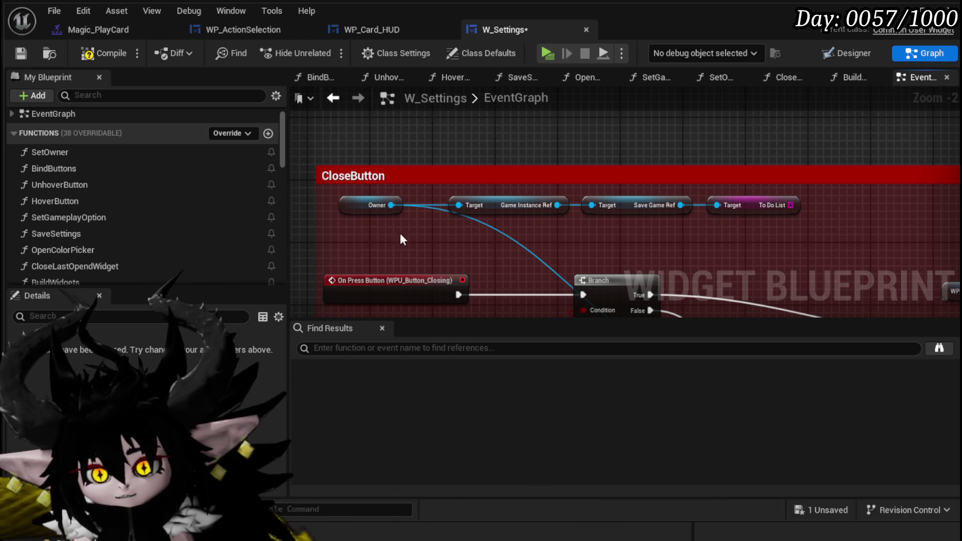
# - Restore the four deleted top-row getter nodes with undo and remove the pasted duplicates
pyautogui.moveTo(356, 231); pyautogui.dragTo(777, 210)
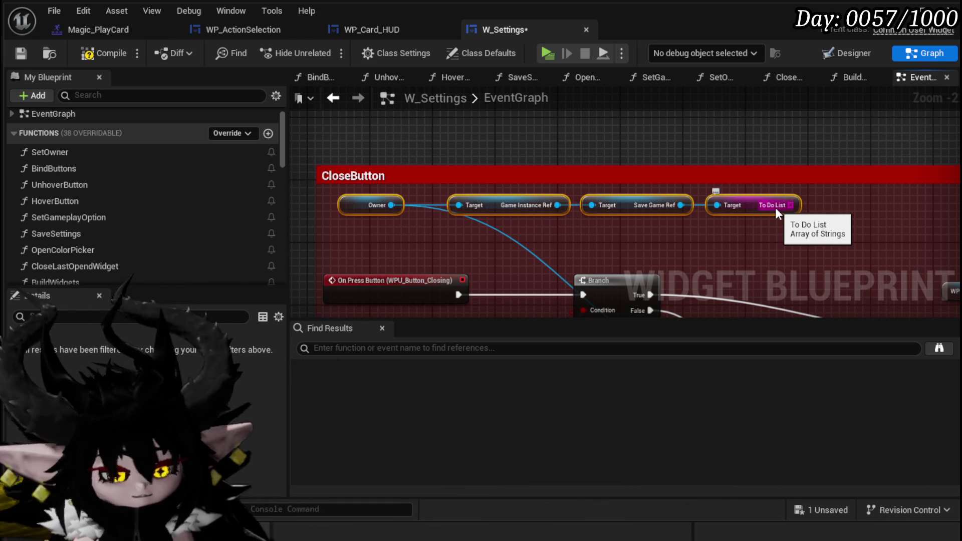
pyautogui.press('Delete')
pyautogui.scroll(-3, 737, 170)
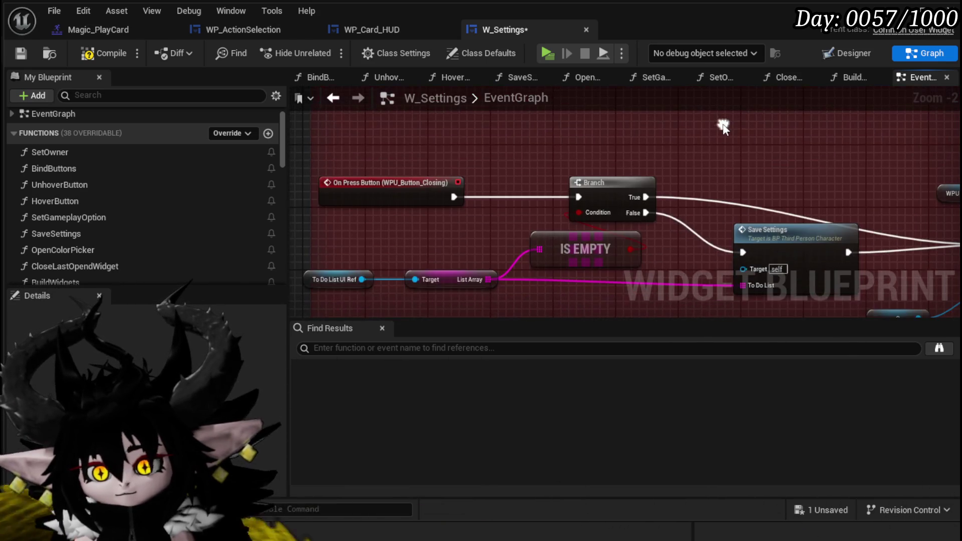
pyautogui.moveTo(708, 164); pyautogui.dragTo(621, 130)
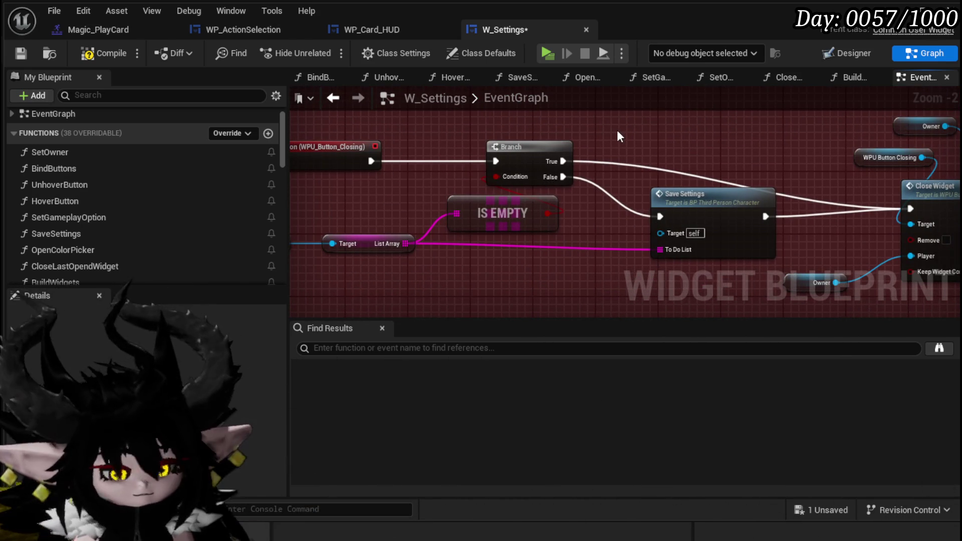
pyautogui.hotkey('ctrl', 'z')
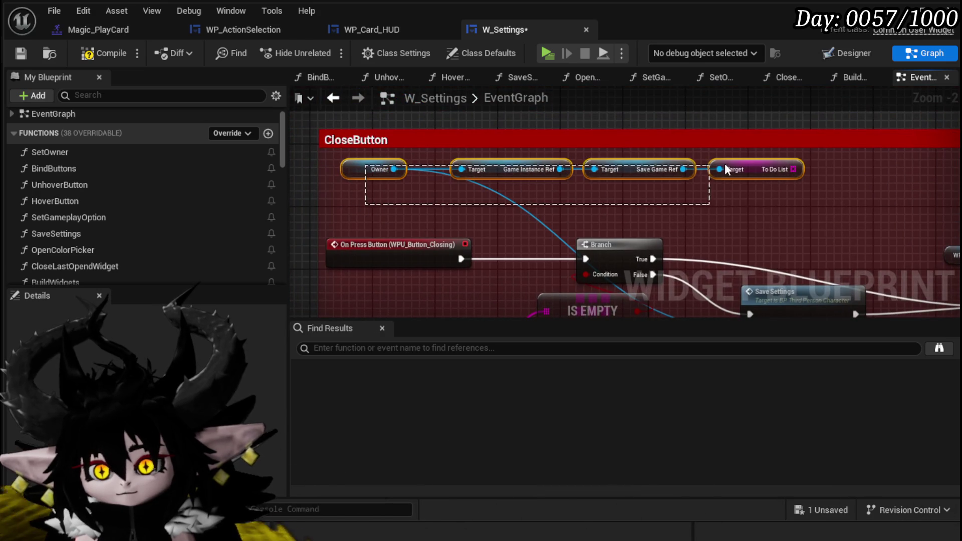
pyautogui.hotkey('ctrl', 'v')
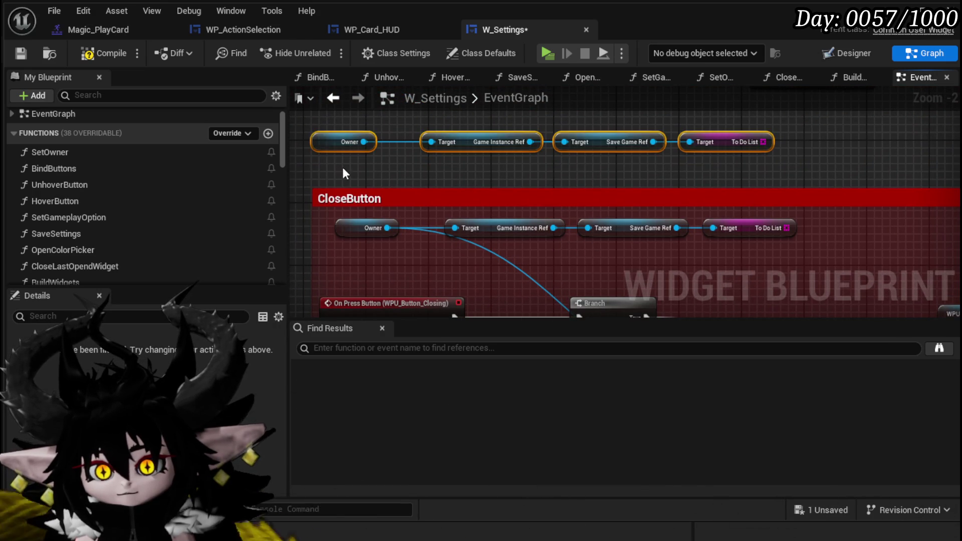
pyautogui.press('Delete')
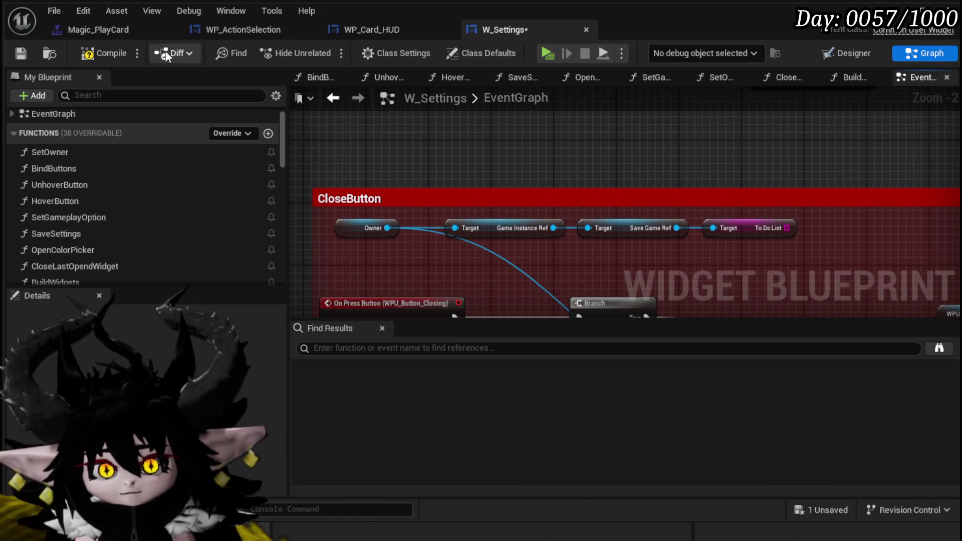
# - Compile and save W_Settings, deleting the stray getter copies above CloseButton
pyautogui.click(102, 53)
pyautogui.click(21, 53)
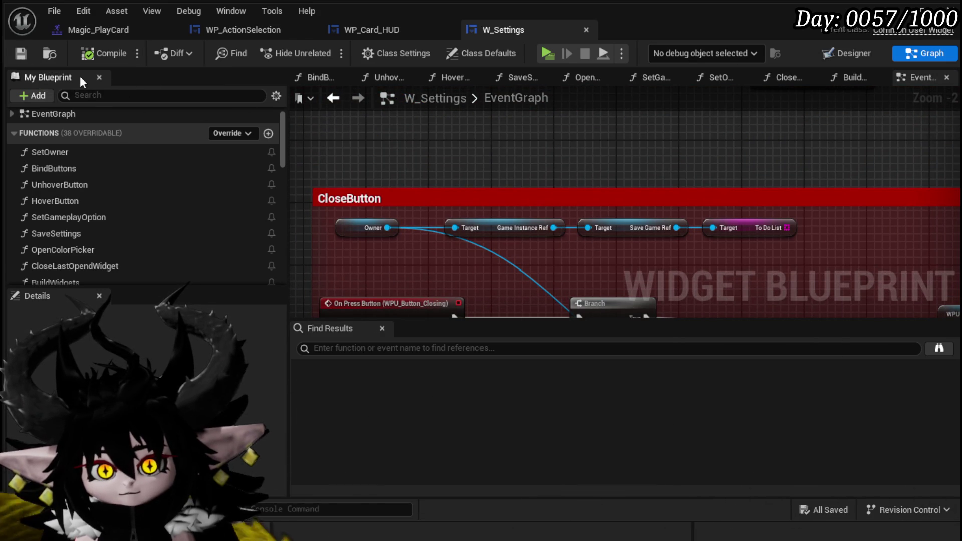
pyautogui.scroll(-6, 637, 221)
pyautogui.moveTo(637, 220); pyautogui.dragTo(423, 189)
pyautogui.scroll(3, 406, 216)
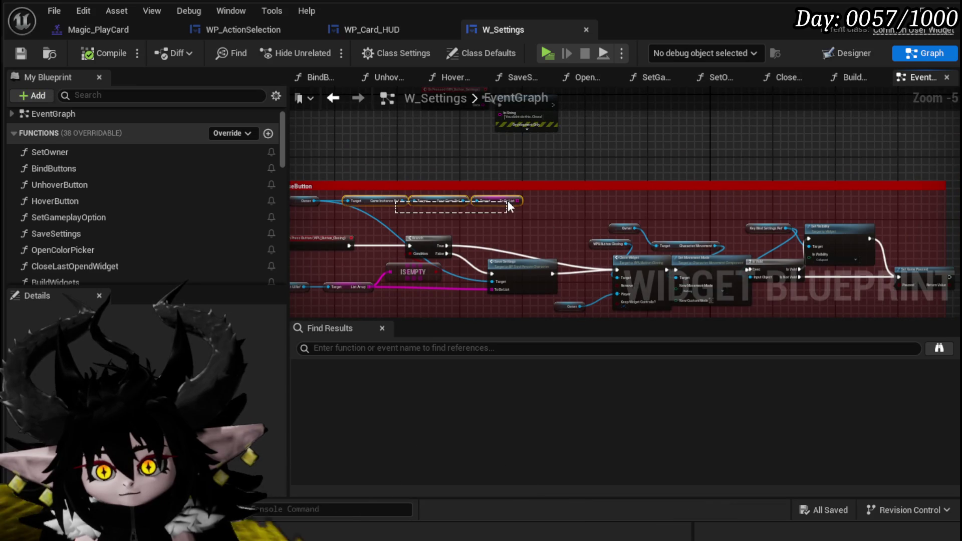
pyautogui.press('Delete')
pyautogui.moveTo(504, 188); pyautogui.dragTo(547, 235)
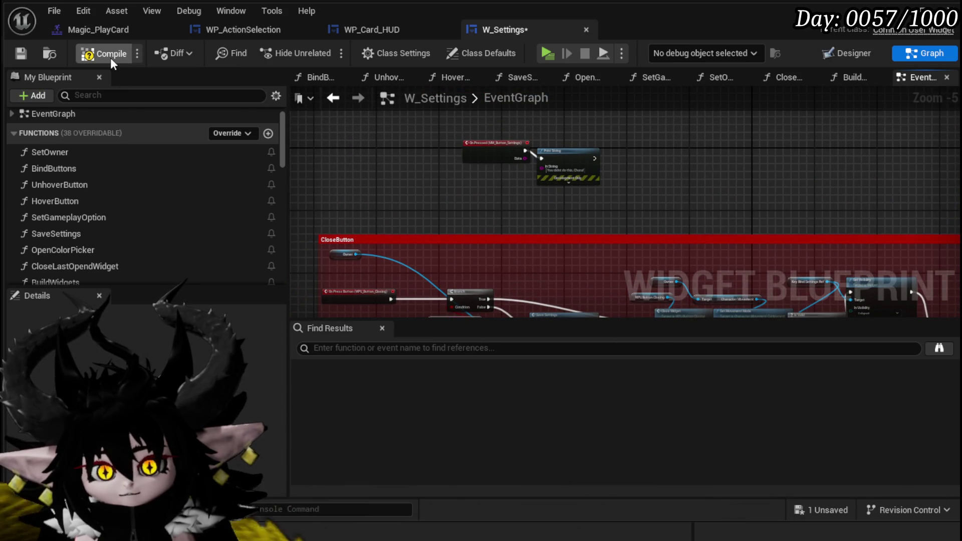
pyautogui.click(111, 55)
pyautogui.click(18, 54)
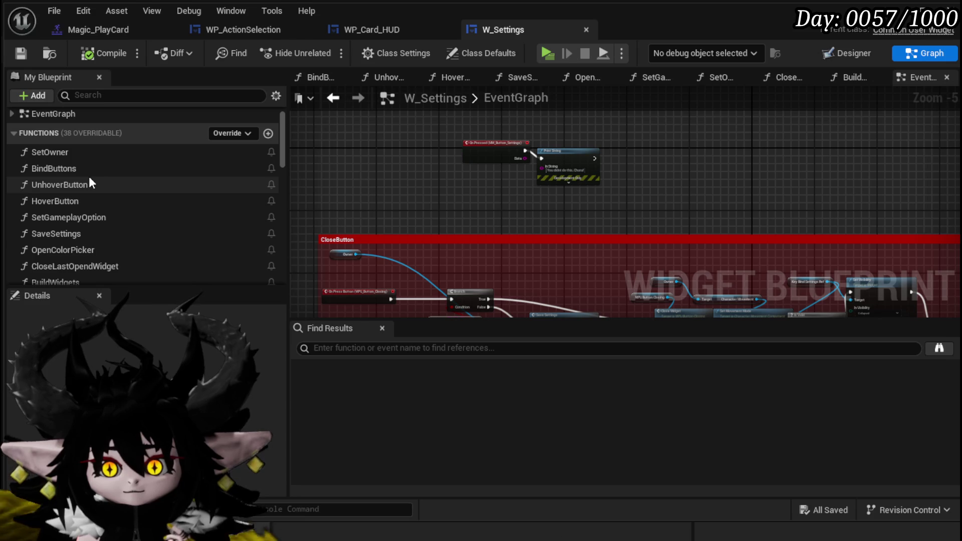
# - Close the W_Settings editor, returning to the L_DungeonCreationTest level
pyautogui.scroll(-3, 89, 177)
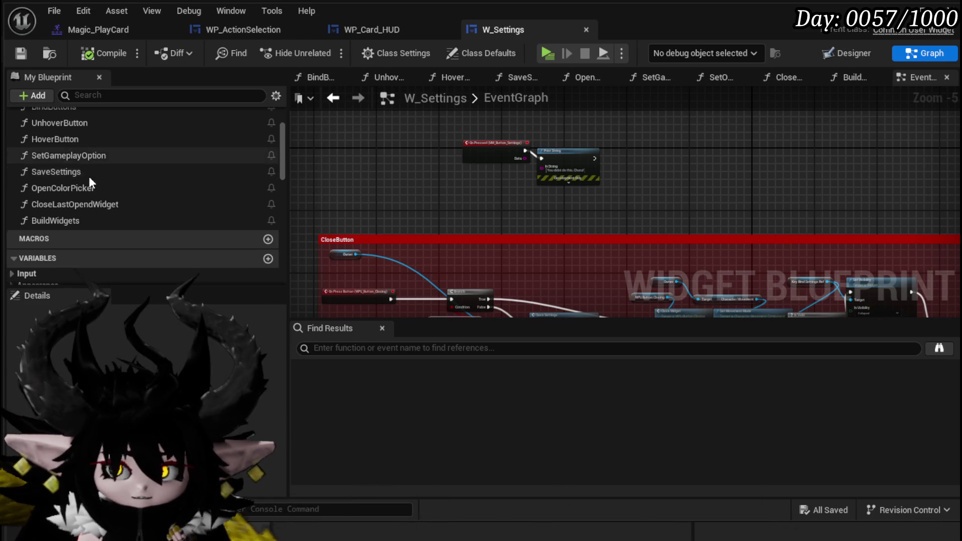
pyautogui.scroll(-10, 90, 175)
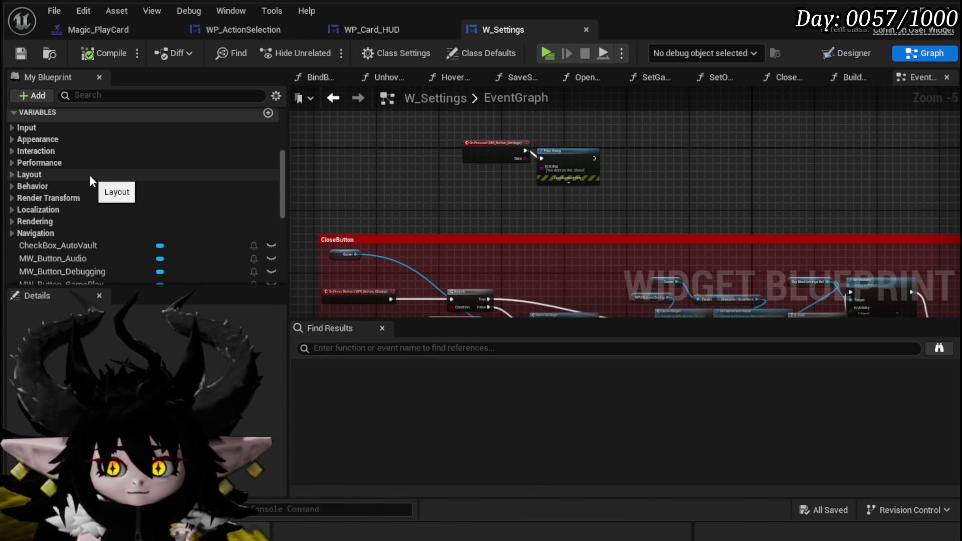
pyautogui.scroll(5, 92, 173)
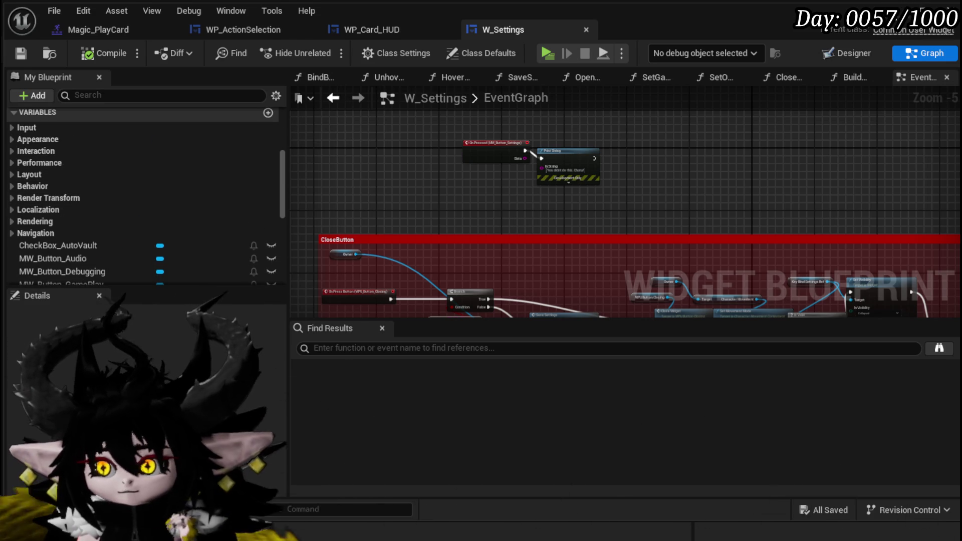
pyautogui.click(950, 6)
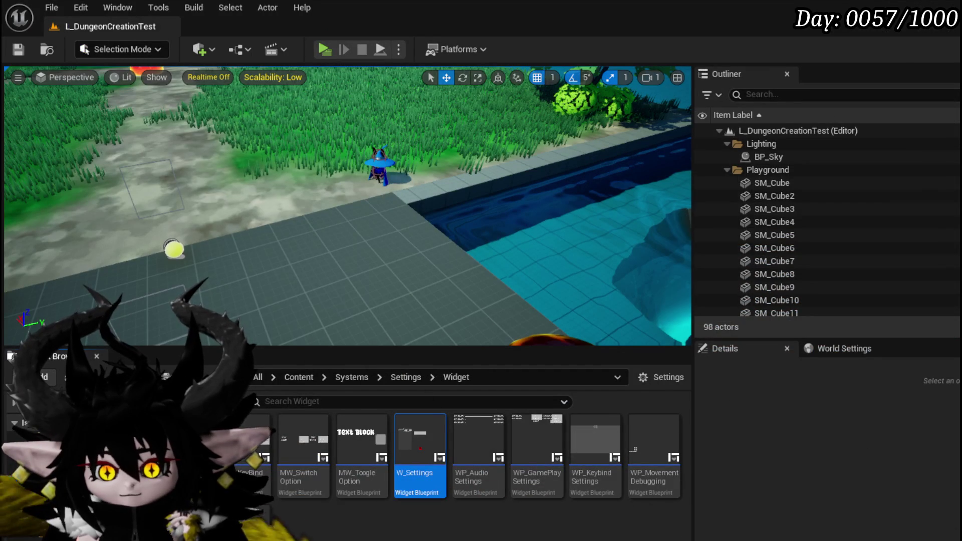
# - Open BP_ThirdPersonCharacter and search Find Results for 'Settings' to jump to the IA_Settings event
pyautogui.click(40, 500)
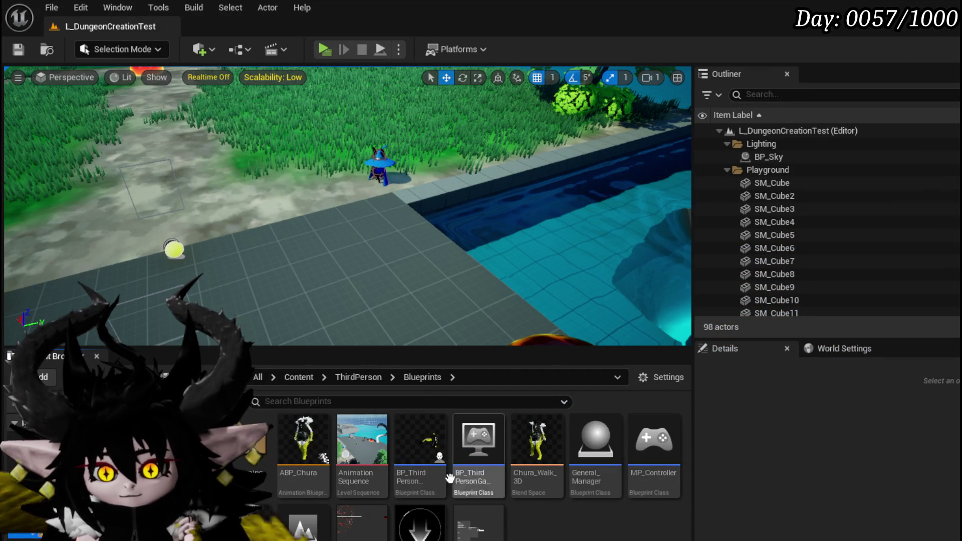
pyautogui.doubleClick(438, 474)
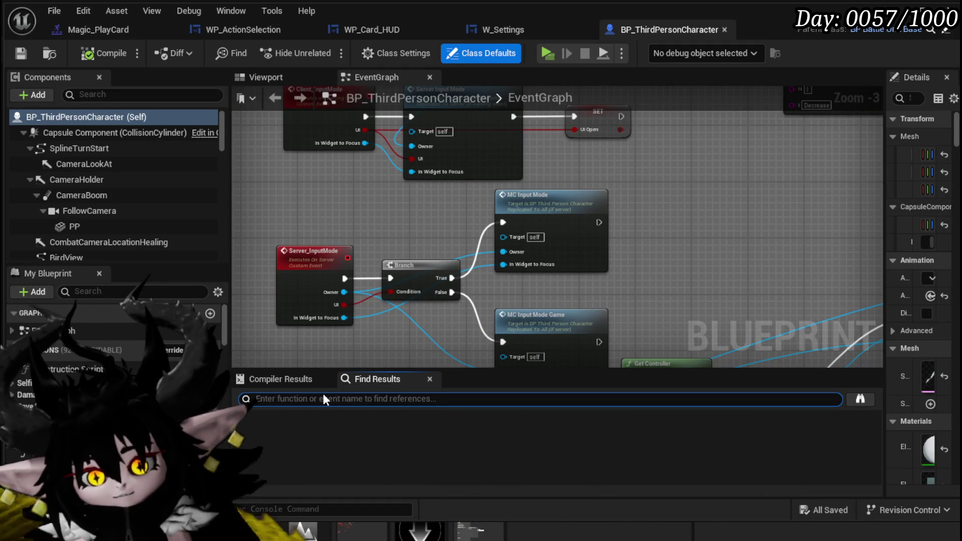
pyautogui.write('Esc')
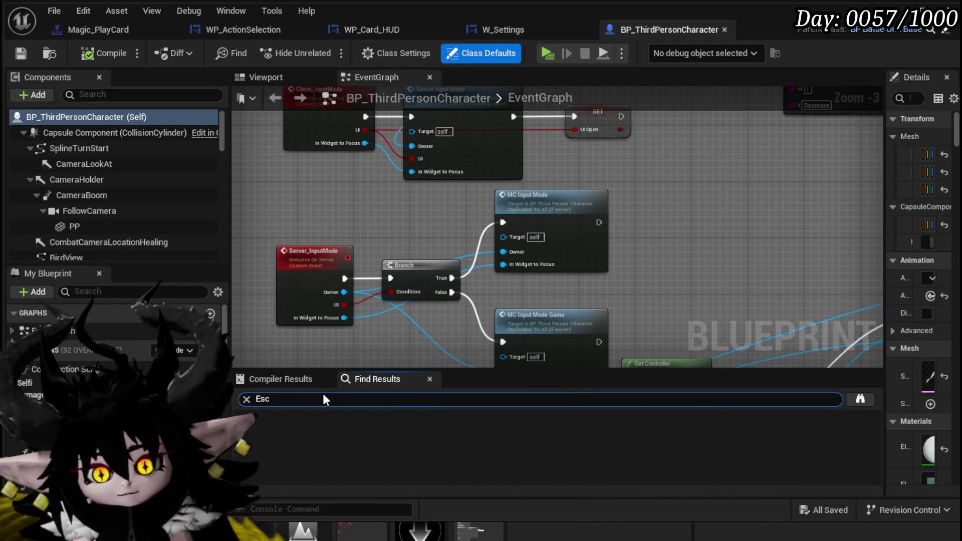
pyautogui.press('Return')
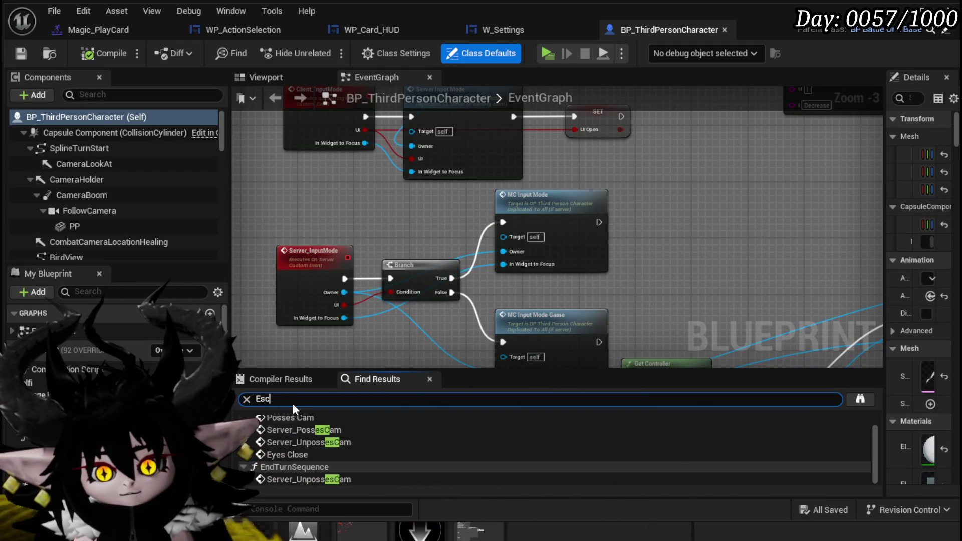
pyautogui.press('BackSpace')
pyautogui.press('BackSpace')
pyautogui.press('BackSpace')
pyautogui.write('Sett')
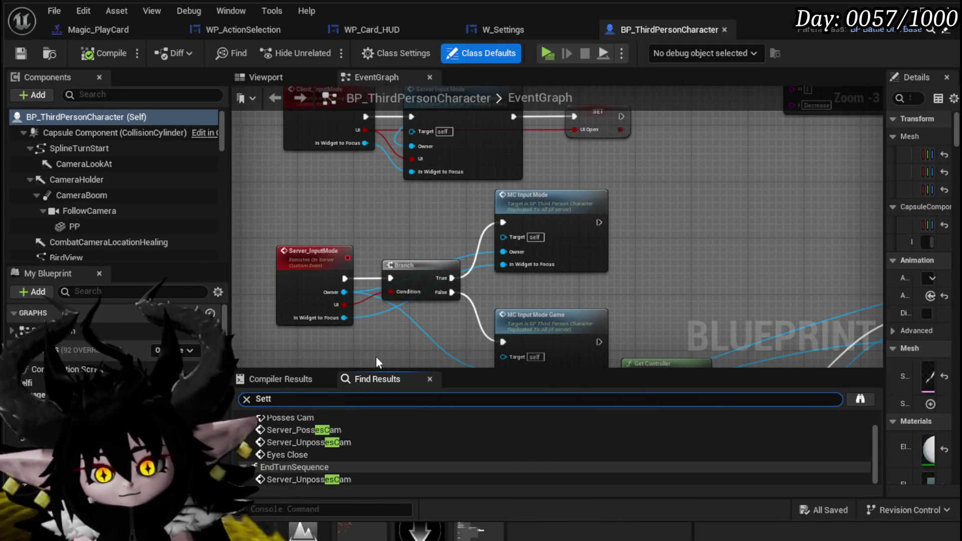
pyautogui.write('ing')
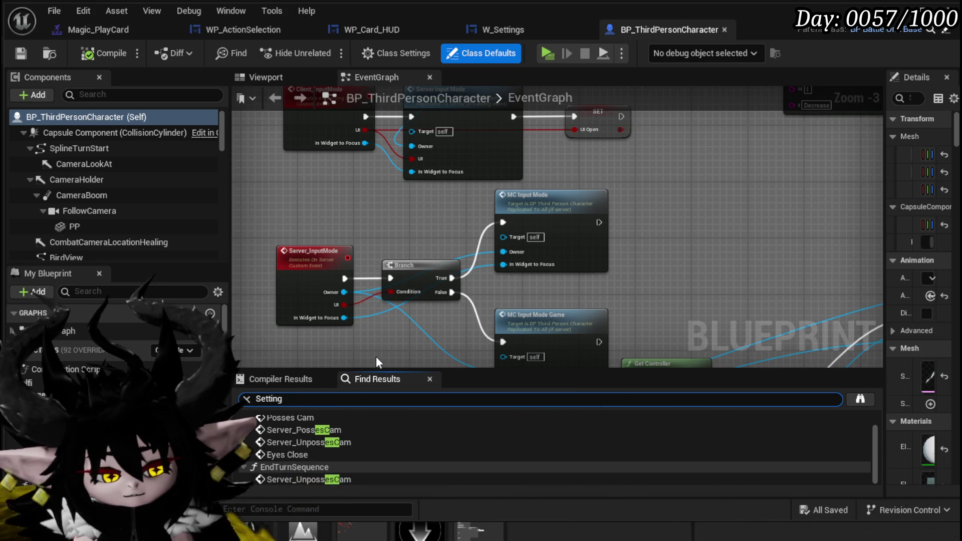
pyautogui.write('s')
pyautogui.press('Return')
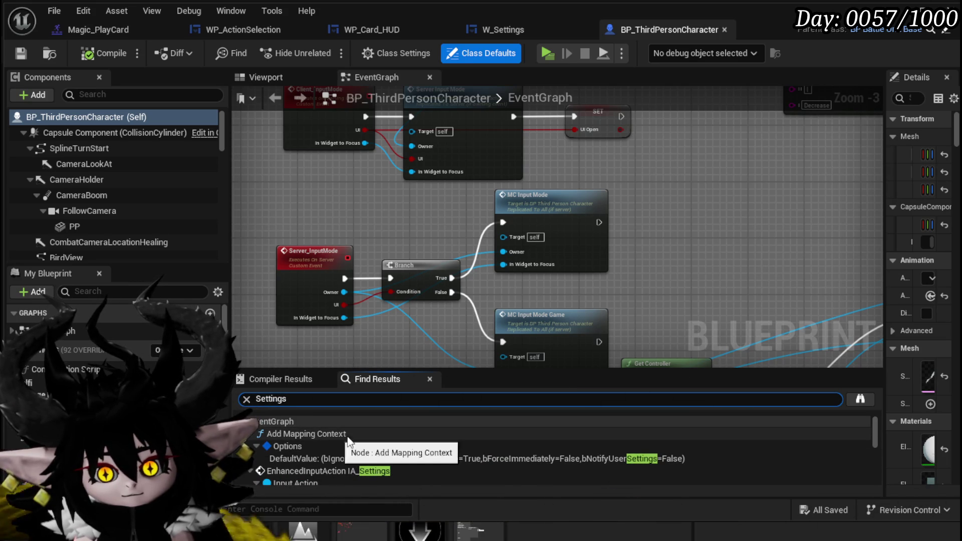
pyautogui.scroll(-2, 374, 436)
pyautogui.click(345, 429)
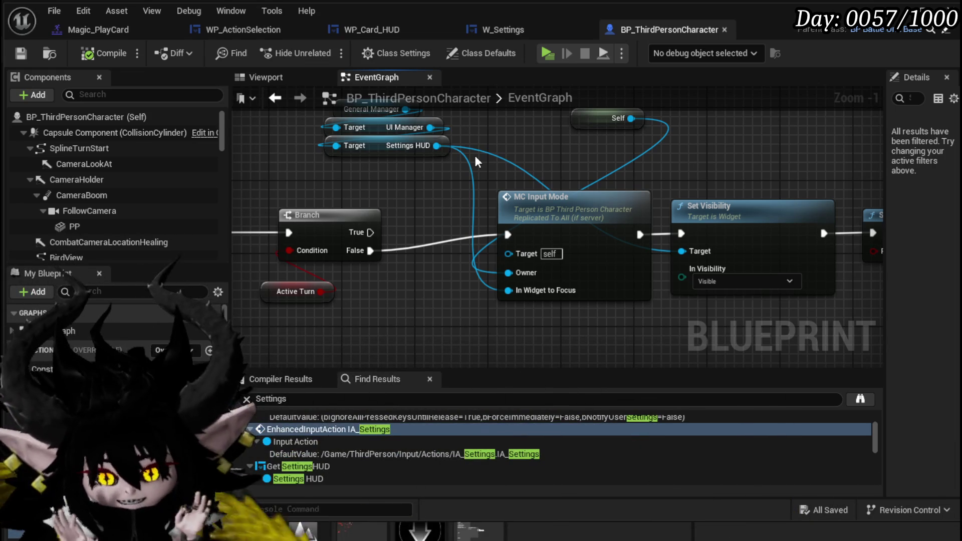
# - Shift the input-mode, visibility and pause nodes after IA_Settings to the right to make room
pyautogui.moveTo(472, 155); pyautogui.dragTo(445, 146)
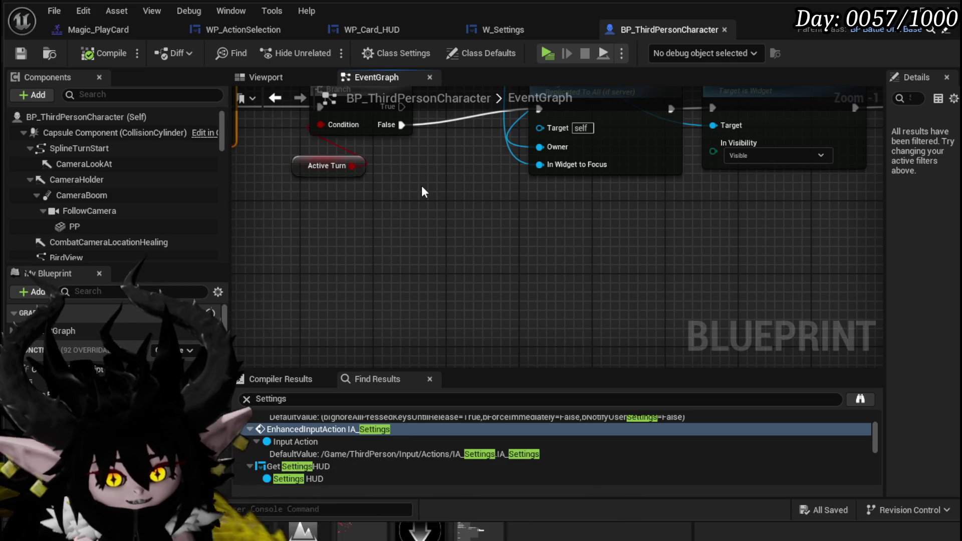
pyautogui.moveTo(381, 191)
pyautogui.mouseDown()
pyautogui.moveTo(362, 219)
pyautogui.moveTo(483, 210)
pyautogui.moveTo(430, 204)
pyautogui.mouseUp()
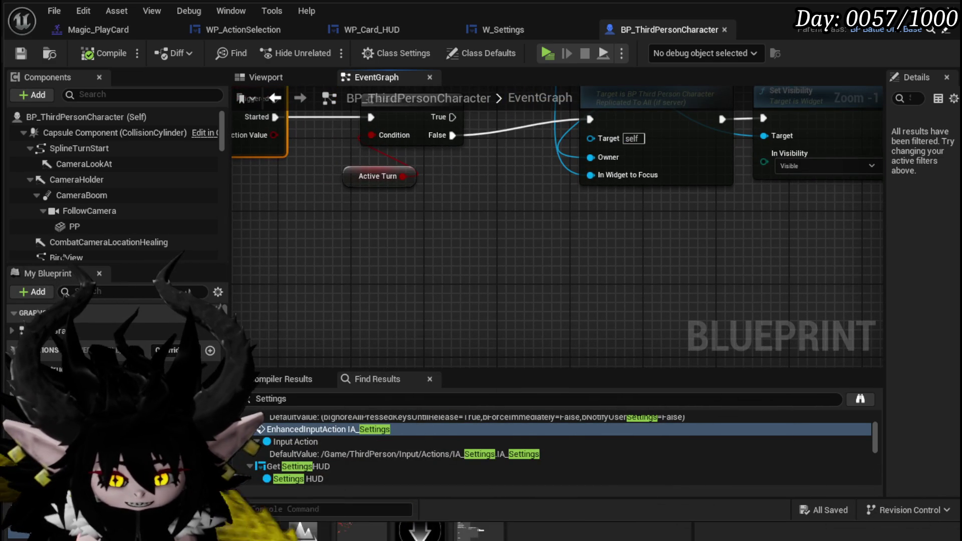
pyautogui.moveTo(516, 213)
pyautogui.mouseDown()
pyautogui.moveTo(511, 326)
pyautogui.moveTo(523, 295)
pyautogui.mouseUp()
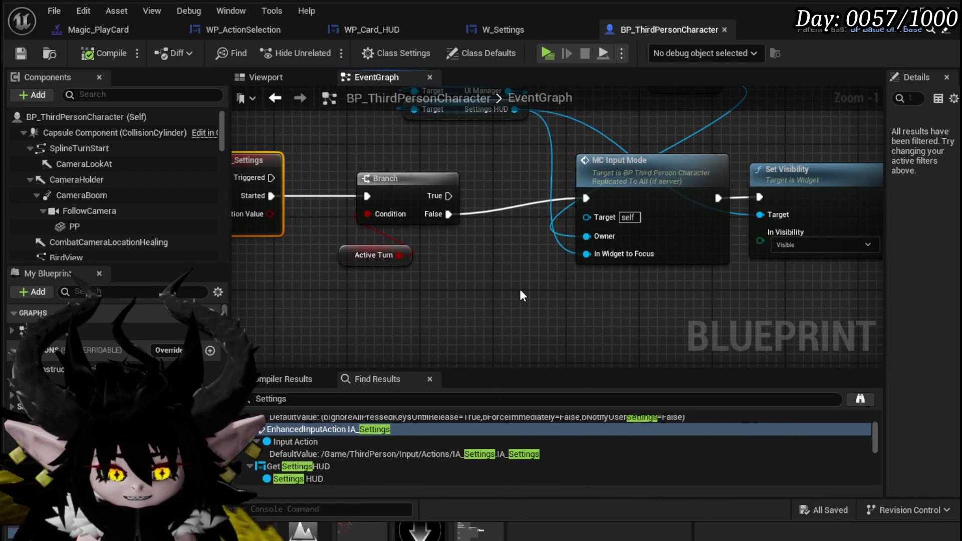
pyautogui.scroll(-2, 501, 258)
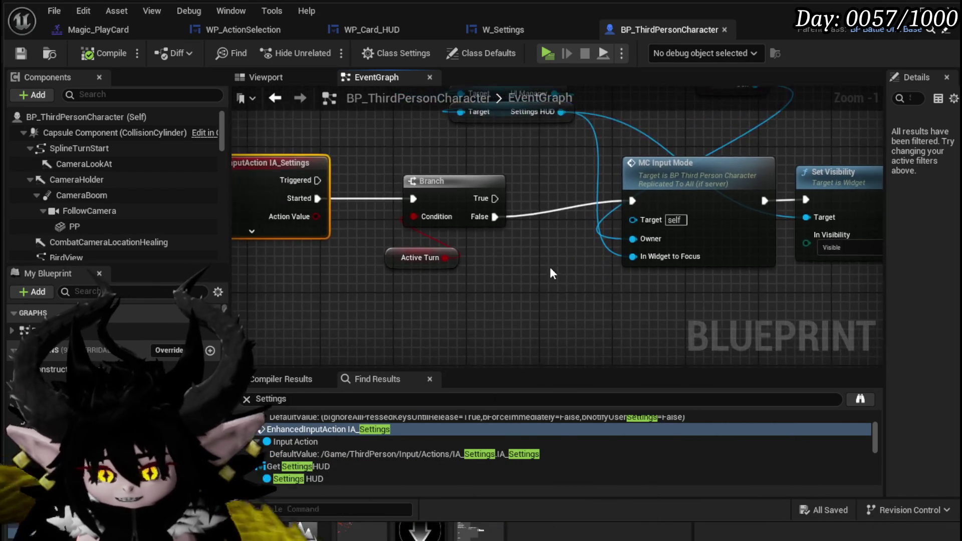
pyautogui.moveTo(549, 267)
pyautogui.mouseDown()
pyautogui.moveTo(329, 249)
pyautogui.moveTo(780, 169)
pyautogui.mouseUp()
pyautogui.moveTo(487, 198); pyautogui.dragTo(606, 204)
pyautogui.scroll(2, 515, 214)
pyautogui.moveTo(440, 200)
pyautogui.mouseDown()
pyautogui.moveTo(419, 231)
pyautogui.moveTo(681, 122)
pyautogui.mouseUp()
pyautogui.moveTo(673, 192)
pyautogui.mouseDown()
pyautogui.moveTo(658, 167)
pyautogui.moveTo(590, 160)
pyautogui.moveTo(500, 321)
pyautogui.moveTo(447, 259)
pyautogui.moveTo(476, 151)
pyautogui.mouseUp()
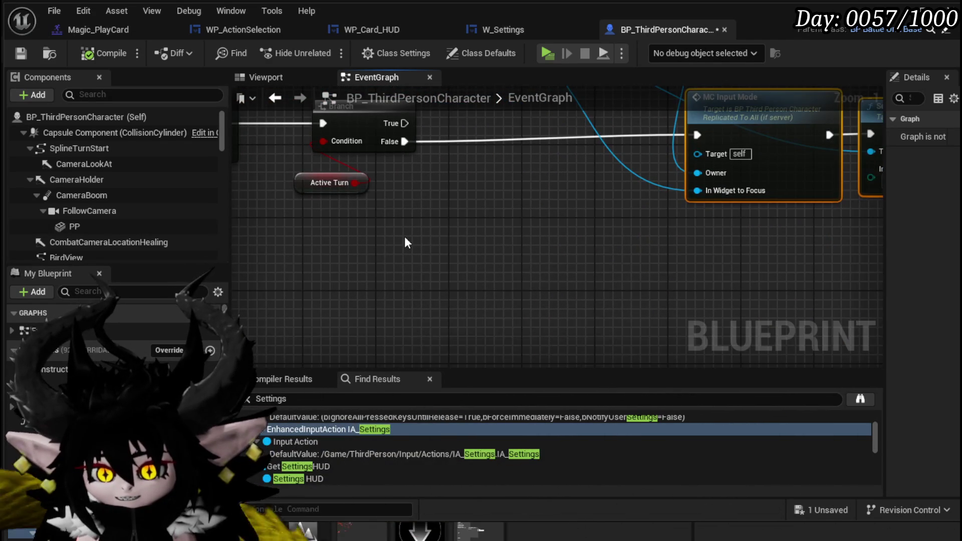
pyautogui.moveTo(421, 218); pyautogui.dragTo(423, 213)
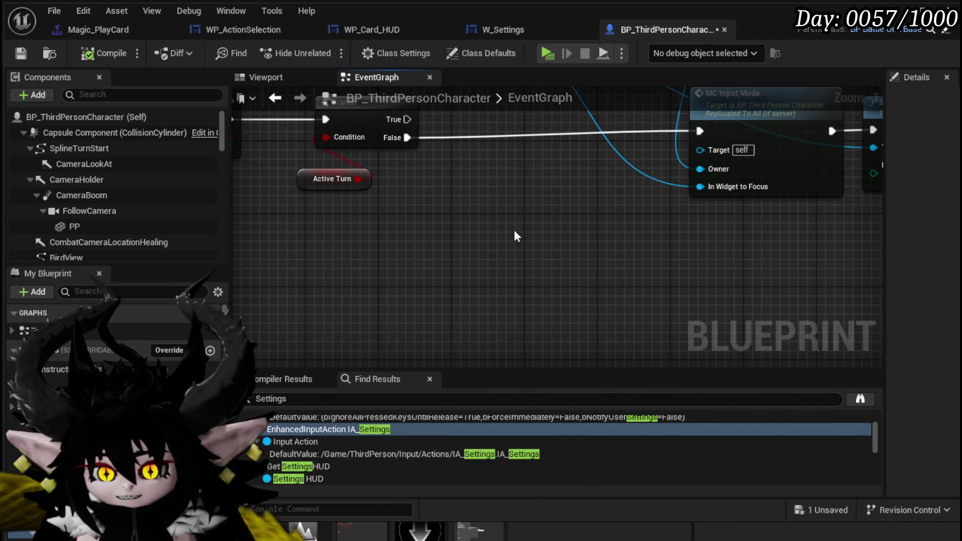
# - Paste the copied getters below the IA_Settings chain and delete the pasted Owner and Game Instance Ref nodes
pyautogui.hotkey('ctrl', 'v')
pyautogui.rightClick(476, 246)
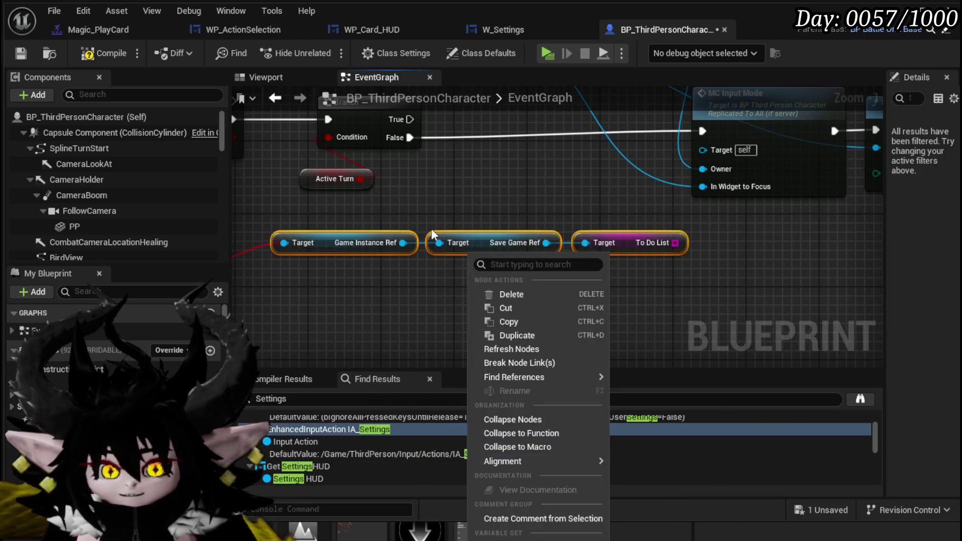
pyautogui.moveTo(413, 202); pyautogui.dragTo(570, 192)
pyautogui.click(326, 264)
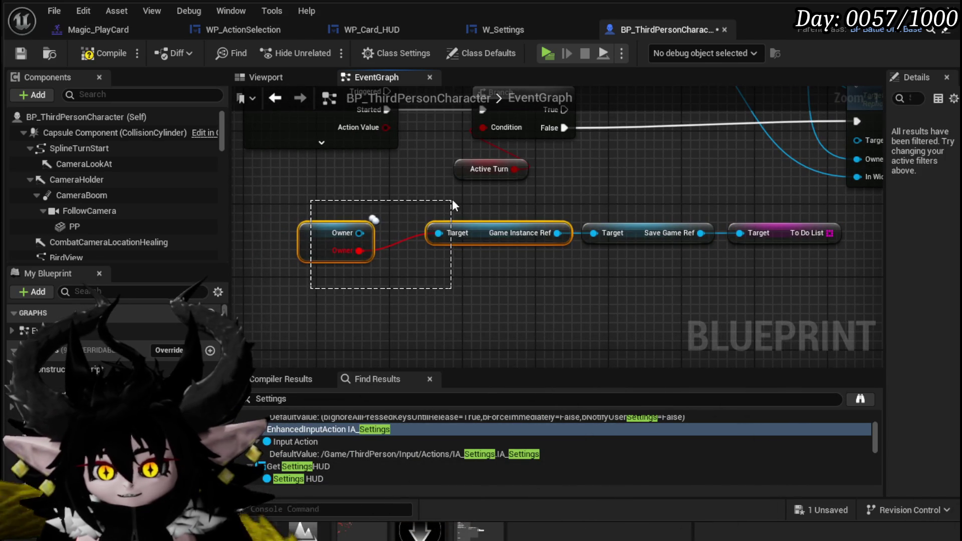
pyautogui.moveTo(452, 199)
pyautogui.mouseDown()
pyautogui.moveTo(399, 221)
pyautogui.moveTo(407, 206)
pyautogui.mouseUp()
pyautogui.press('Delete')
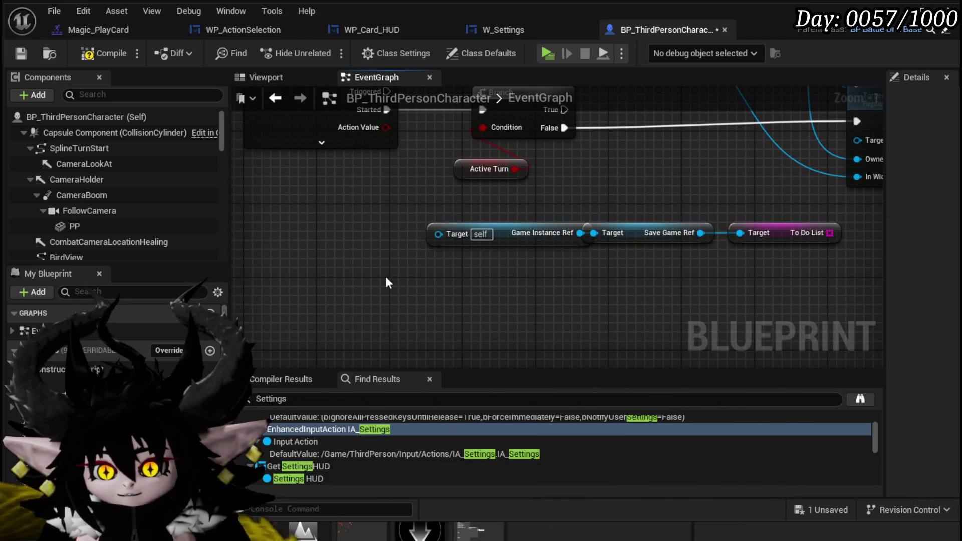
pyautogui.click(454, 237)
pyautogui.press('Delete')
# - Add the character's own Game Instance Ref getter and connect it to Save Game Ref
pyautogui.rightClick(467, 242)
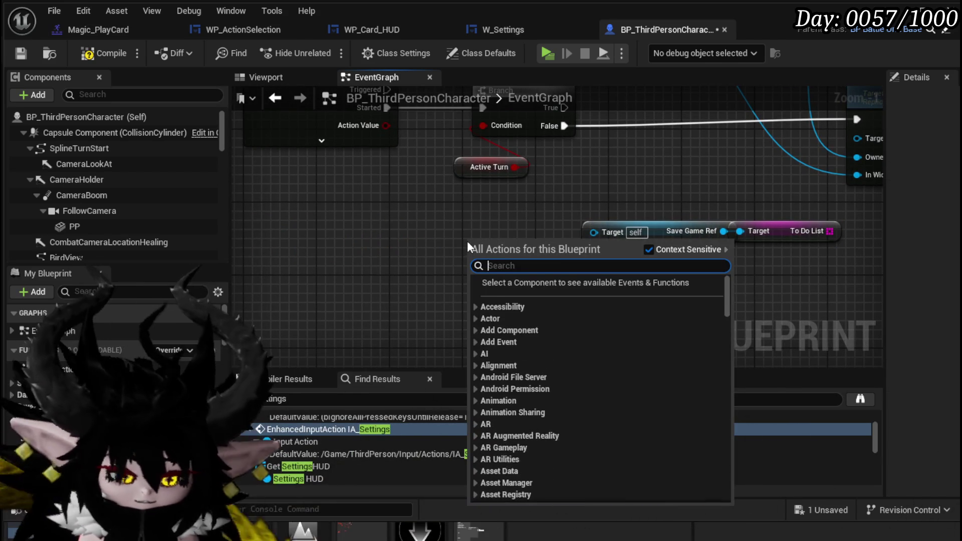
pyautogui.write('game instanc')
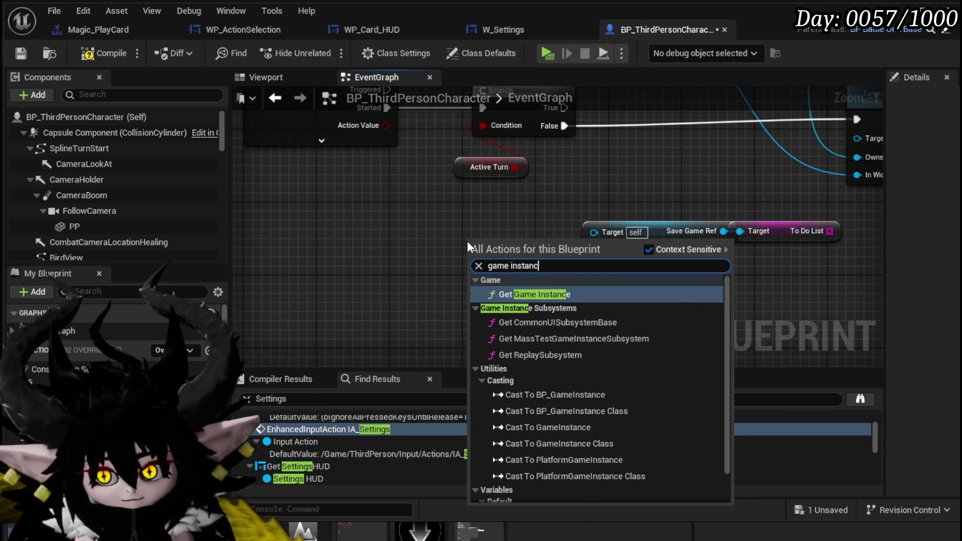
pyautogui.write('e')
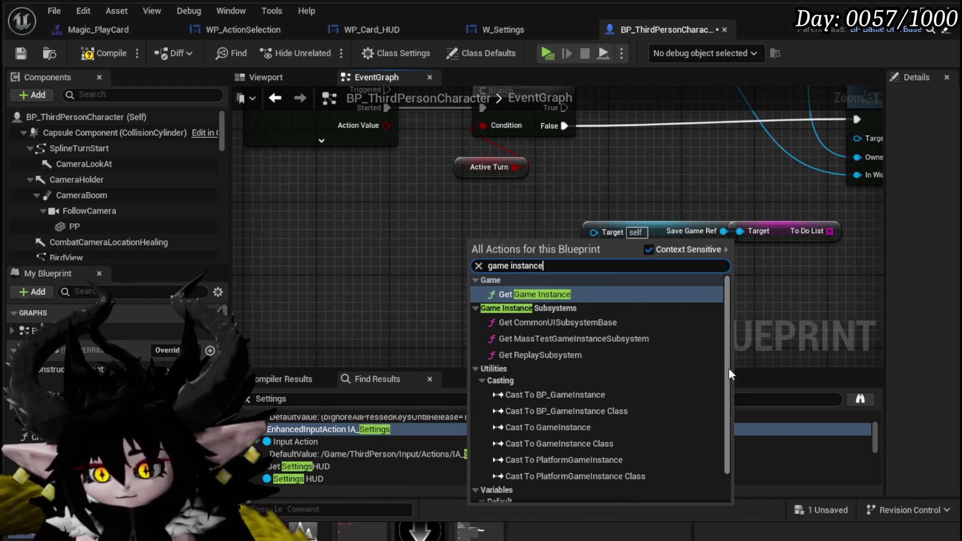
pyautogui.scroll(-3, 702, 425)
pyautogui.click(531, 494)
pyautogui.moveTo(543, 249); pyautogui.dragTo(602, 230)
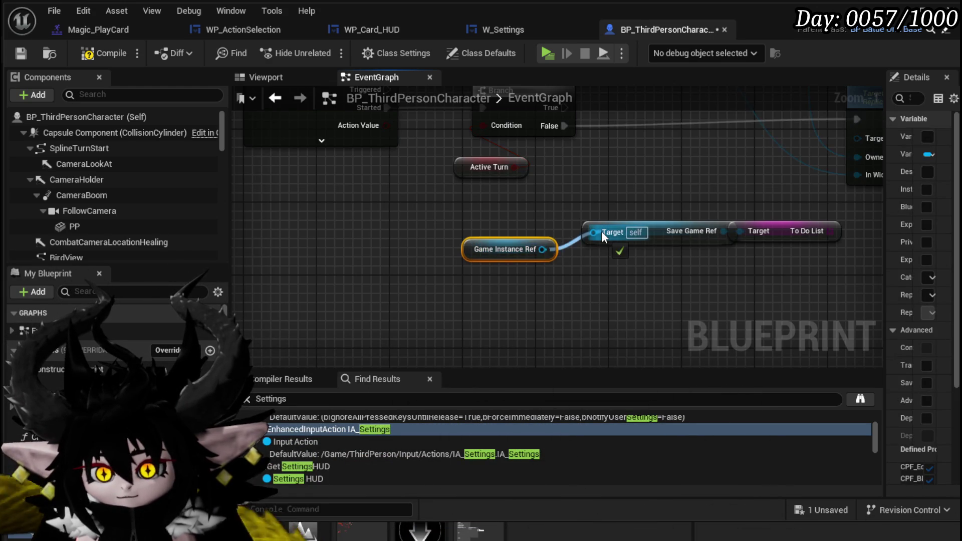
pyautogui.moveTo(510, 252); pyautogui.dragTo(452, 215)
pyautogui.moveTo(619, 231); pyautogui.dragTo(455, 259)
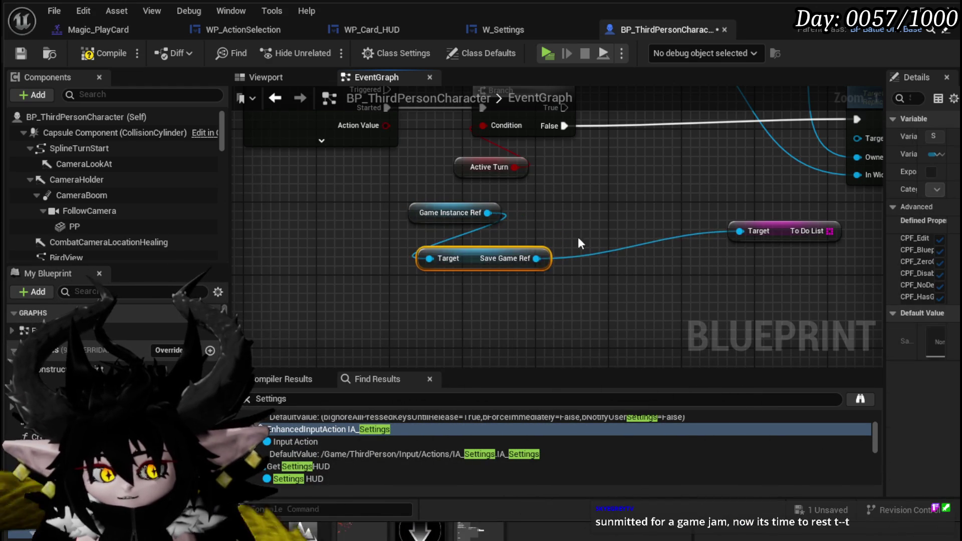
# - Place the To Do List node beneath Save Game Ref, then compile and save BP_ThirdPersonCharacter
pyautogui.moveTo(504, 286); pyautogui.dragTo(464, 257)
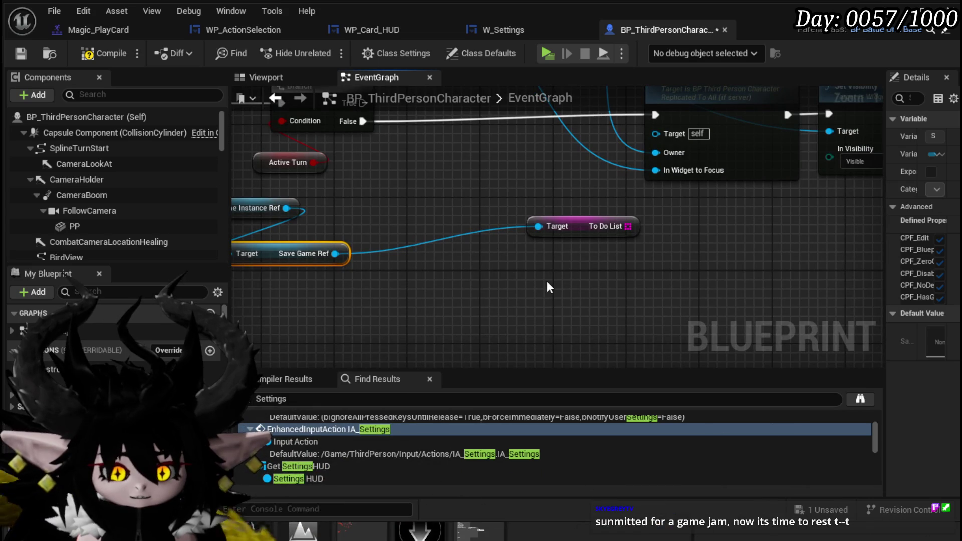
pyautogui.moveTo(549, 287); pyautogui.dragTo(604, 288)
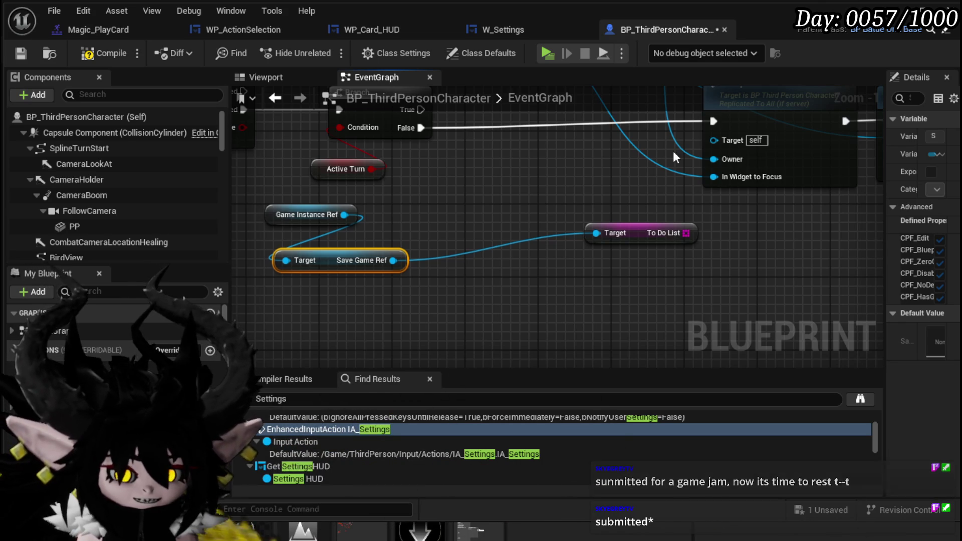
pyautogui.moveTo(635, 241); pyautogui.dragTo(444, 295)
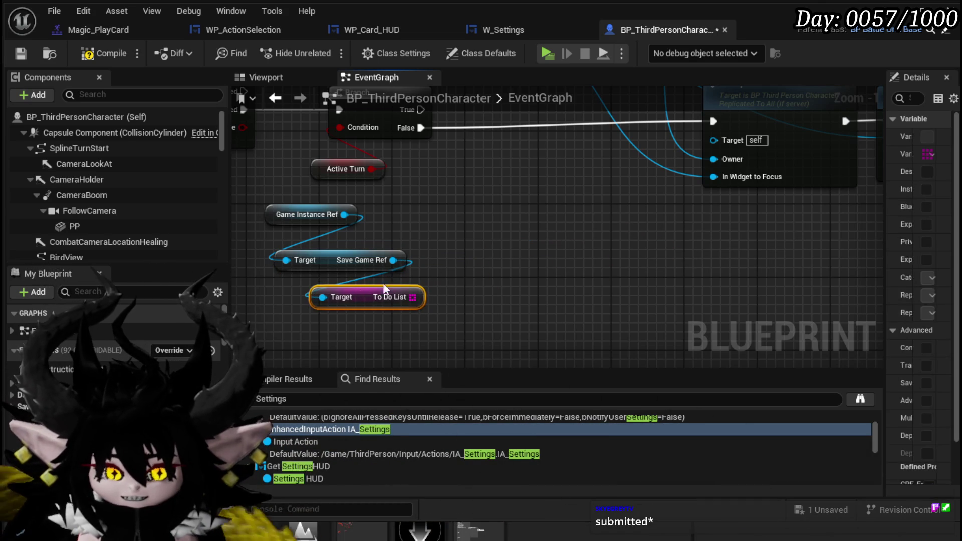
pyautogui.click(477, 245)
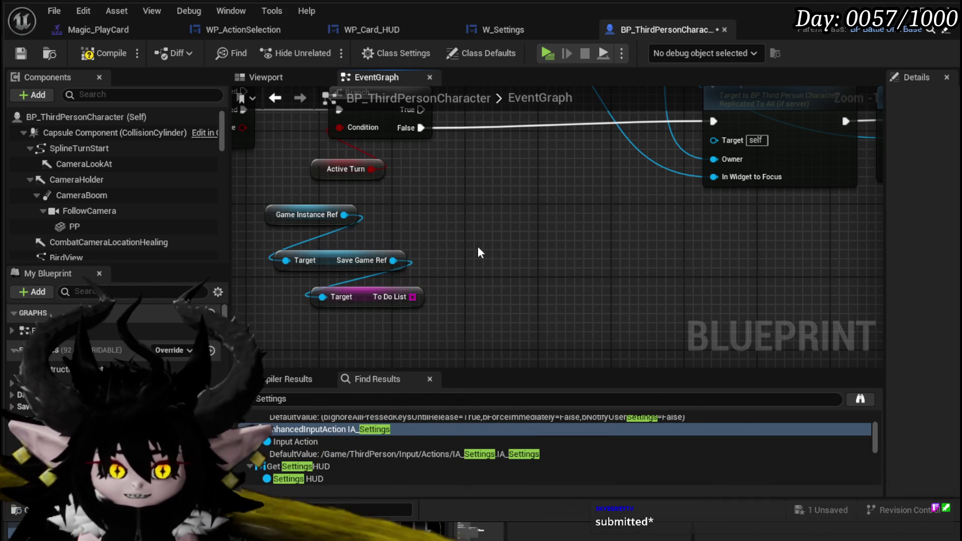
pyautogui.click(20, 53)
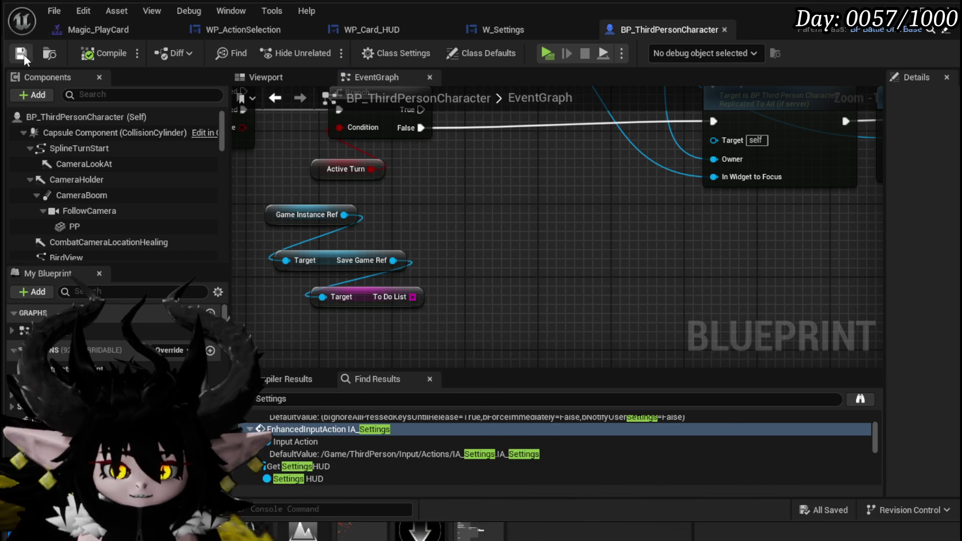
# - Make room after the Branch by moving Self and MC Input Mode and pushing Set Visibility and Set Game Paused right
pyautogui.moveTo(463, 173)
pyautogui.mouseDown()
pyautogui.moveTo(352, 245)
pyautogui.moveTo(90, 241)
pyautogui.mouseUp()
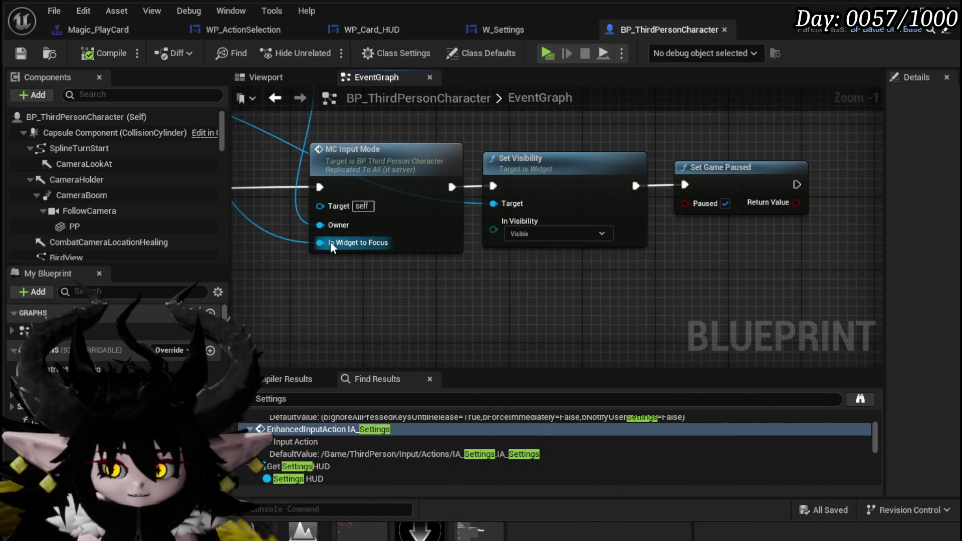
pyautogui.moveTo(321, 255); pyautogui.dragTo(512, 266)
pyautogui.moveTo(432, 258)
pyautogui.mouseDown()
pyautogui.moveTo(495, 271)
pyautogui.moveTo(620, 335)
pyautogui.moveTo(614, 341)
pyautogui.mouseUp()
pyautogui.moveTo(607, 146); pyautogui.dragTo(588, 155)
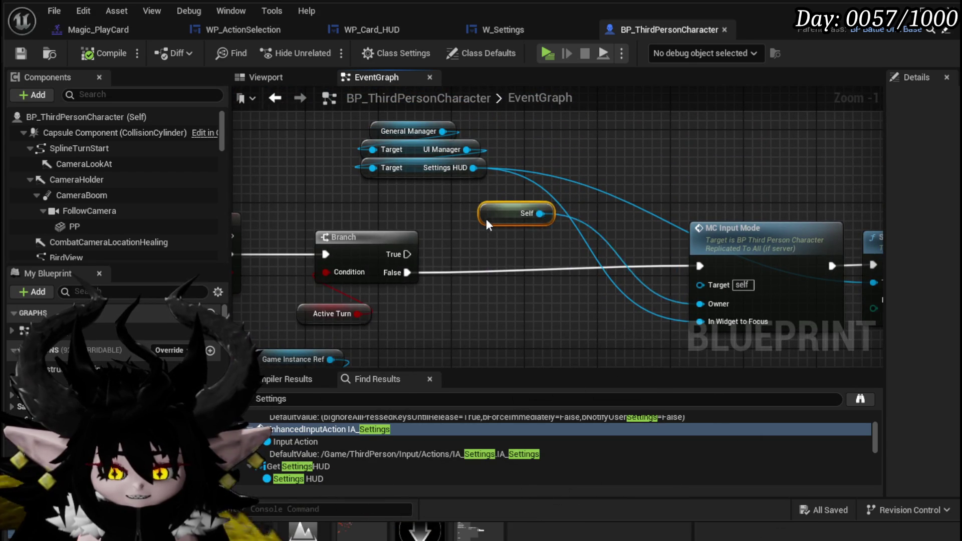
pyautogui.moveTo(493, 317)
pyautogui.mouseDown()
pyautogui.moveTo(454, 203)
pyautogui.moveTo(393, 247)
pyautogui.moveTo(505, 234)
pyautogui.mouseUp()
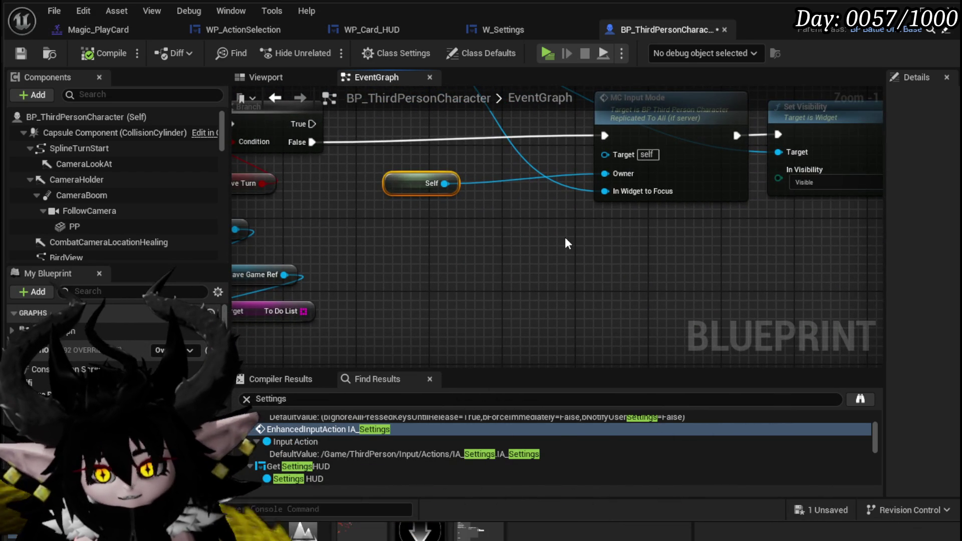
pyautogui.moveTo(564, 243)
pyautogui.mouseDown()
pyautogui.moveTo(515, 242)
pyautogui.moveTo(596, 173)
pyautogui.mouseUp()
pyautogui.moveTo(510, 270); pyautogui.dragTo(461, 320)
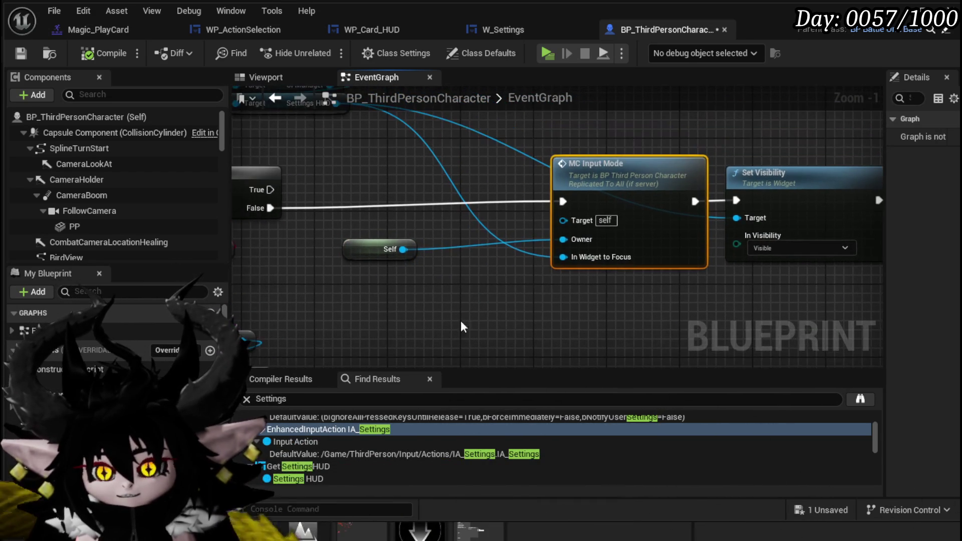
pyautogui.moveTo(611, 193)
pyautogui.mouseDown()
pyautogui.moveTo(610, 157)
pyautogui.moveTo(600, 164)
pyautogui.mouseUp()
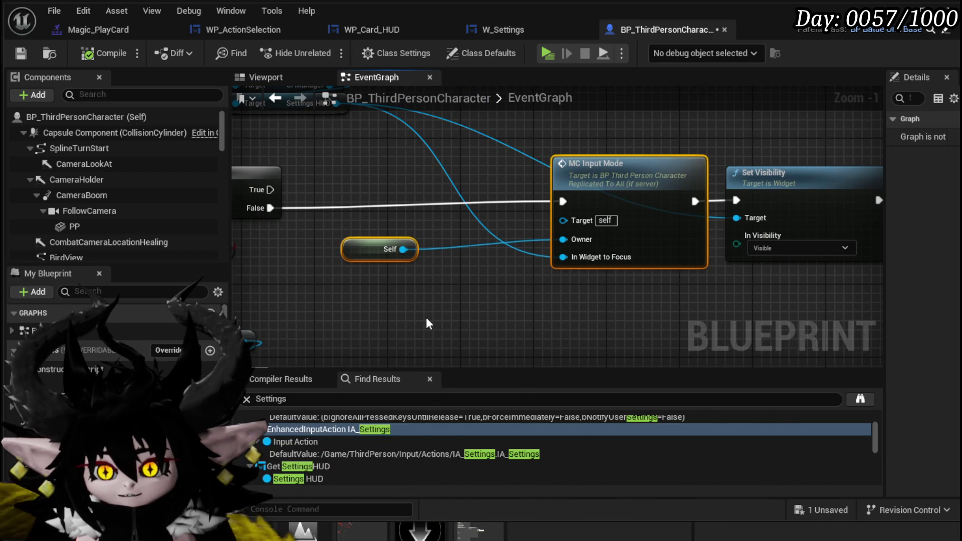
pyautogui.moveTo(468, 203)
pyautogui.mouseDown()
pyautogui.moveTo(506, 293)
pyautogui.moveTo(446, 282)
pyautogui.mouseUp()
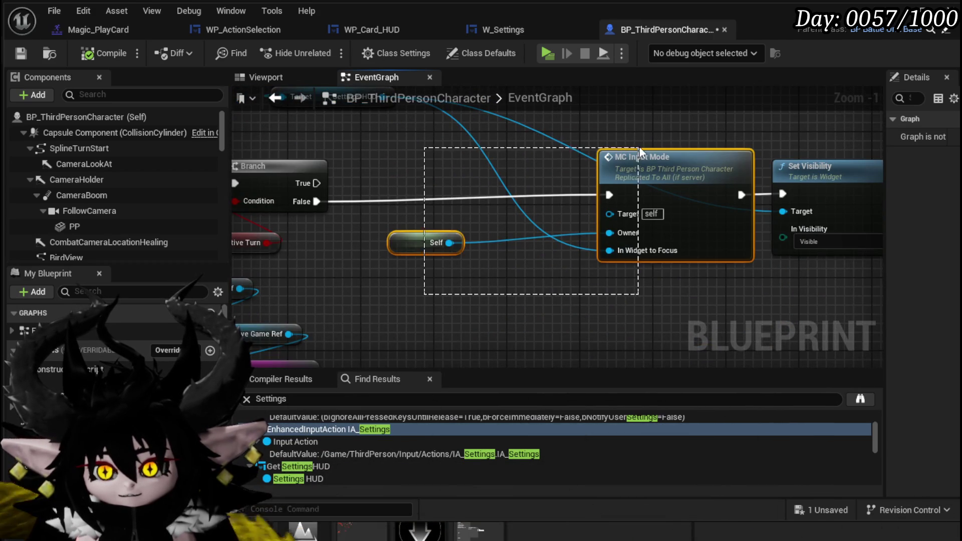
pyautogui.moveTo(639, 147); pyautogui.dragTo(639, 147)
pyautogui.moveTo(448, 229)
pyautogui.mouseDown()
pyautogui.moveTo(383, 244)
pyautogui.moveTo(527, 195)
pyautogui.moveTo(81, 213)
pyautogui.mouseUp()
pyautogui.moveTo(429, 272); pyautogui.dragTo(627, 211)
pyautogui.moveTo(511, 162); pyautogui.dragTo(678, 167)
pyautogui.moveTo(380, 150); pyautogui.dragTo(638, 175)
pyautogui.moveTo(450, 155)
pyautogui.mouseDown()
pyautogui.moveTo(601, 172)
pyautogui.moveTo(583, 161)
pyautogui.moveTo(560, 163)
pyautogui.moveTo(644, 180)
pyautogui.moveTo(634, 212)
pyautogui.mouseUp()
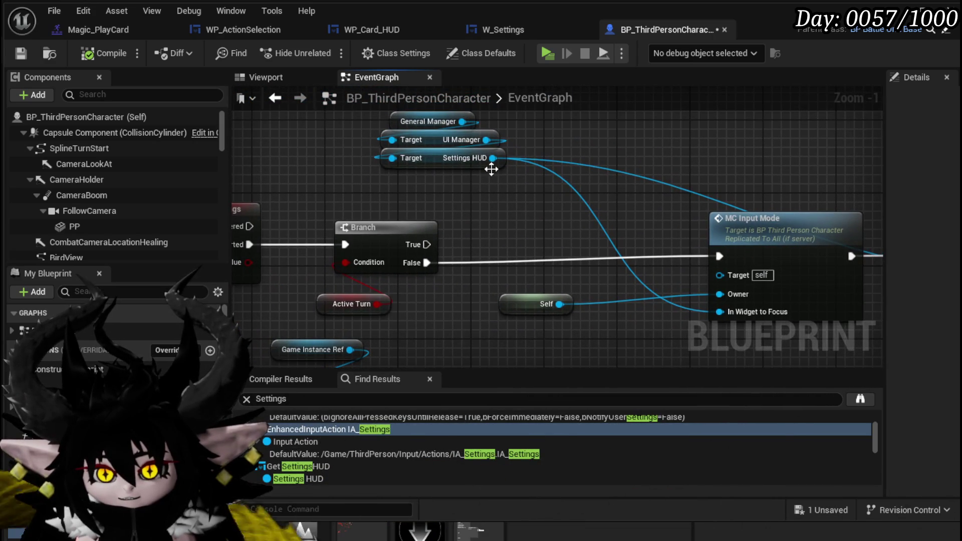
# - From Settings HUD, add a Get To Do List UI Ref node, then a SET List Array node from it
pyautogui.moveTo(493, 157); pyautogui.dragTo(519, 205)
pyautogui.write('get T')
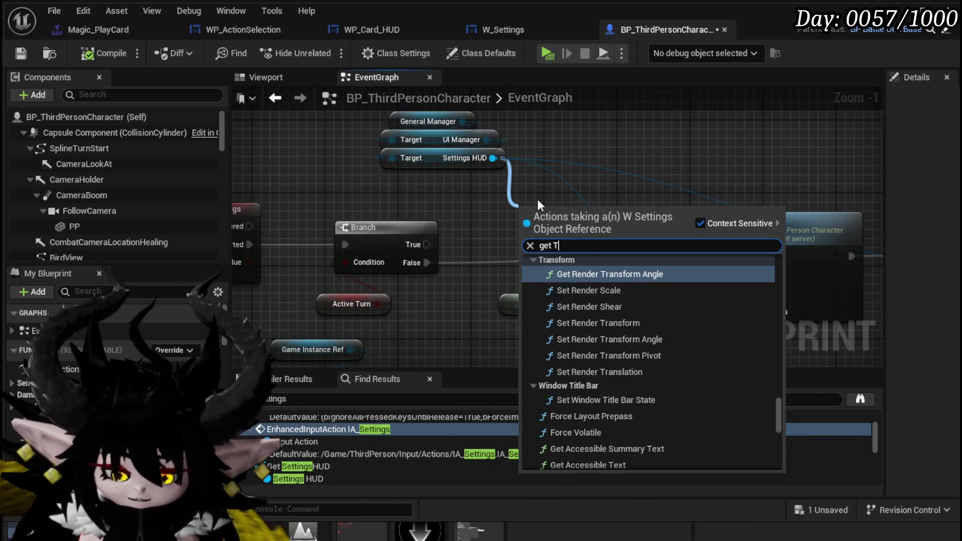
pyautogui.write('o Do')
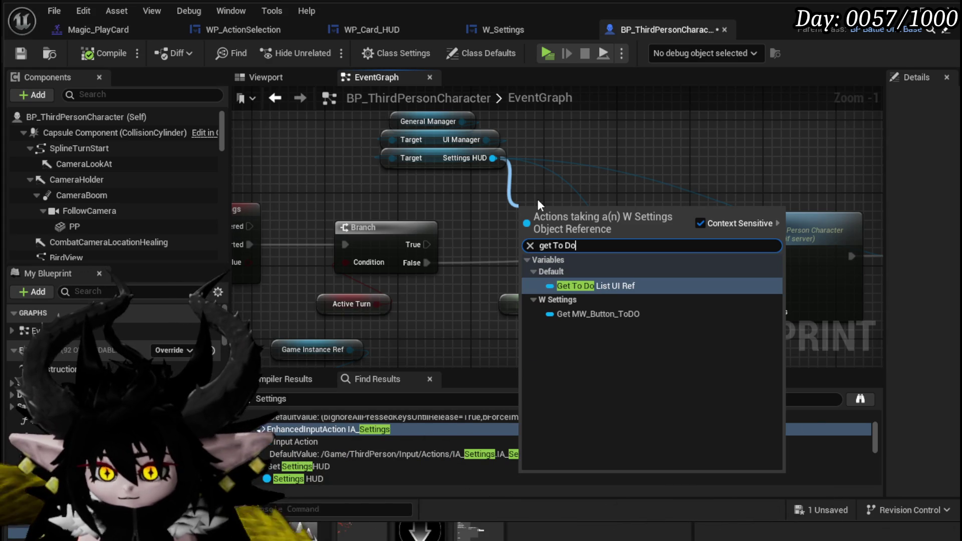
pyautogui.click(609, 285)
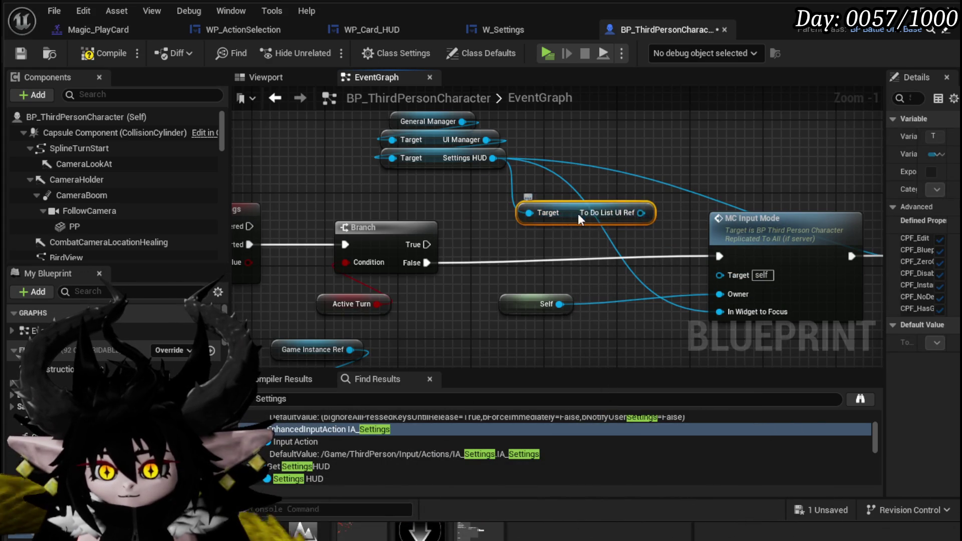
pyautogui.moveTo(578, 213); pyautogui.dragTo(432, 196)
pyautogui.moveTo(494, 195); pyautogui.dragTo(533, 215)
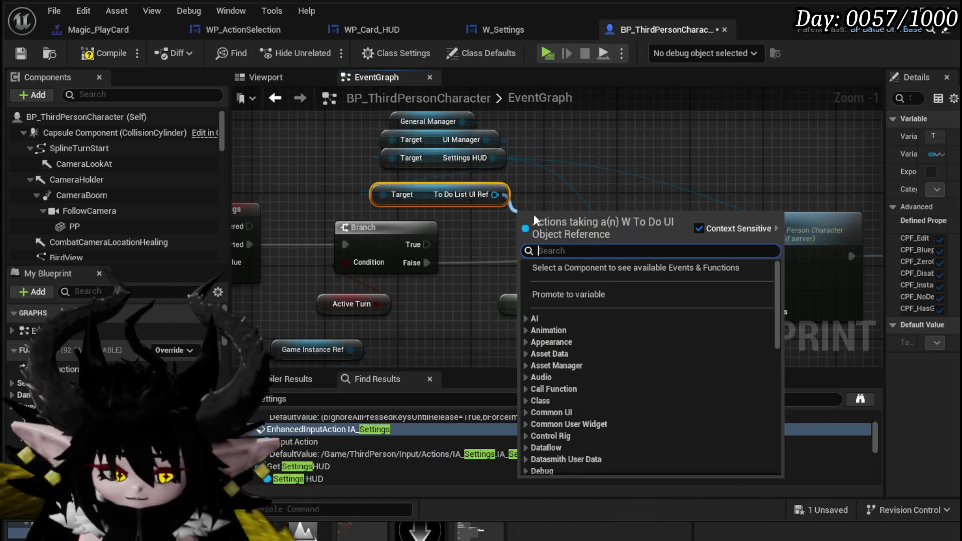
pyautogui.write('List')
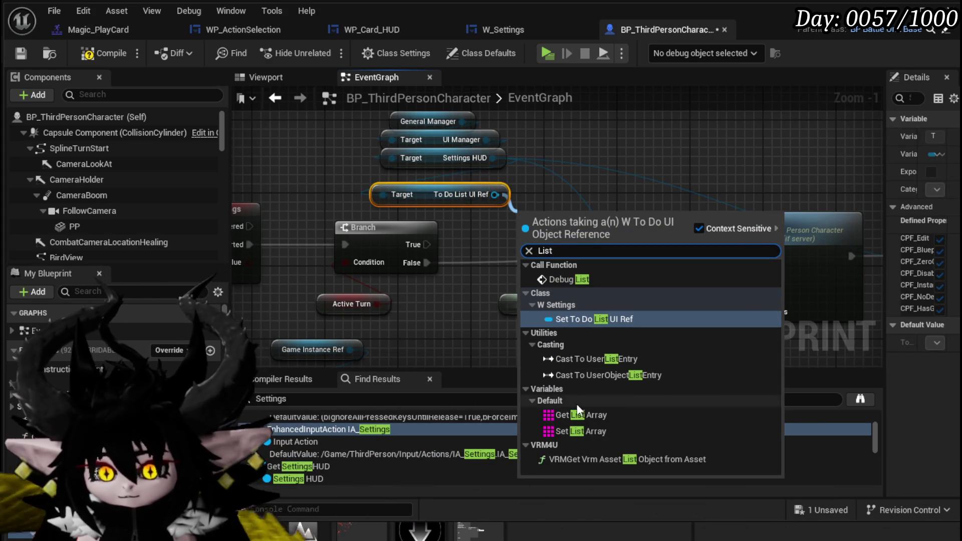
pyautogui.click(573, 431)
# - Wire Branch False into SET List Array and SET into MC Input Mode, and feed it To Do List
pyautogui.moveTo(567, 242); pyautogui.dragTo(626, 251)
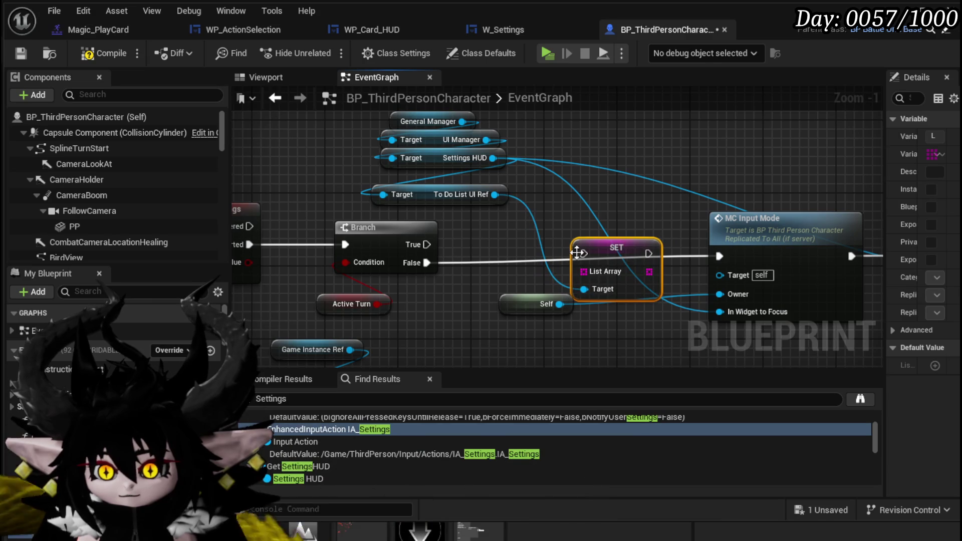
pyautogui.moveTo(425, 263)
pyautogui.mouseDown()
pyautogui.moveTo(581, 270)
pyautogui.moveTo(584, 254)
pyautogui.mouseUp()
pyautogui.moveTo(547, 304)
pyautogui.mouseDown()
pyautogui.moveTo(630, 350)
pyautogui.moveTo(664, 337)
pyautogui.mouseUp()
pyautogui.click(613, 233)
pyautogui.moveTo(648, 223)
pyautogui.mouseDown()
pyautogui.moveTo(726, 216)
pyautogui.moveTo(719, 225)
pyautogui.mouseUp()
pyautogui.moveTo(506, 214); pyautogui.dragTo(512, 182)
pyautogui.moveTo(413, 343); pyautogui.dragTo(578, 193)
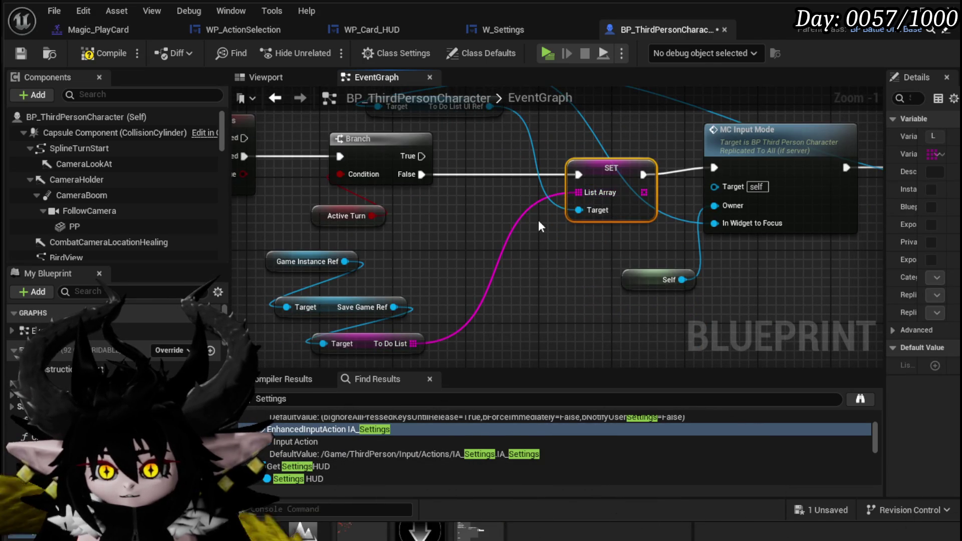
pyautogui.click(409, 261)
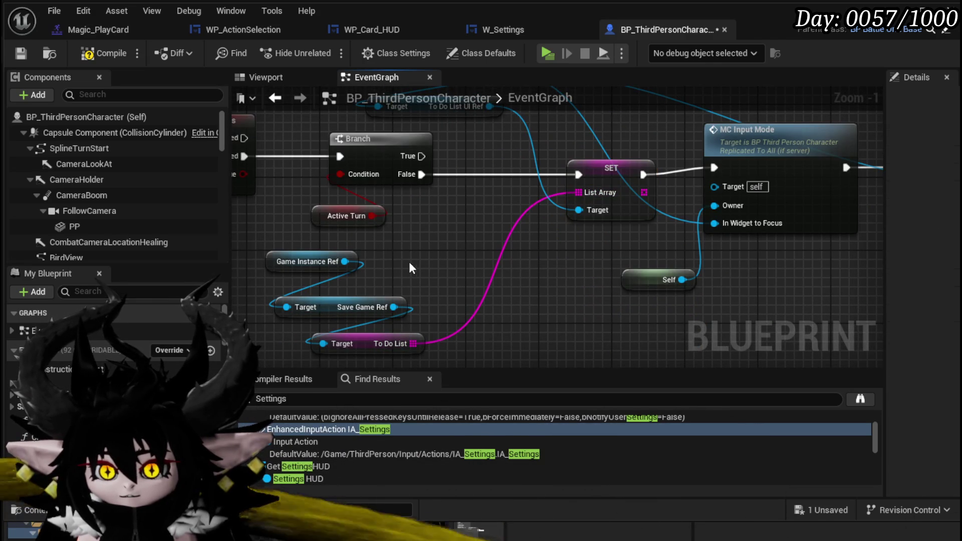
# - Save the blueprint and tidy the MC Input Mode, Set Visibility and Set Game Paused nodes
pyautogui.click(25, 52)
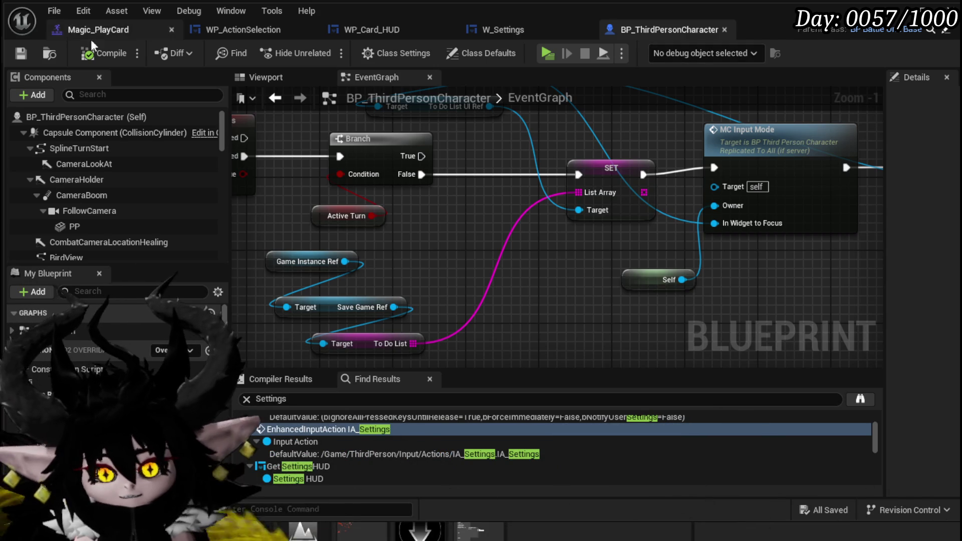
pyautogui.scroll(-1, 476, 207)
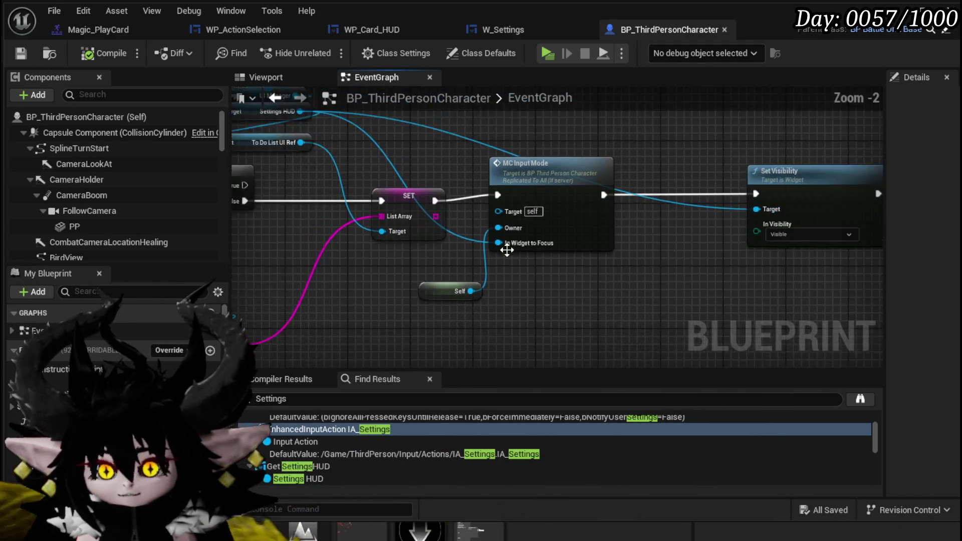
pyautogui.moveTo(476, 206)
pyautogui.mouseDown()
pyautogui.moveTo(403, 209)
pyautogui.moveTo(452, 207)
pyautogui.mouseUp()
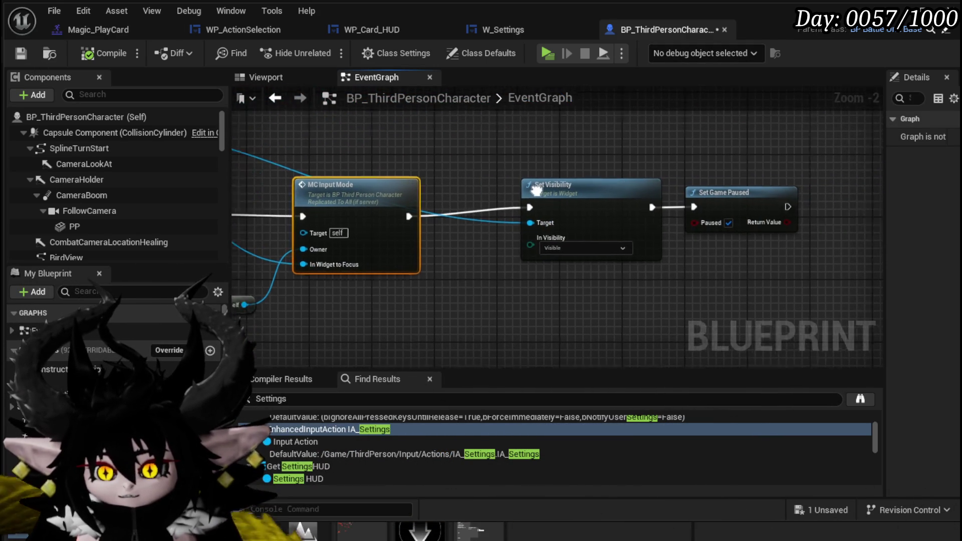
pyautogui.moveTo(513, 195); pyautogui.dragTo(489, 202)
pyautogui.moveTo(671, 201); pyautogui.dragTo(672, 209)
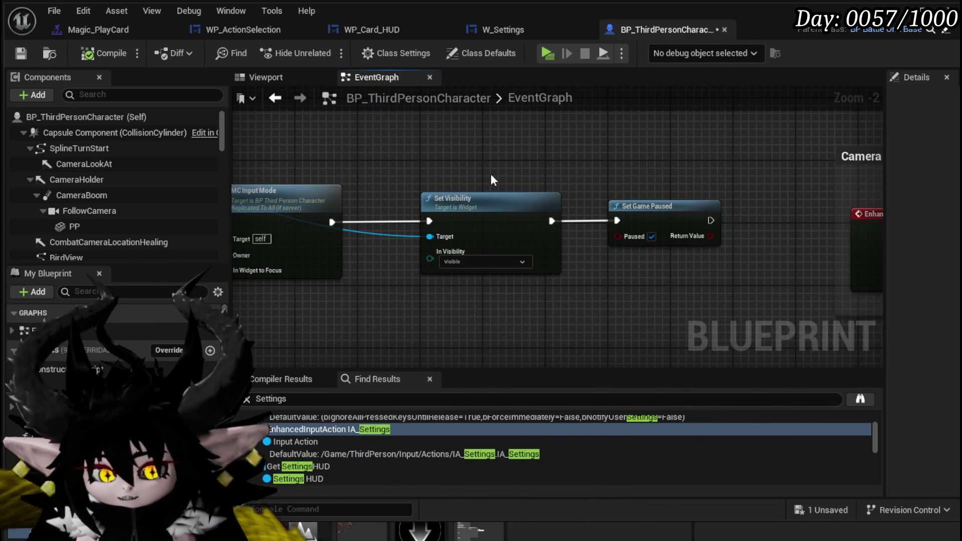
pyautogui.moveTo(491, 177)
pyautogui.mouseDown()
pyautogui.moveTo(651, 185)
pyautogui.moveTo(478, 237)
pyautogui.mouseUp()
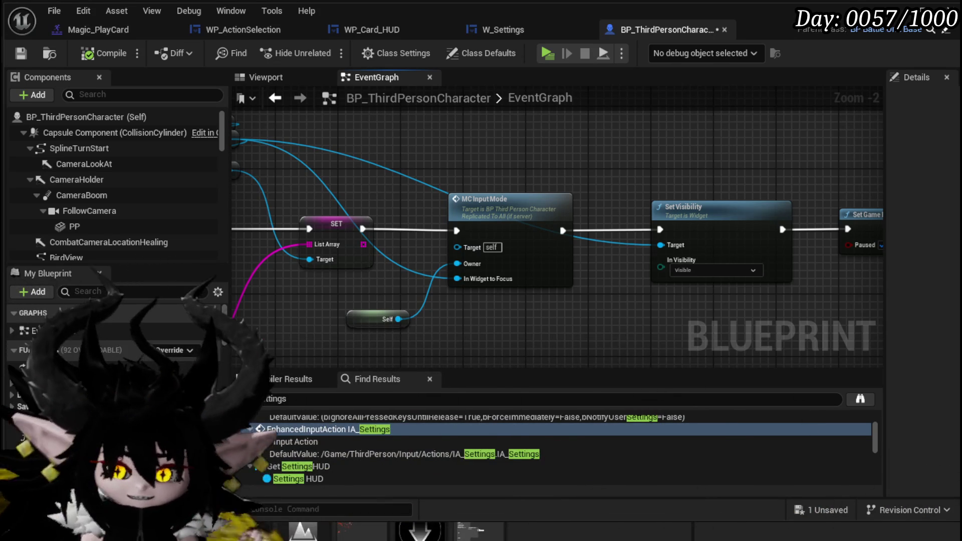
# - Play in editor, open the settings menu's TO DO LIST, and add a New entry to edit
pyautogui.hotkey('alt', 'p')
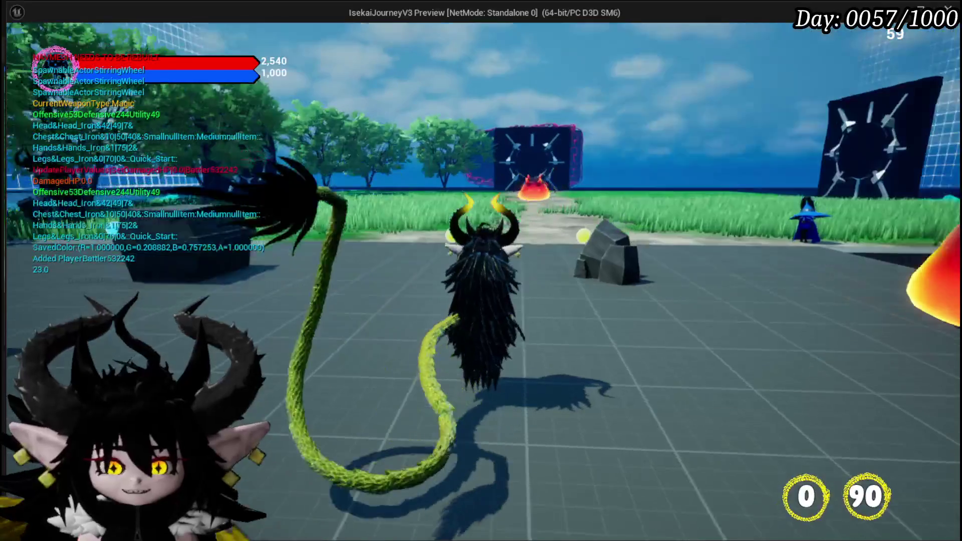
pyautogui.click(937, 47)
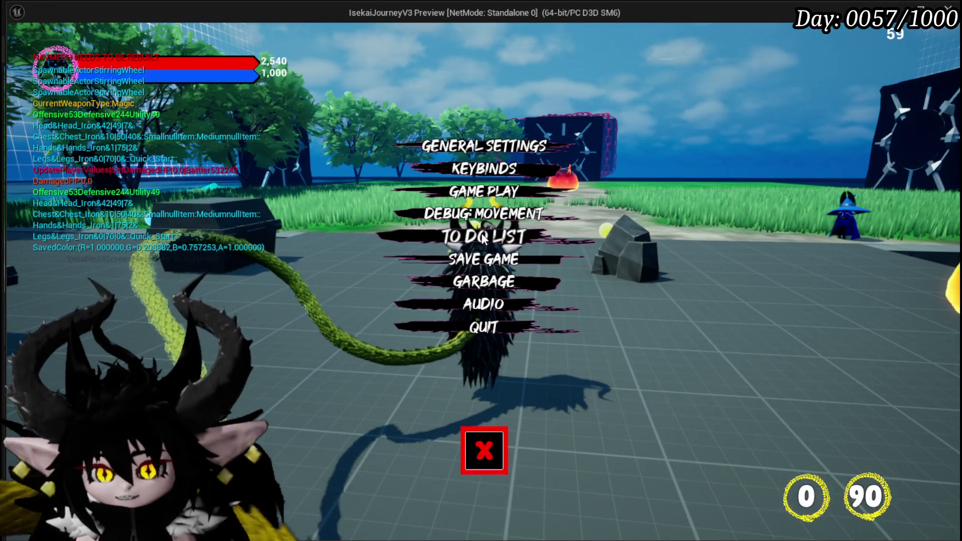
pyautogui.click(489, 236)
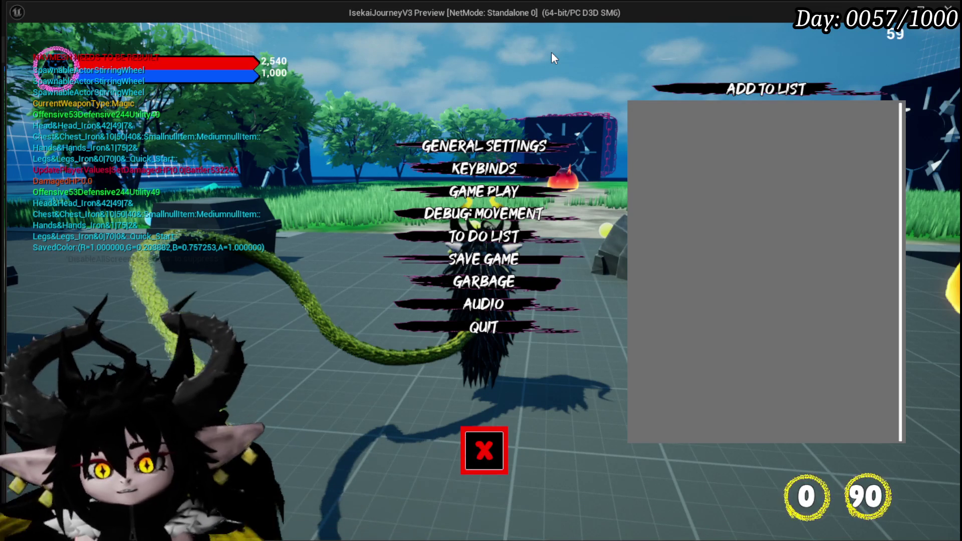
pyautogui.click(776, 90)
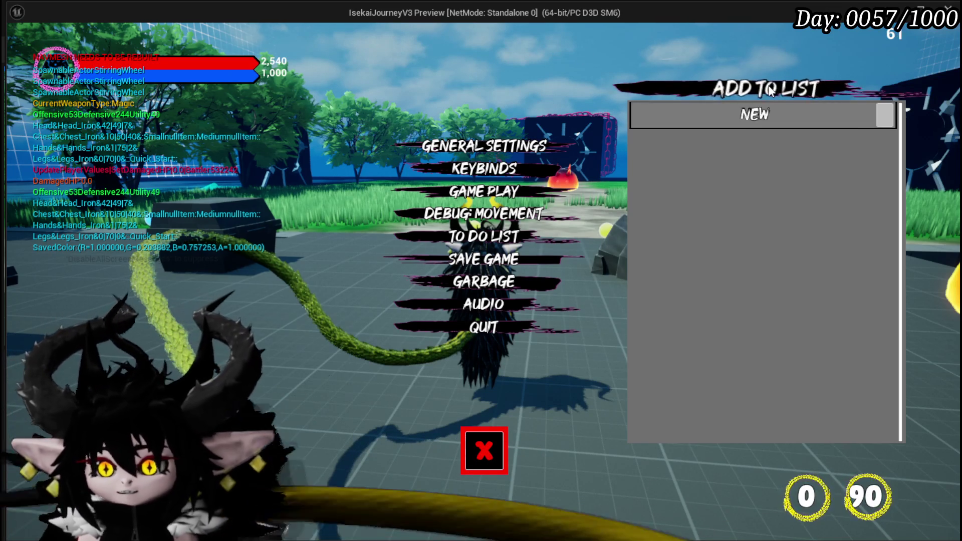
pyautogui.click(762, 116)
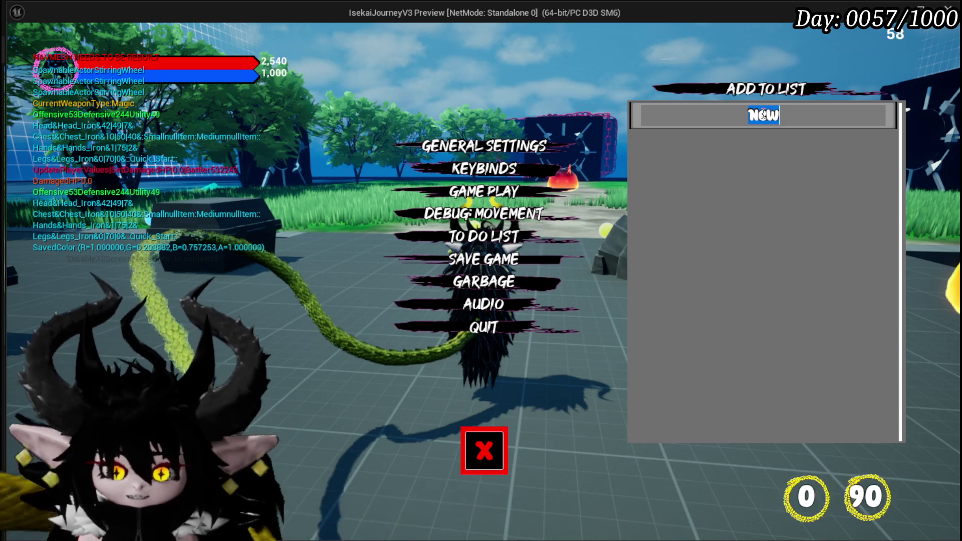
# - Rename the entry to 'camera goes crazy style' and close the pause menu
pyautogui.write('came')
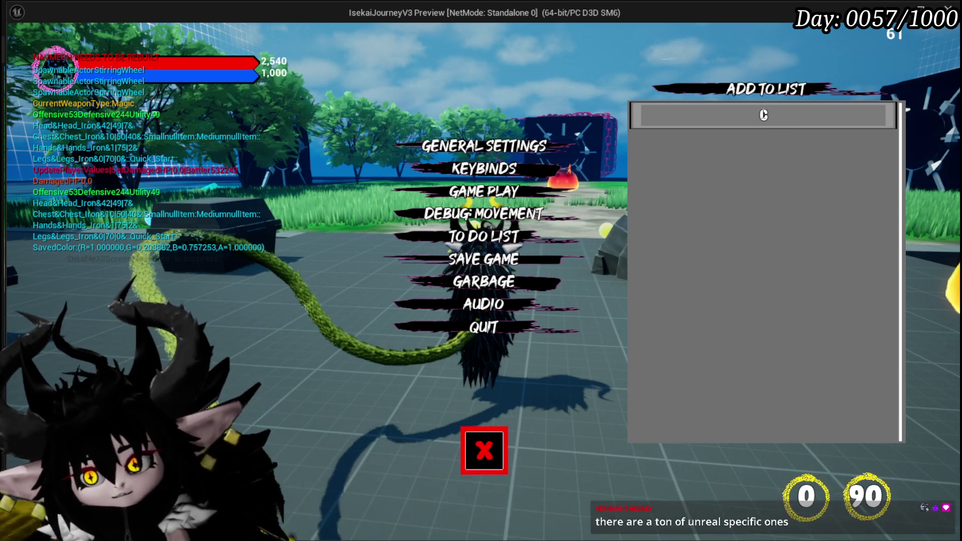
pyautogui.write('ra g')
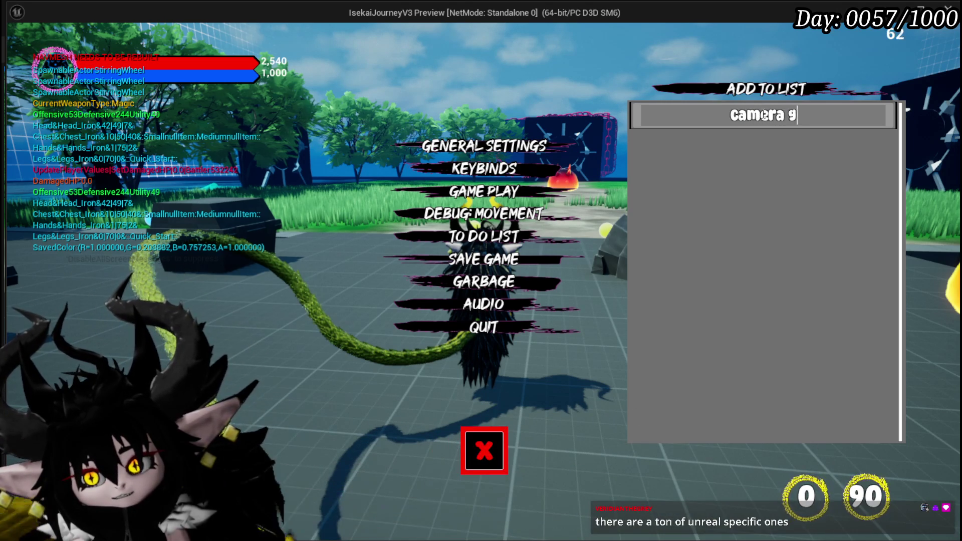
pyautogui.write('oes cra')
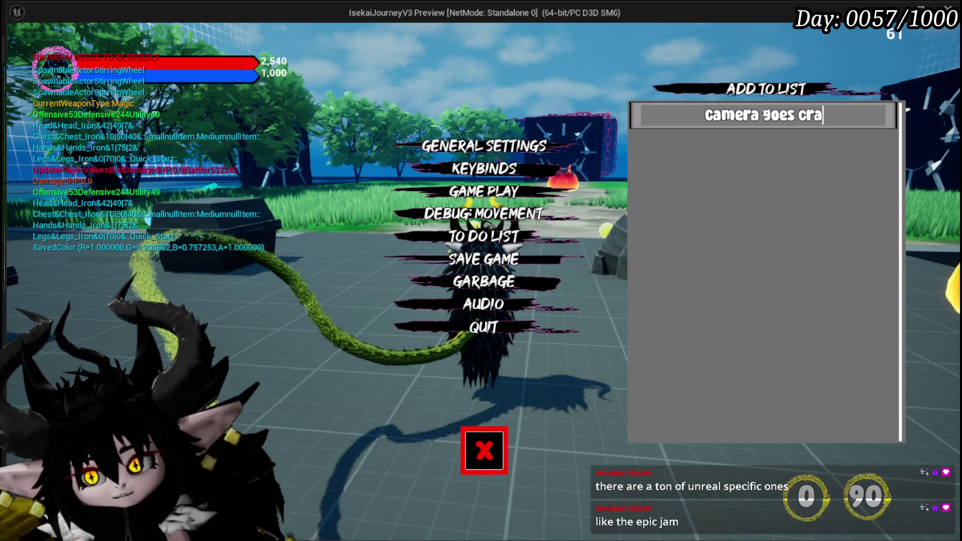
pyautogui.write('zy s')
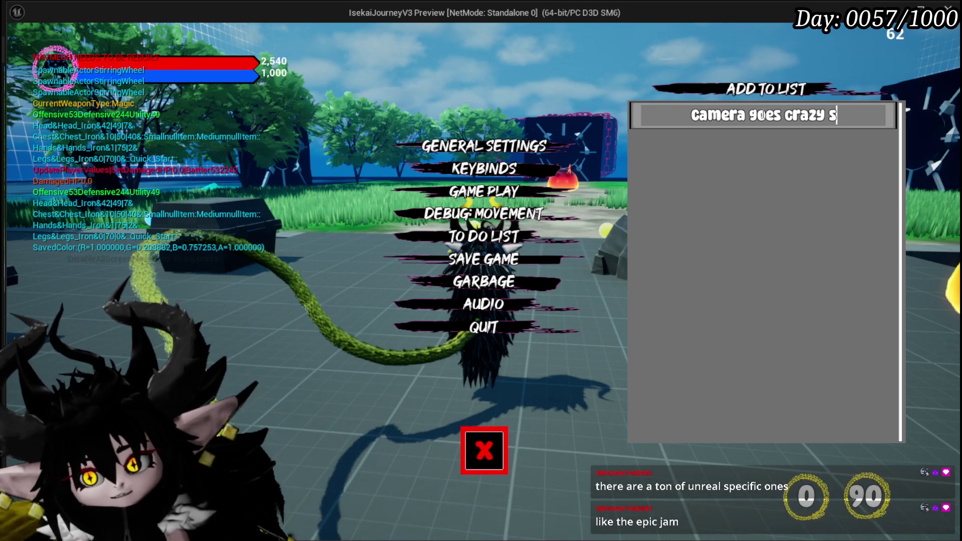
pyautogui.write('tyle')
pyautogui.press('Return')
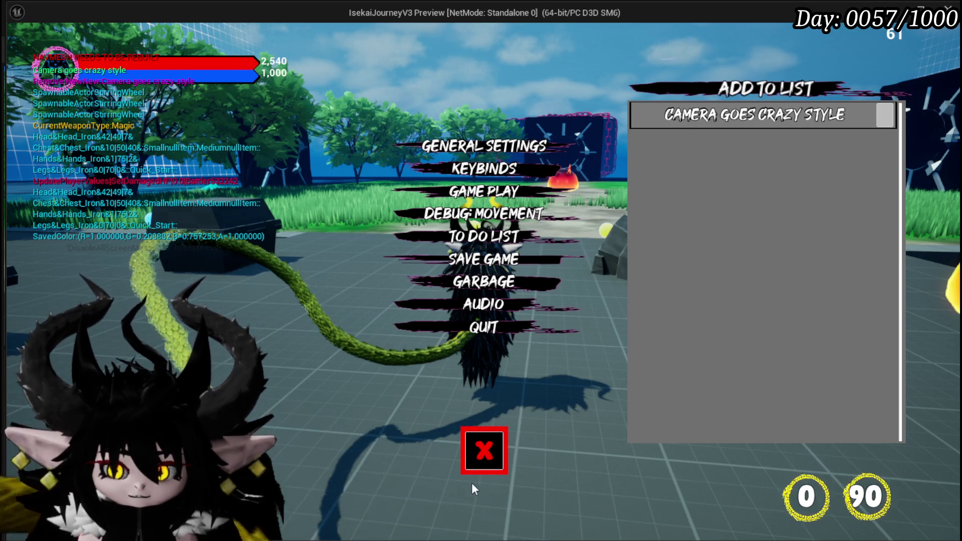
pyautogui.click(482, 465)
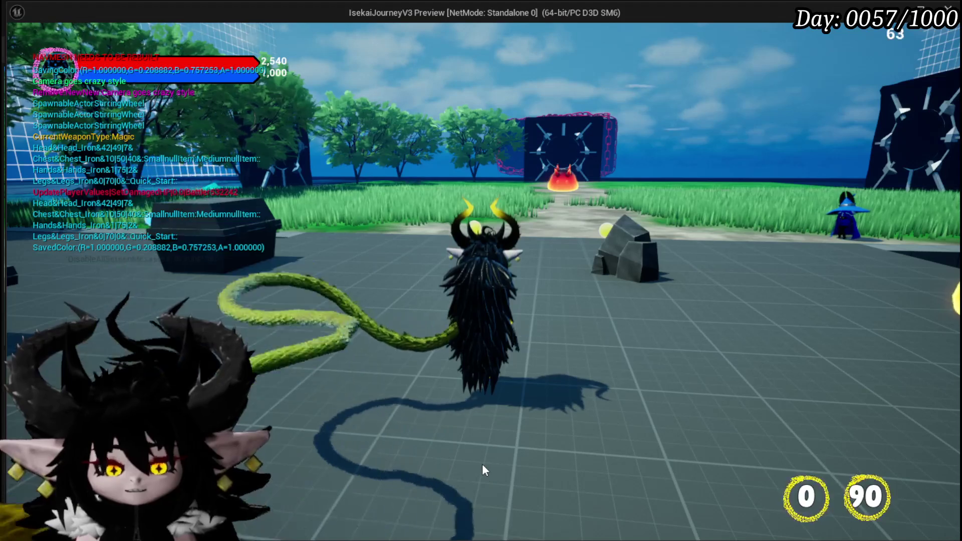
# - Restart play, open the pause menu's to-do list, and add the entry 'Card Icon Legacy'
pyautogui.press('Escape')
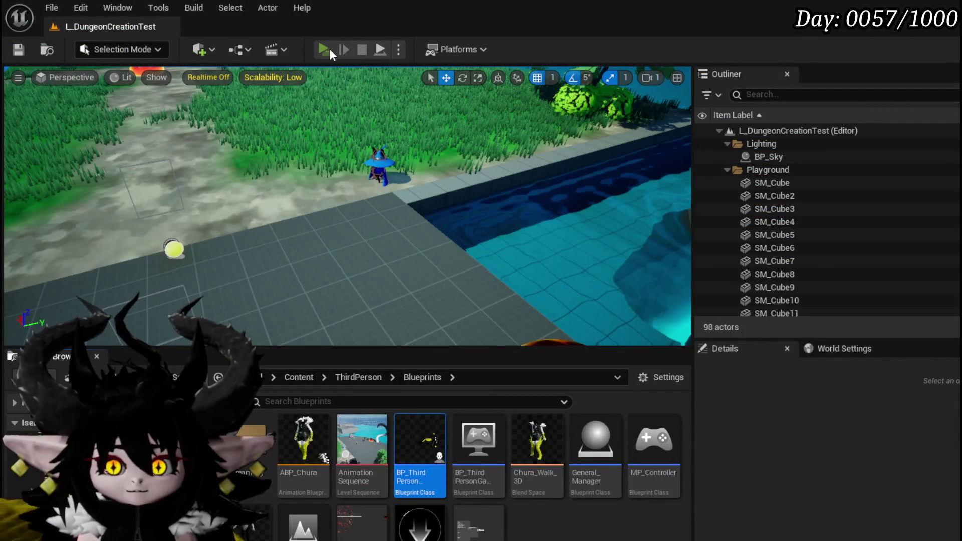
pyautogui.hotkey('alt', 'p')
pyautogui.press('Tab')
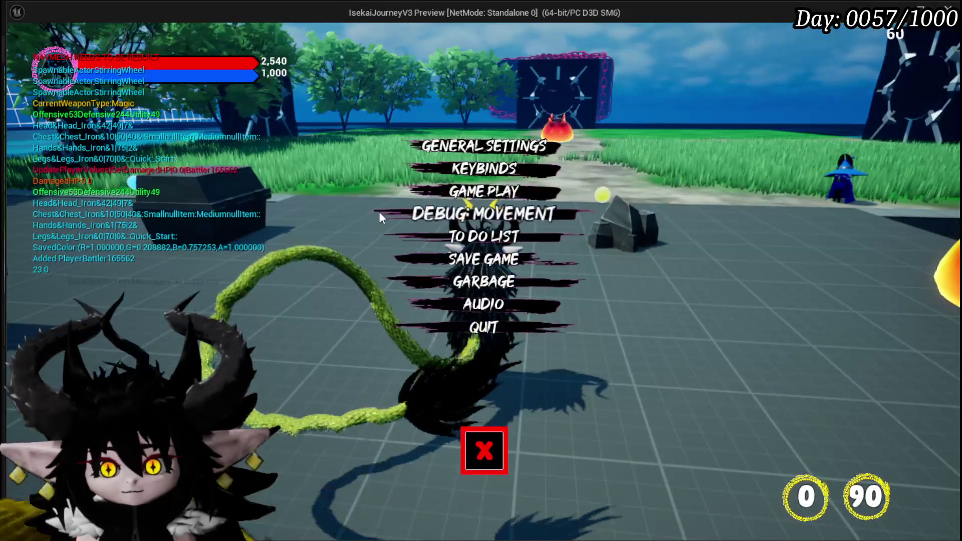
pyautogui.click(440, 236)
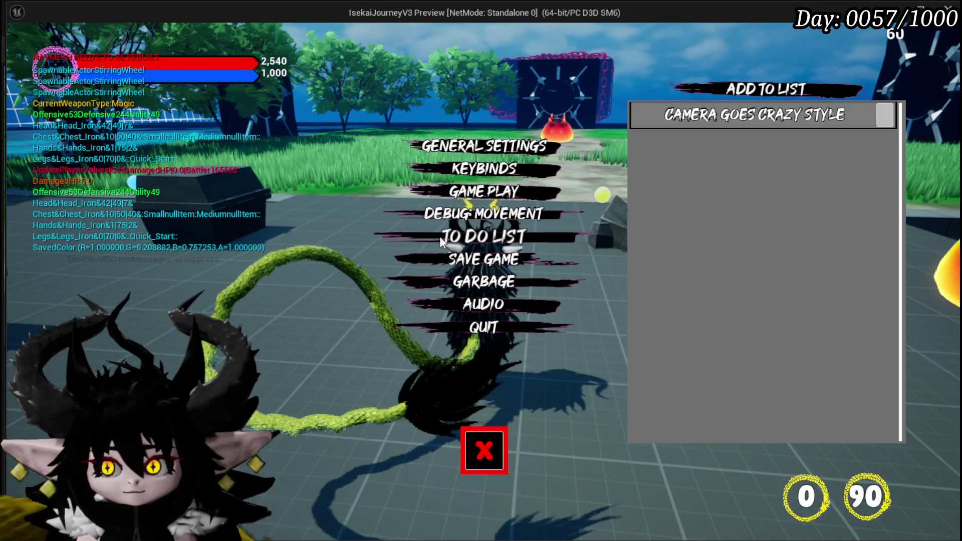
pyautogui.press('Escape')
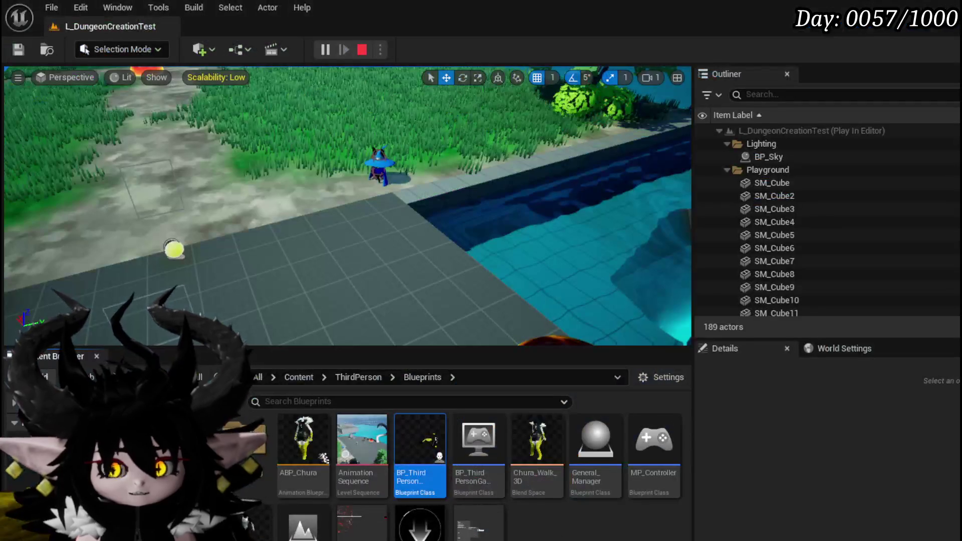
pyautogui.hotkey('alt', 'Tab')
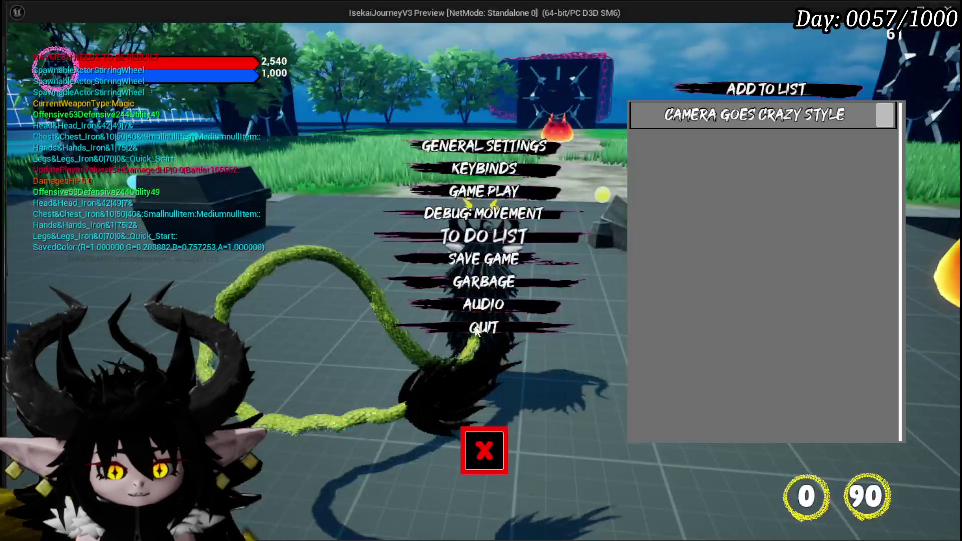
pyautogui.click(766, 89)
pyautogui.click(739, 143)
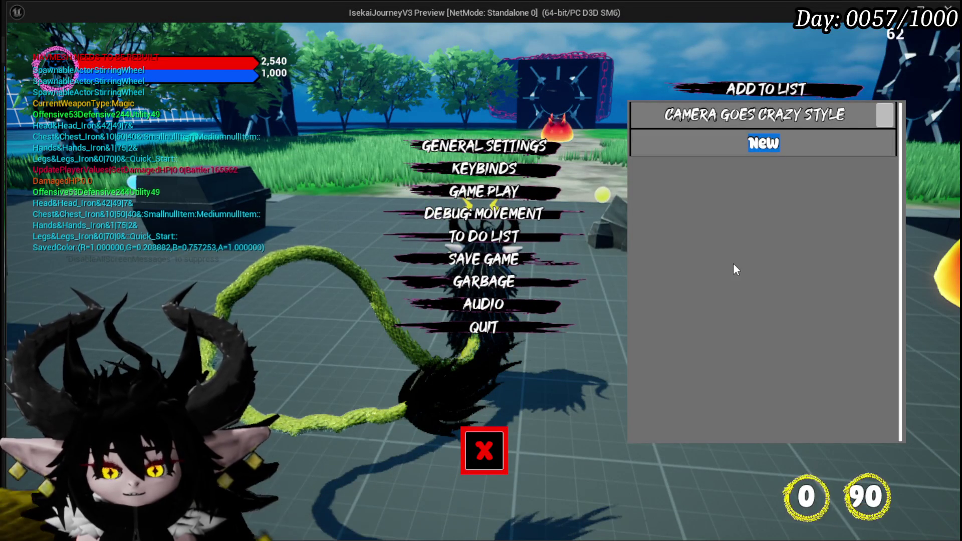
pyautogui.write('card icon ')
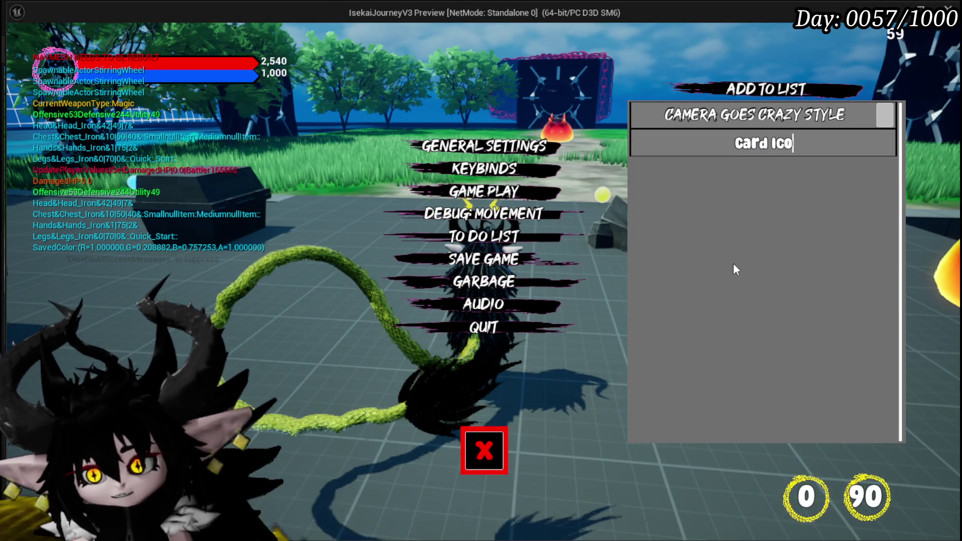
pyautogui.write('Legacy')
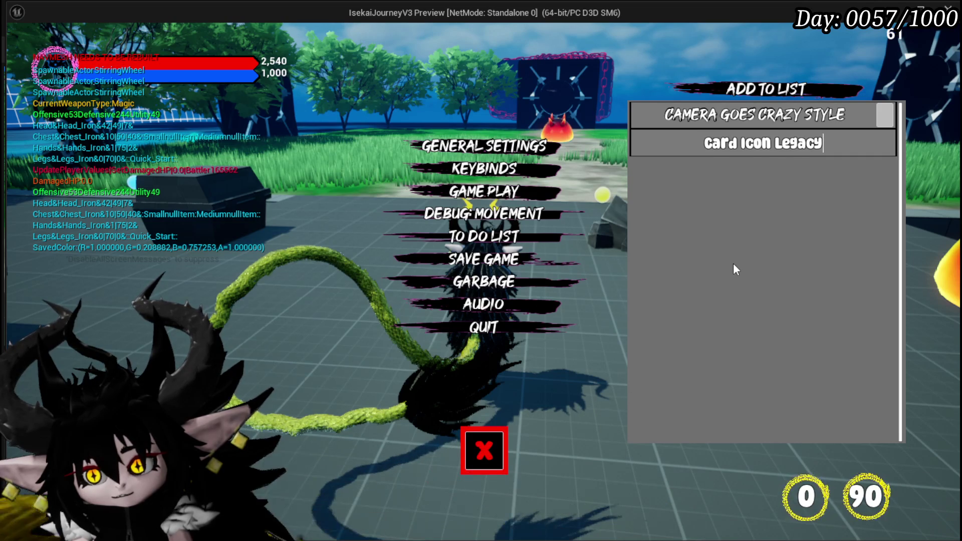
pyautogui.press('Return')
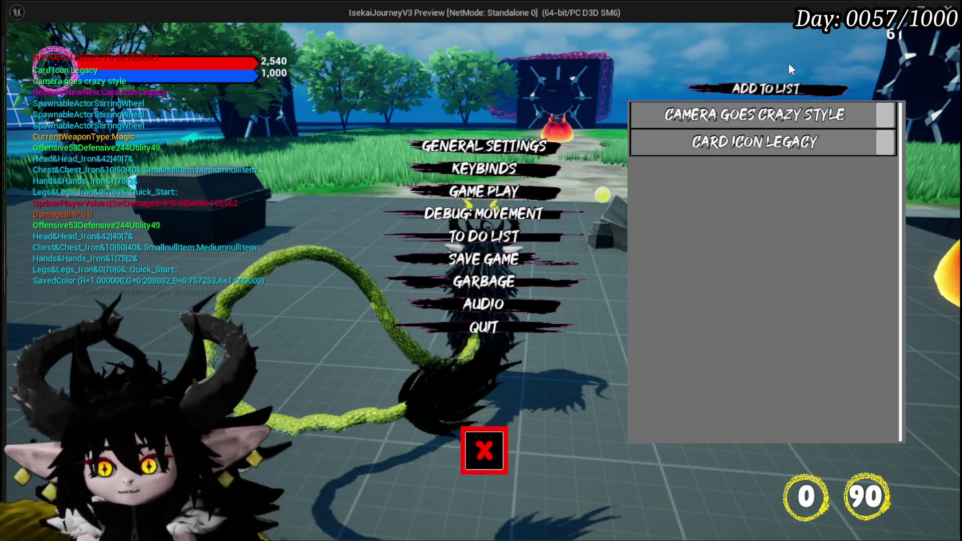
# - Add 'Fixing Card Specific Settings' to the to-do list and start a fourth New entry
pyautogui.click(781, 90)
pyautogui.click(750, 170)
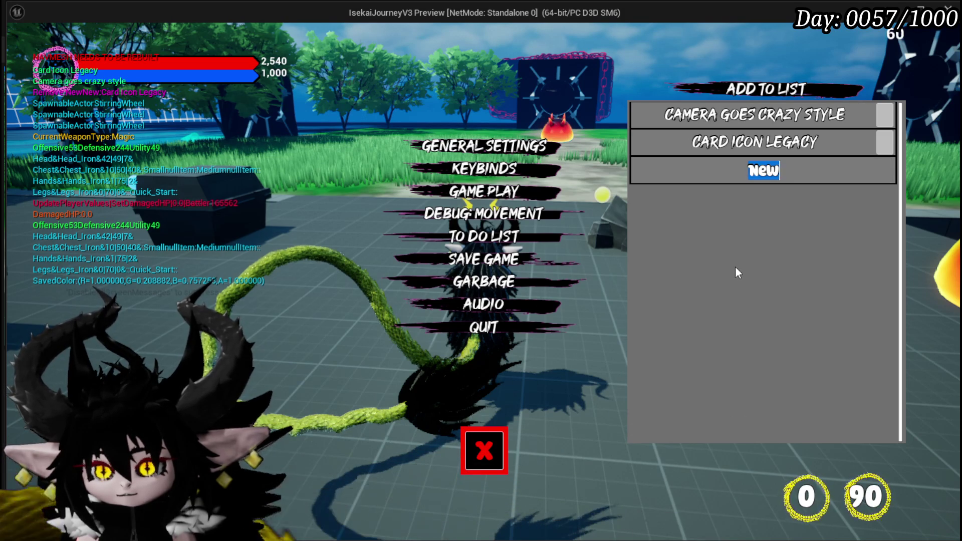
pyautogui.write('c')
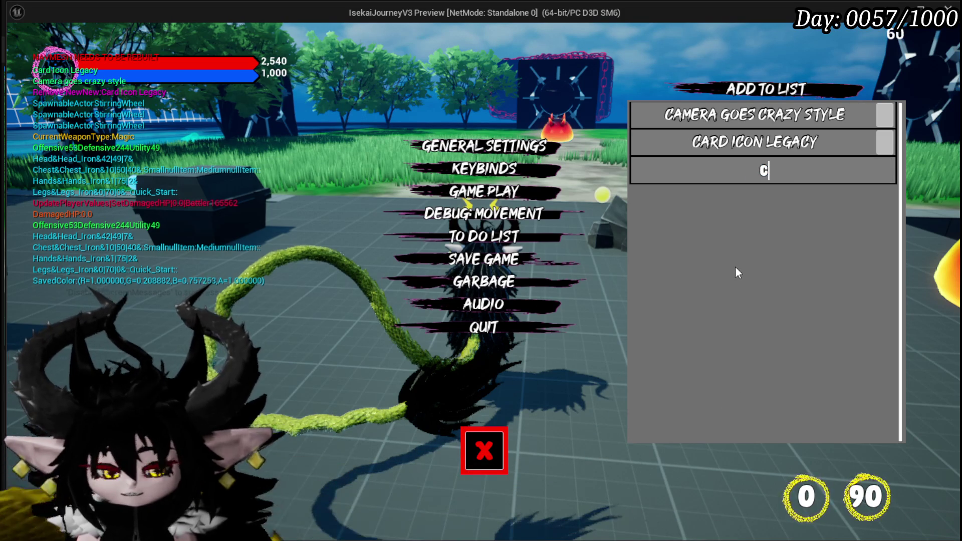
pyautogui.press('BackSpace')
pyautogui.write('Fixing ')
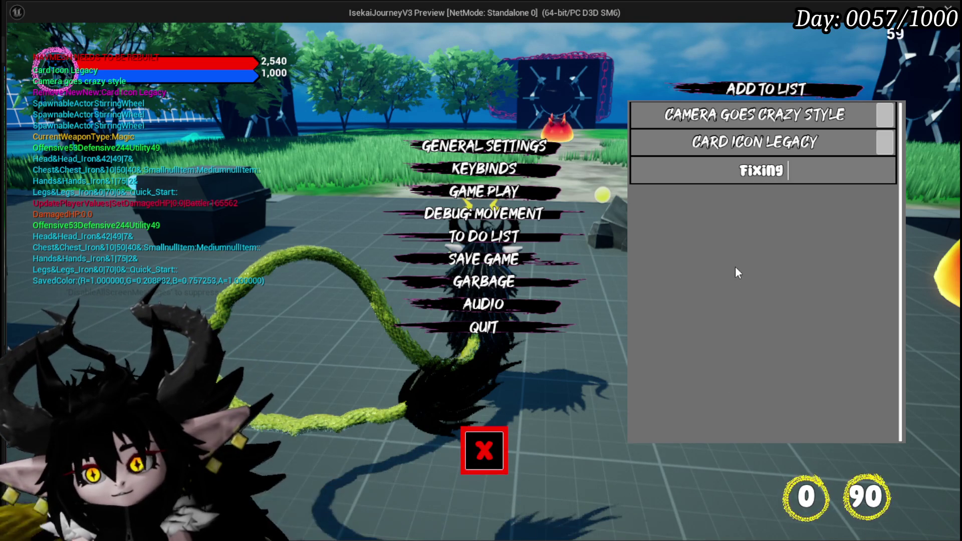
pyautogui.write('Card Sett')
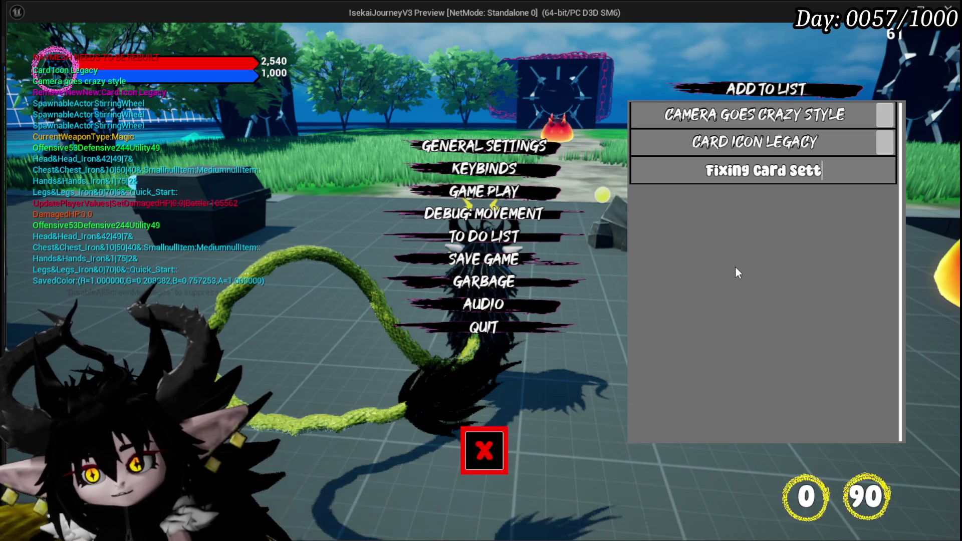
pyautogui.write('ings')
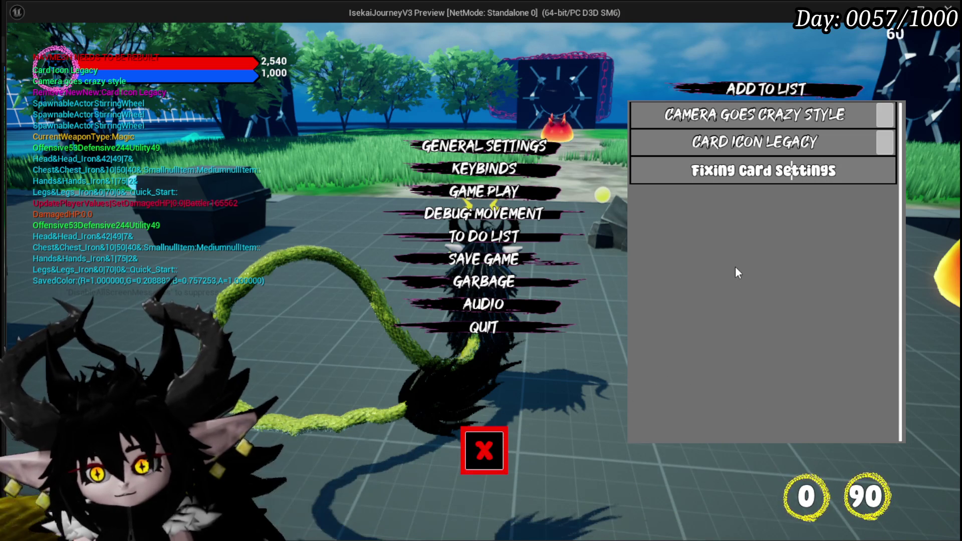
pyautogui.hotkey('ctrl', 'Left')
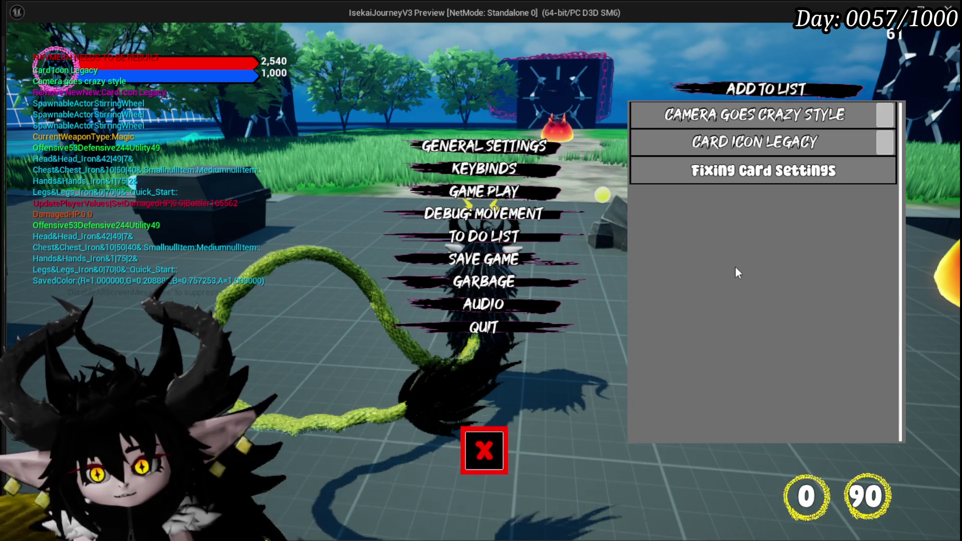
pyautogui.write('Specific')
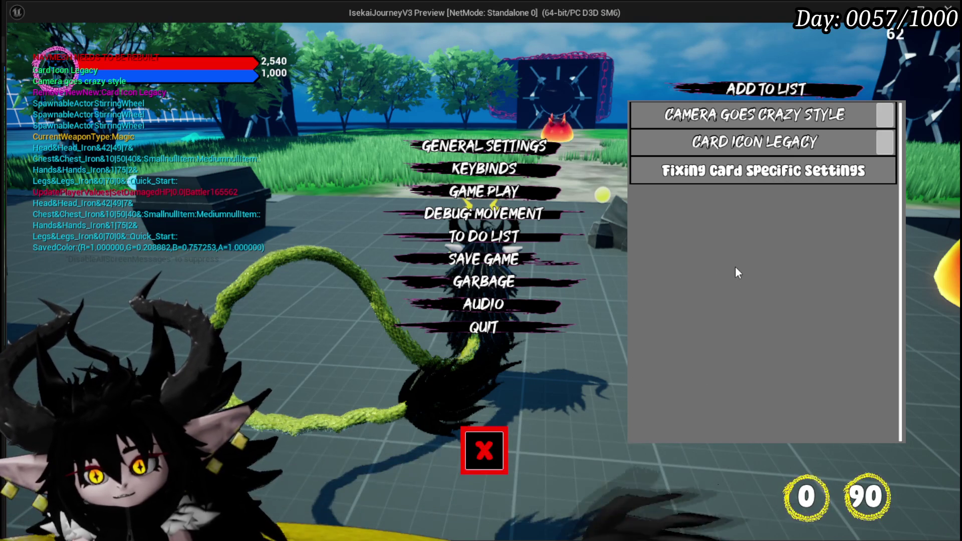
pyautogui.press('Return')
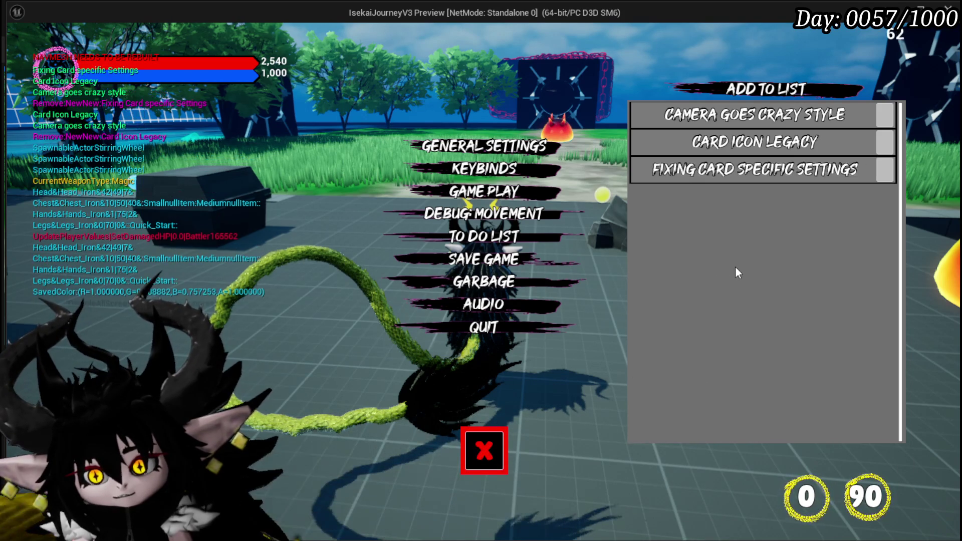
pyautogui.click(728, 89)
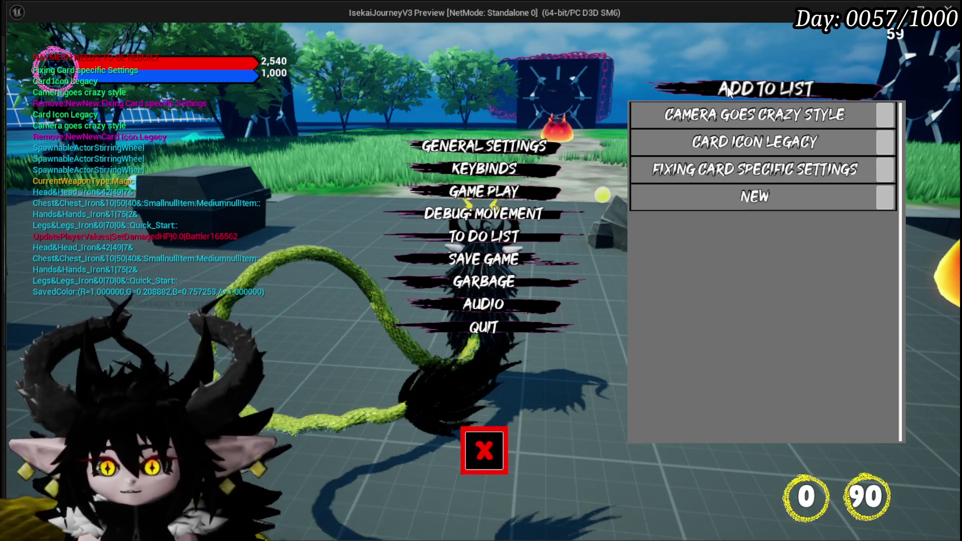
pyautogui.click(758, 194)
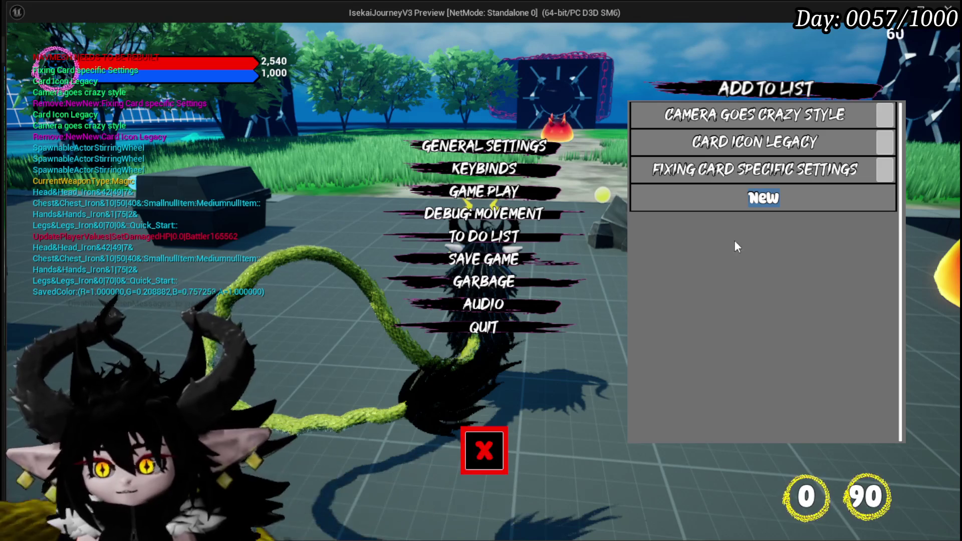
# - Enter 'Fix, Play from sequence' as the fourth entry and close the pause menu
pyautogui.write('F')
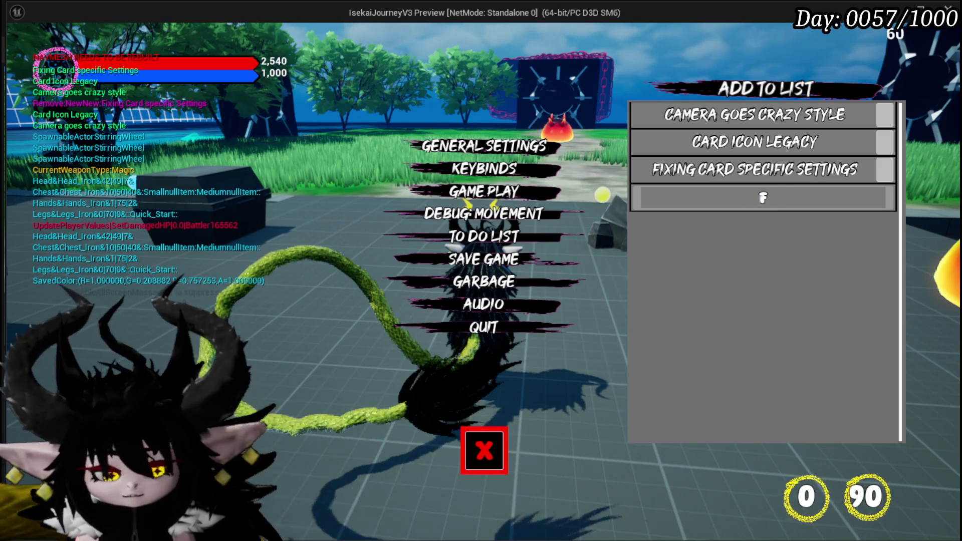
pyautogui.write('ix, Play F')
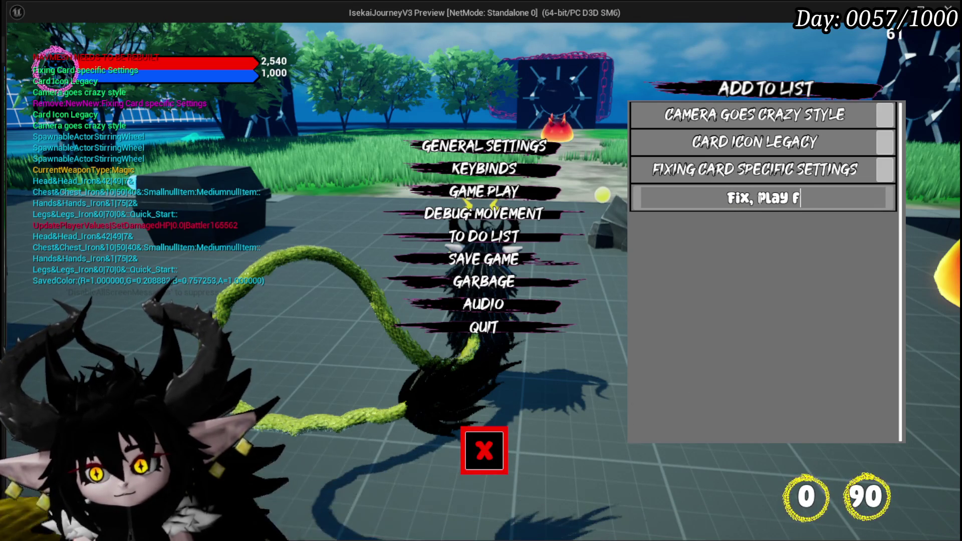
pyautogui.write('m seq')
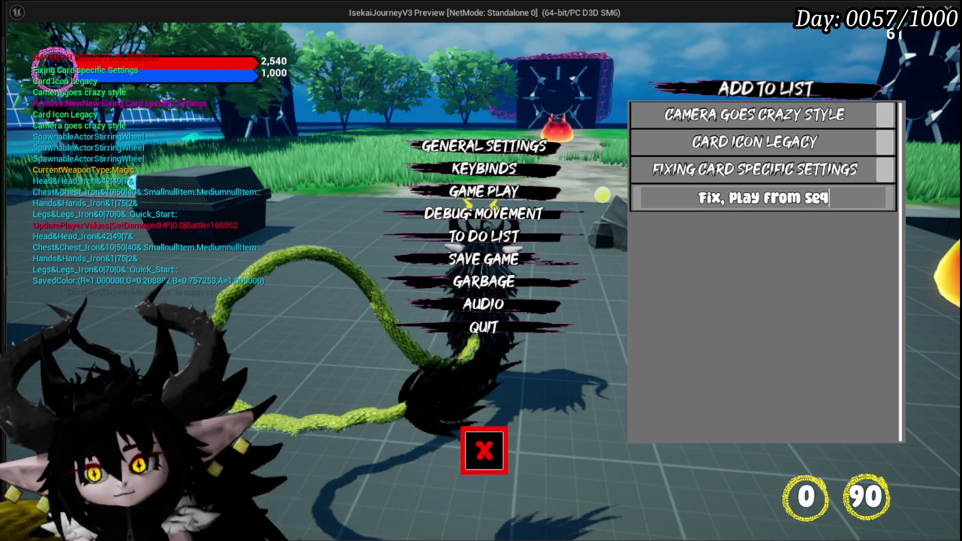
pyautogui.write('ce')
pyautogui.press('Return')
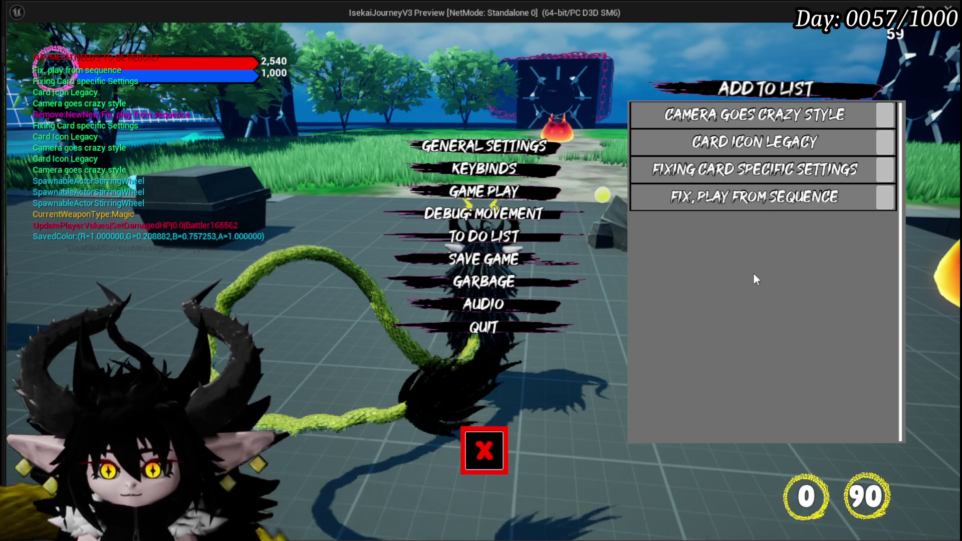
pyautogui.click(475, 448)
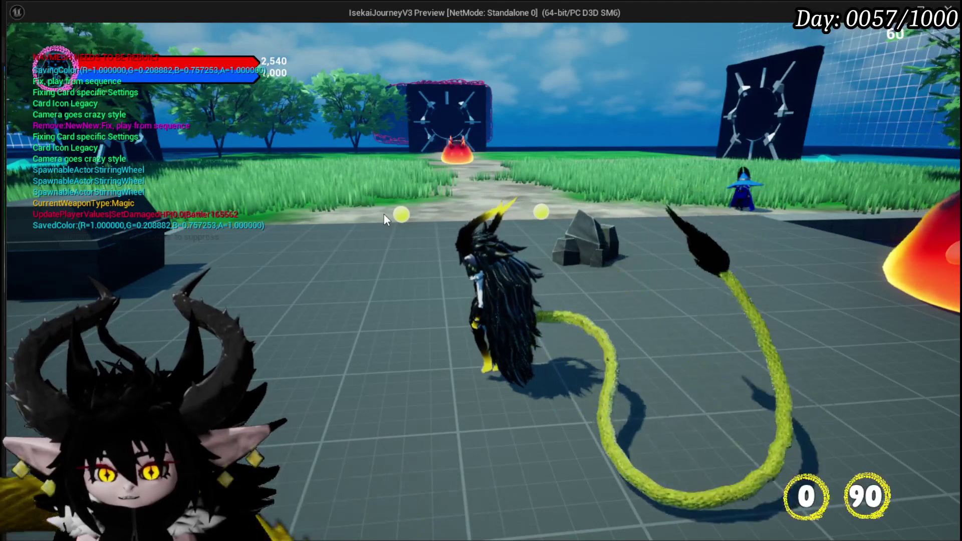
# - Add the to-do entry 'Card Creation ToolTipps are missing', close the menu, and stop play
pyautogui.press('Escape')
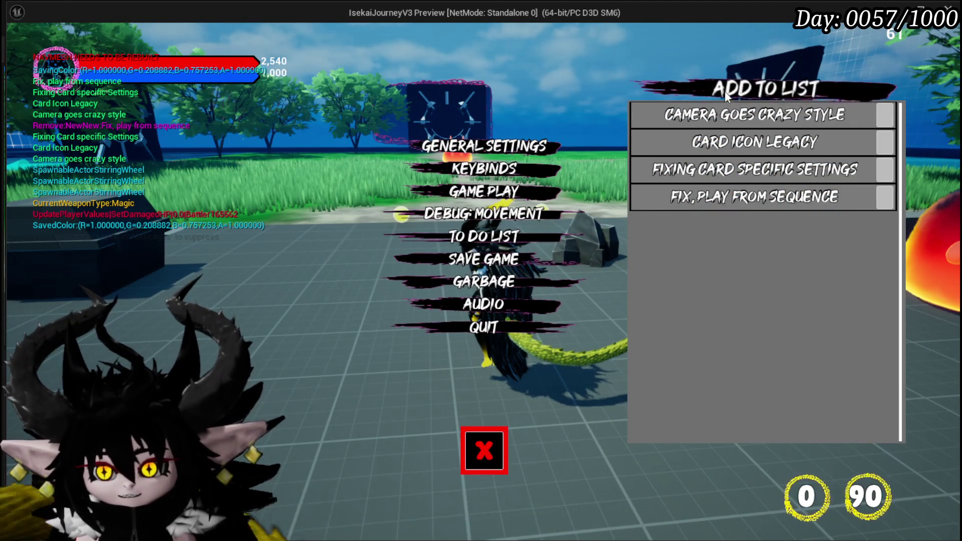
pyautogui.click(752, 89)
pyautogui.doubleClick(738, 222)
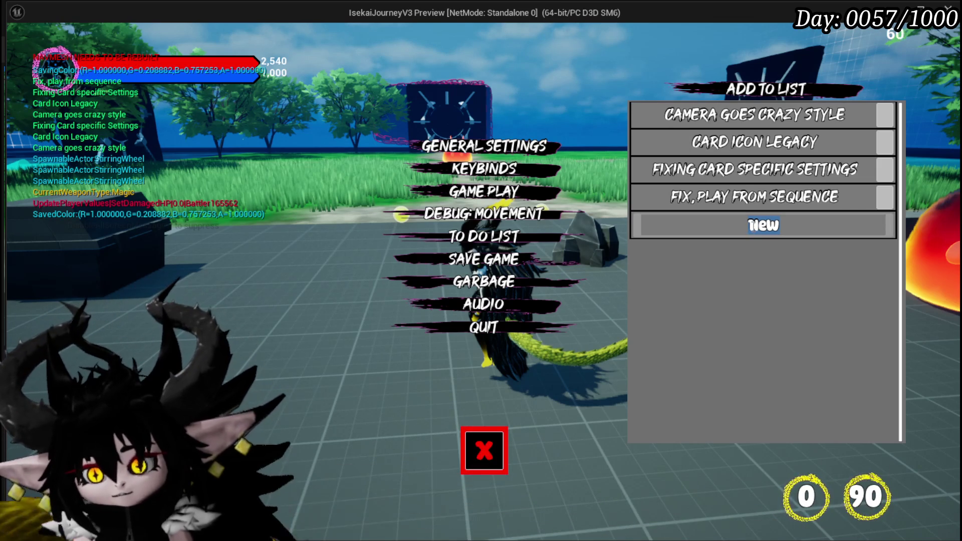
pyautogui.write('Card ')
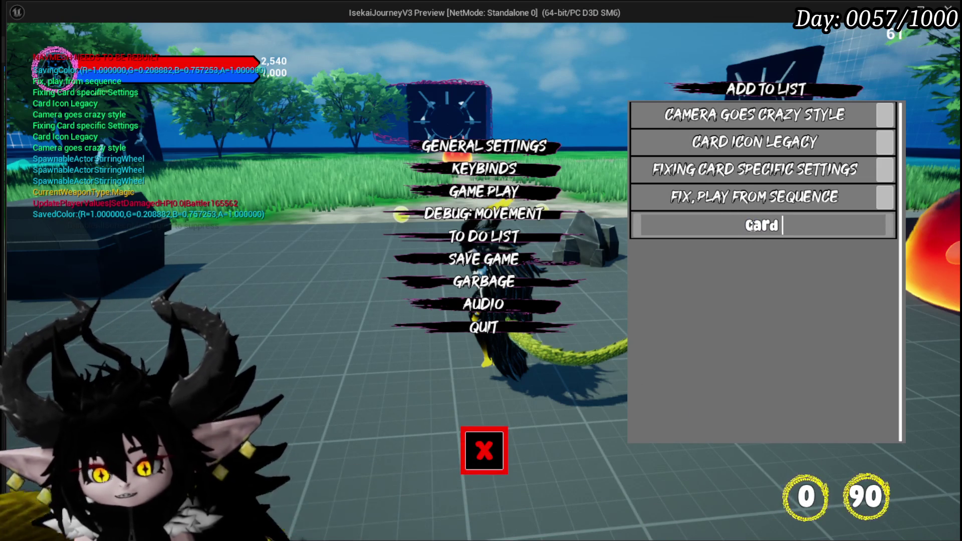
pyautogui.write('creation ')
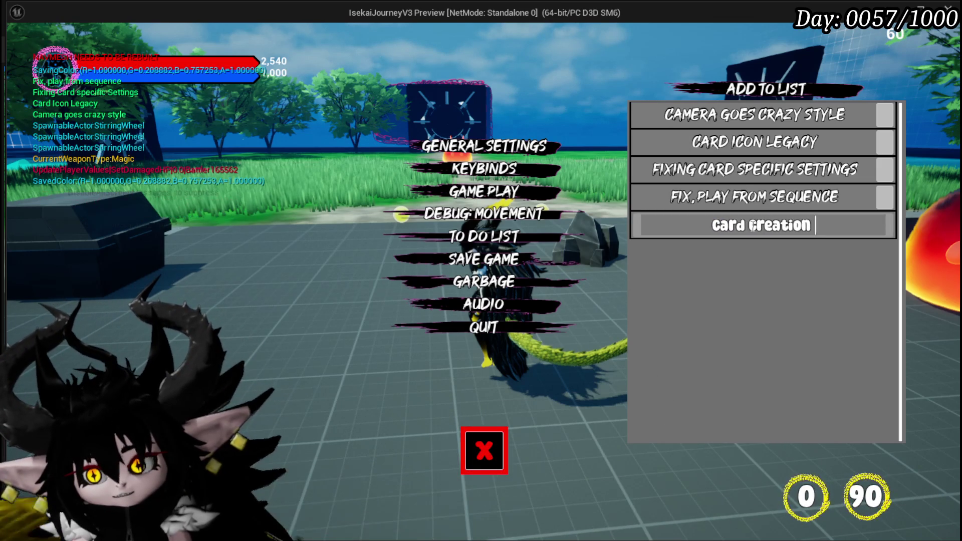
pyautogui.write('Tooltipps')
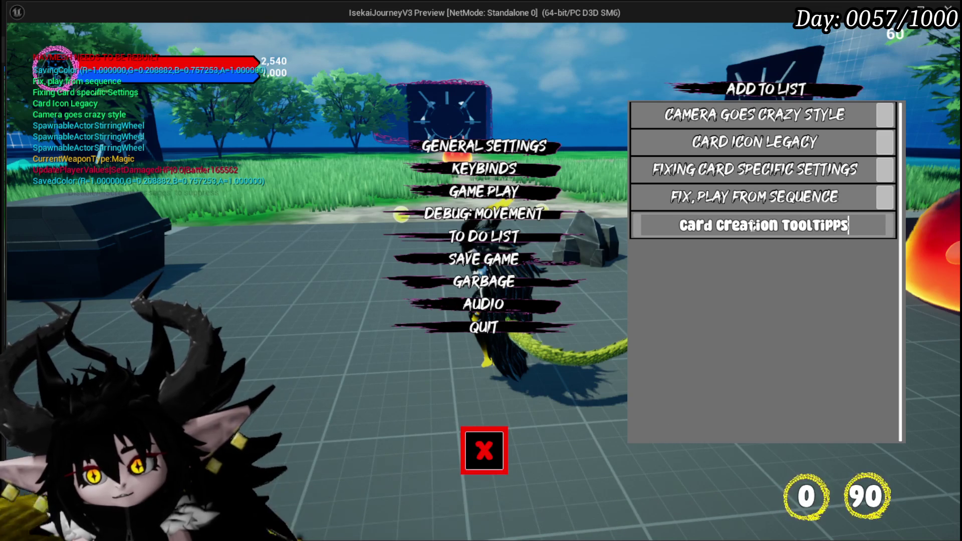
pyautogui.write(' are mi')
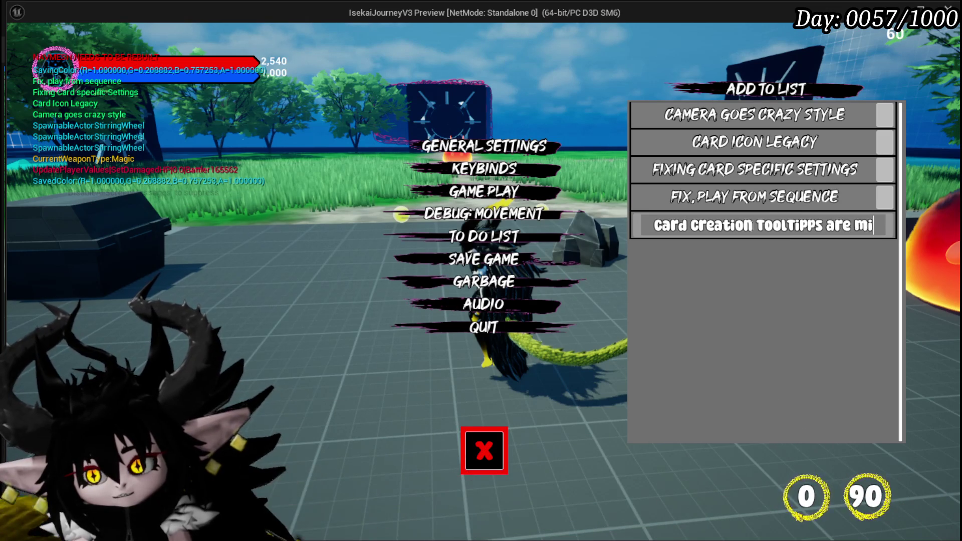
pyautogui.write('ssing')
pyautogui.press('Return')
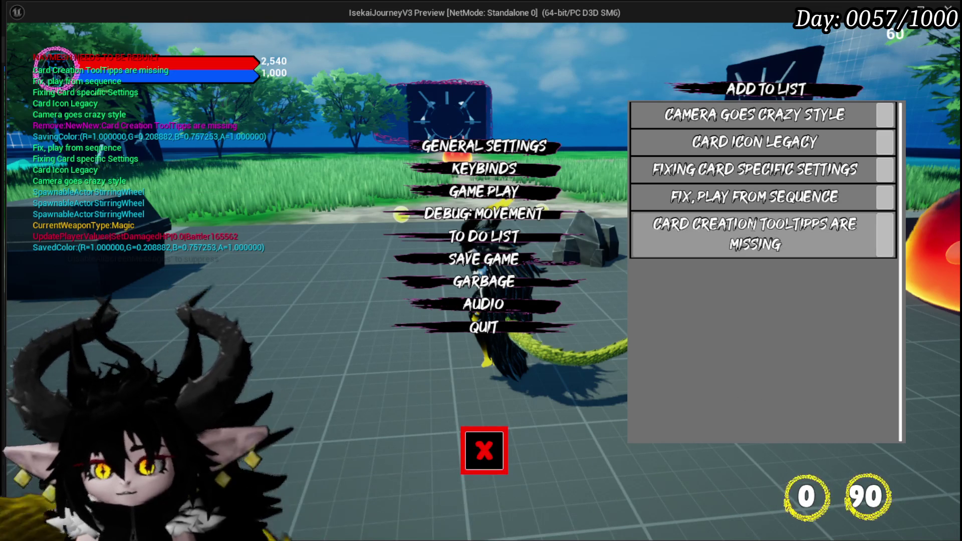
pyautogui.click(485, 461)
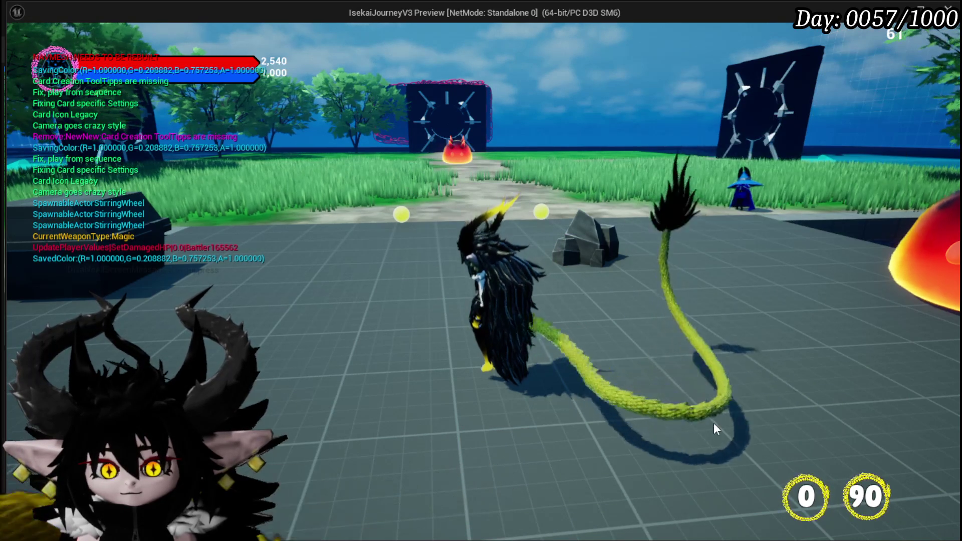
pyautogui.moveTo(561, 376)
pyautogui.mouseDown()
pyautogui.moveTo(825, 389)
pyautogui.moveTo(479, 387)
pyautogui.mouseUp()
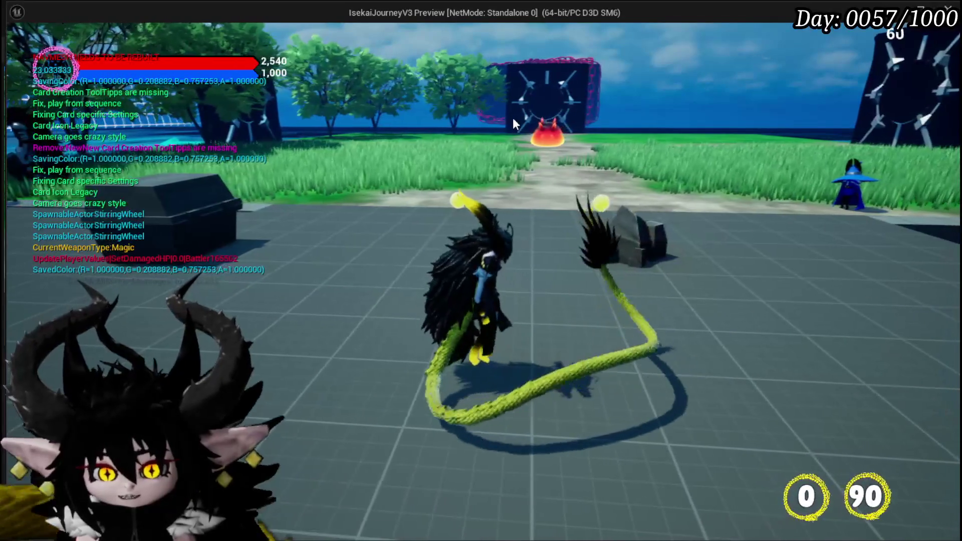
pyautogui.press('Escape')
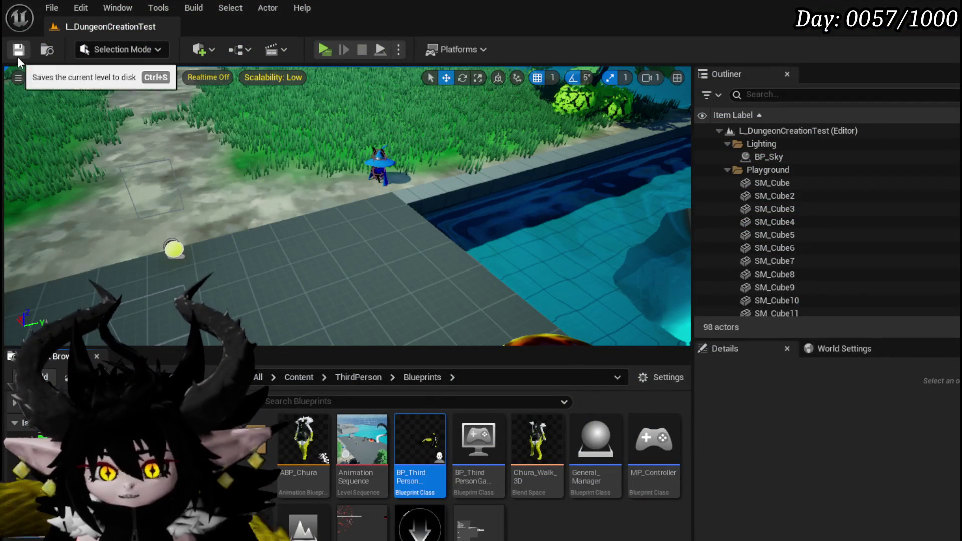
# - Save the current level in the editor
pyautogui.click(18, 50)
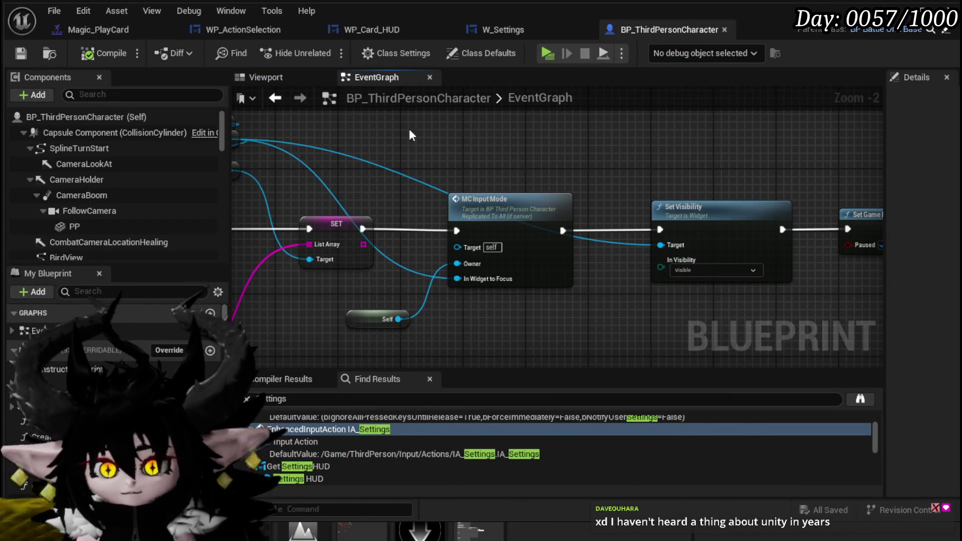
# - In W_Settings' EventGraph, move the Owner node below Close Widget
pyautogui.click(502, 28)
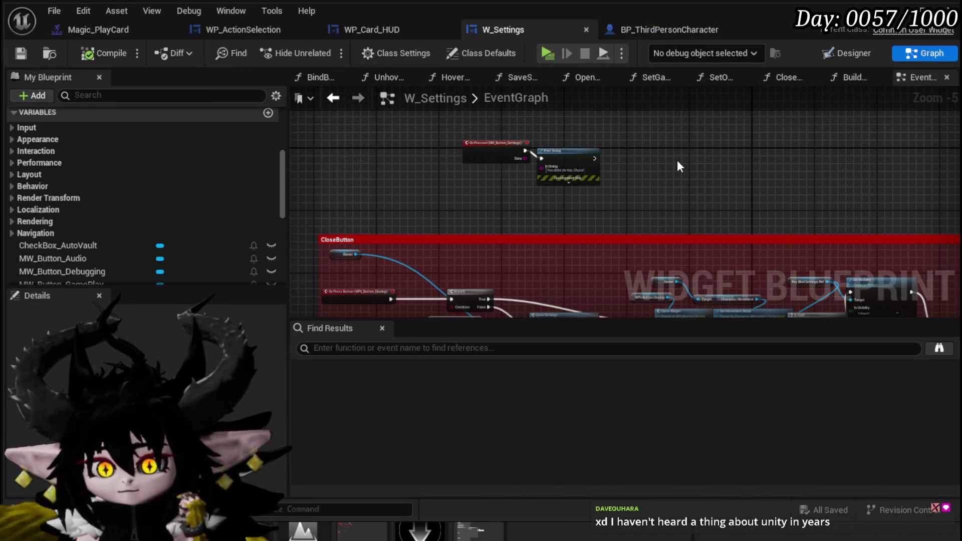
pyautogui.scroll(-5, 678, 160)
pyautogui.scroll(9, 543, 245)
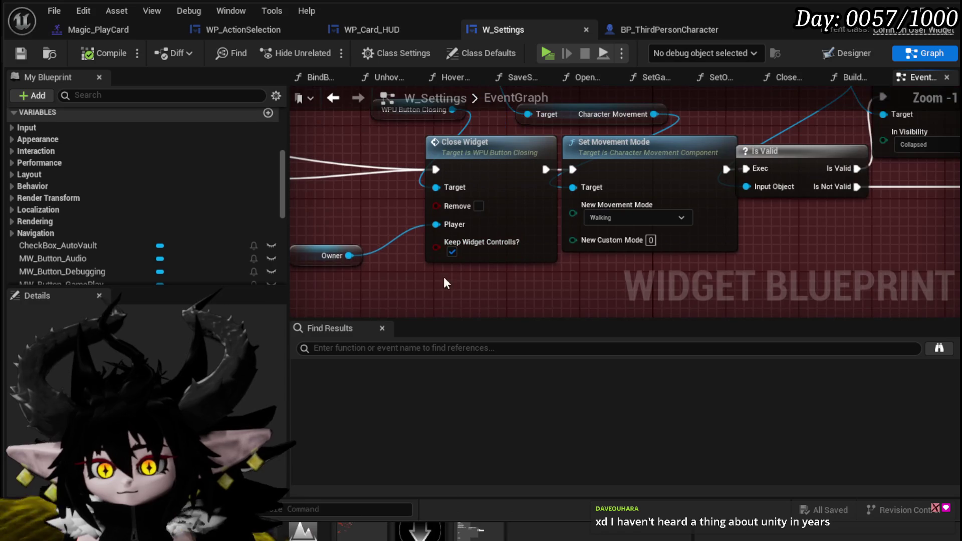
pyautogui.moveTo(443, 284); pyautogui.dragTo(592, 271)
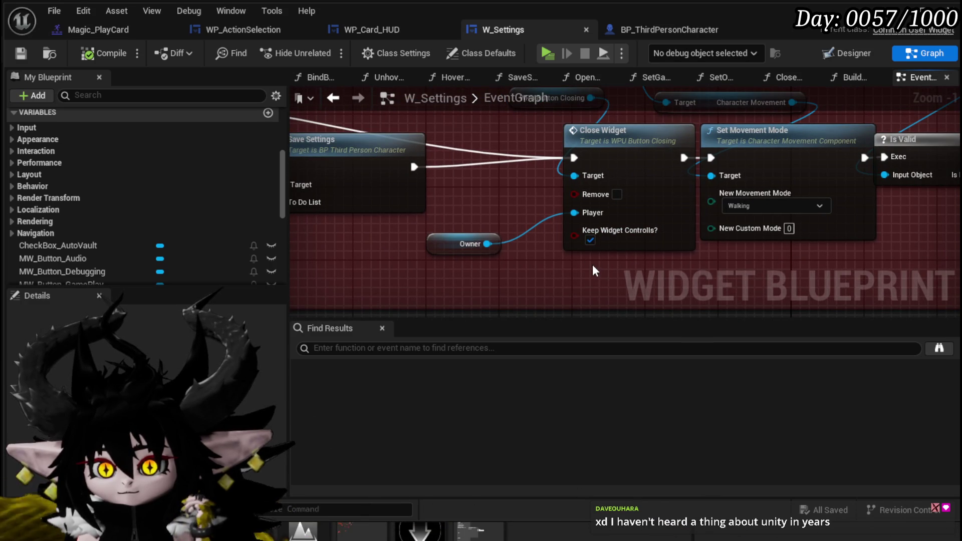
pyautogui.moveTo(452, 246)
pyautogui.mouseDown()
pyautogui.moveTo(476, 211)
pyautogui.moveTo(480, 219)
pyautogui.mouseUp()
pyautogui.click(636, 170)
pyautogui.moveTo(482, 185)
pyautogui.mouseDown()
pyautogui.moveTo(551, 239)
pyautogui.moveTo(478, 185)
pyautogui.mouseUp()
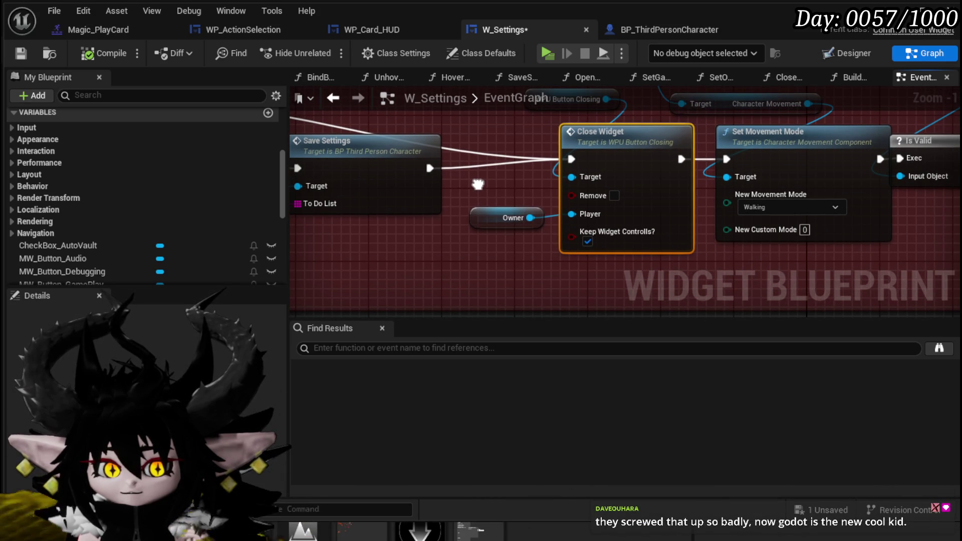
pyautogui.moveTo(498, 218)
pyautogui.mouseDown()
pyautogui.moveTo(513, 271)
pyautogui.moveTo(585, 273)
pyautogui.mouseUp()
# - Select the On Press Button, Branch and IS EMPTY nodes and shift them slightly down
pyautogui.moveTo(424, 232); pyautogui.dragTo(597, 224)
pyautogui.scroll(-2, 598, 224)
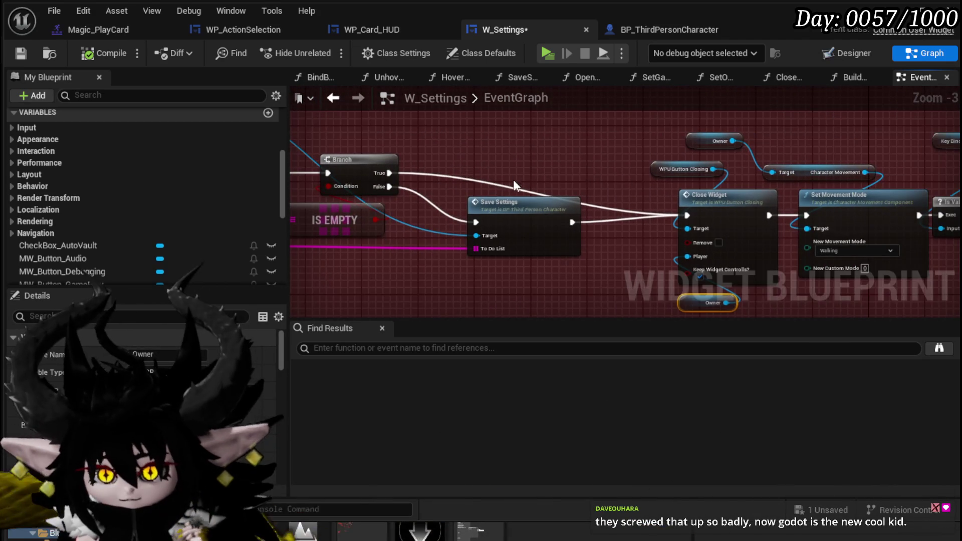
pyautogui.doubleClick(510, 186)
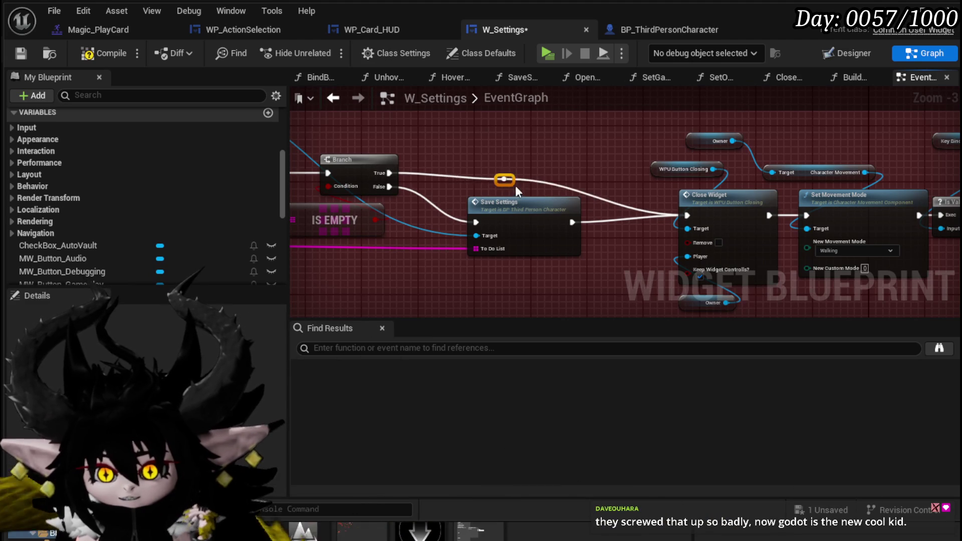
pyautogui.moveTo(515, 185)
pyautogui.mouseDown()
pyautogui.moveTo(524, 171)
pyautogui.moveTo(619, 183)
pyautogui.mouseUp()
pyautogui.press('Escape')
pyautogui.hotkey('ctrl', 'z')
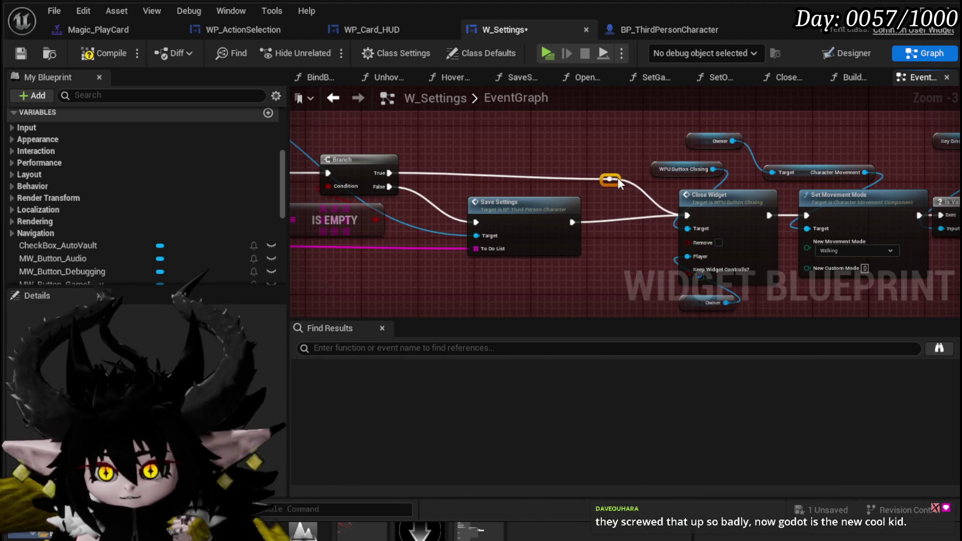
pyautogui.moveTo(301, 193)
pyautogui.mouseDown()
pyautogui.moveTo(262, 177)
pyautogui.moveTo(485, 199)
pyautogui.moveTo(534, 183)
pyautogui.mouseUp()
pyautogui.moveTo(316, 257); pyautogui.dragTo(593, 170)
pyautogui.click(684, 142)
pyautogui.moveTo(684, 142); pyautogui.dragTo(640, 150)
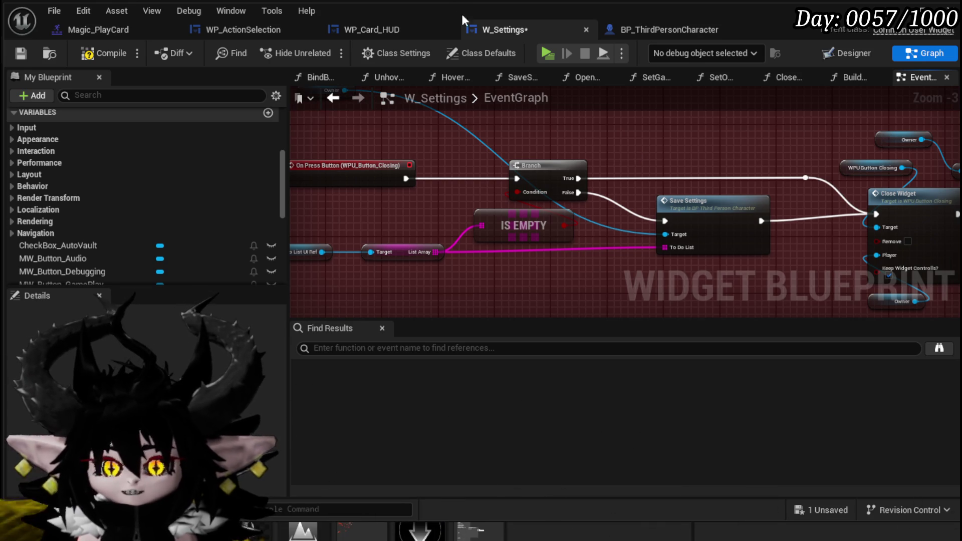
# - Promote Close Widget's Keep Widget Controls input to a variable, then compile and save
pyautogui.moveTo(770, 160)
pyautogui.mouseDown()
pyautogui.moveTo(663, 125)
pyautogui.moveTo(519, 251)
pyautogui.moveTo(519, 221)
pyautogui.mouseUp()
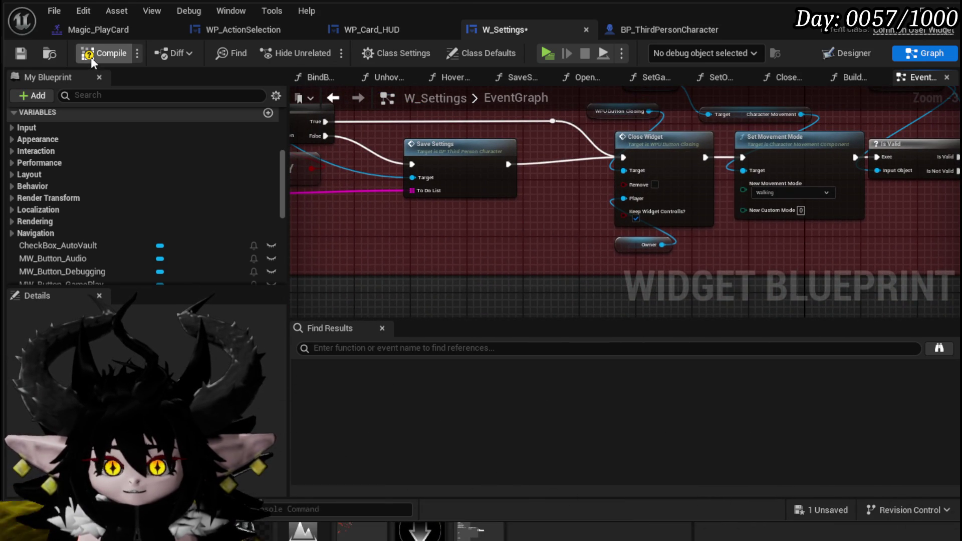
pyautogui.click(25, 53)
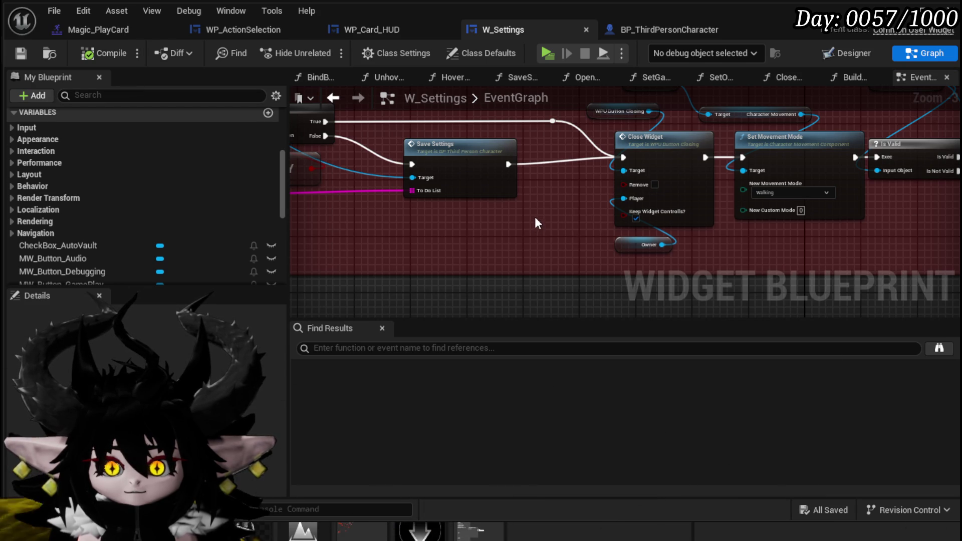
pyautogui.rightClick(622, 212)
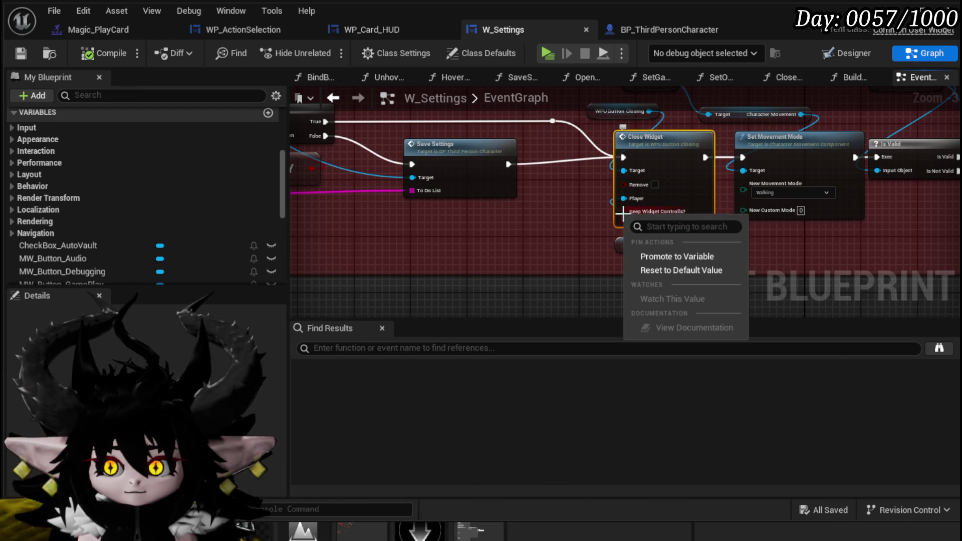
pyautogui.click(665, 255)
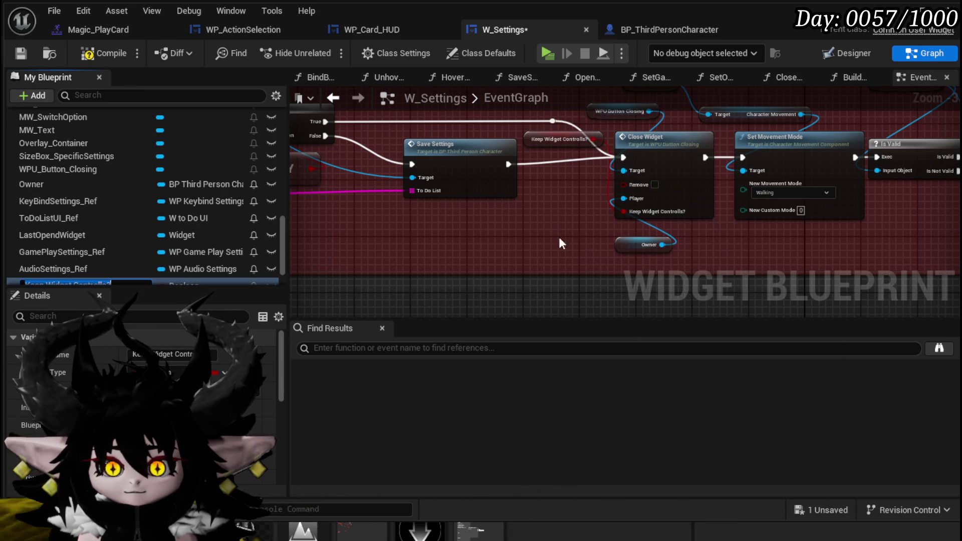
pyautogui.scroll(-2, 210, 204)
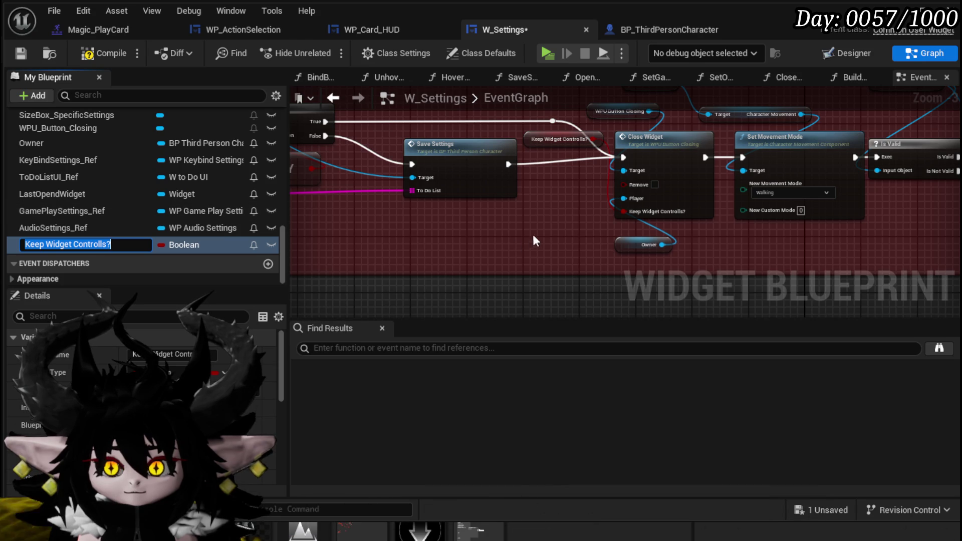
pyautogui.moveTo(534, 142); pyautogui.dragTo(538, 218)
pyautogui.click(495, 240)
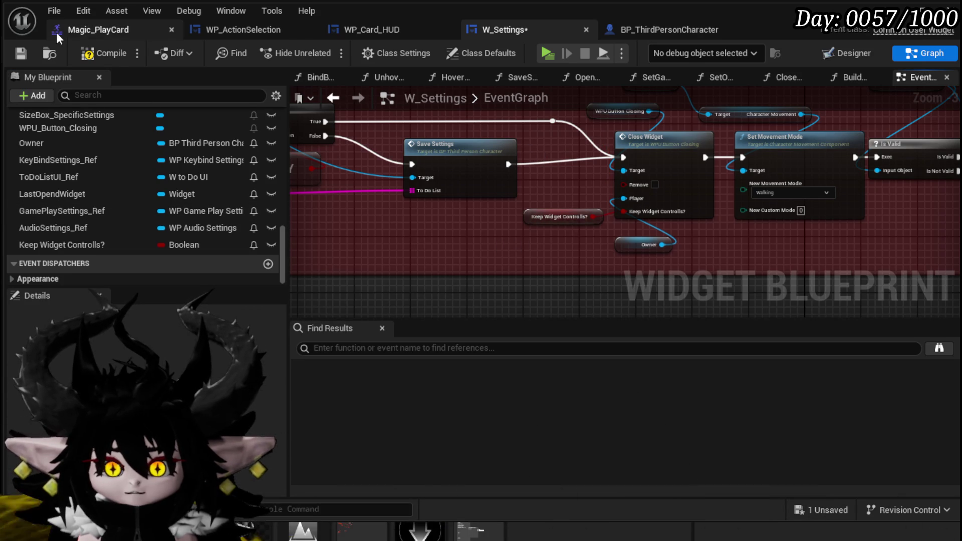
pyautogui.click(102, 54)
pyautogui.hotkey('ctrl', 's')
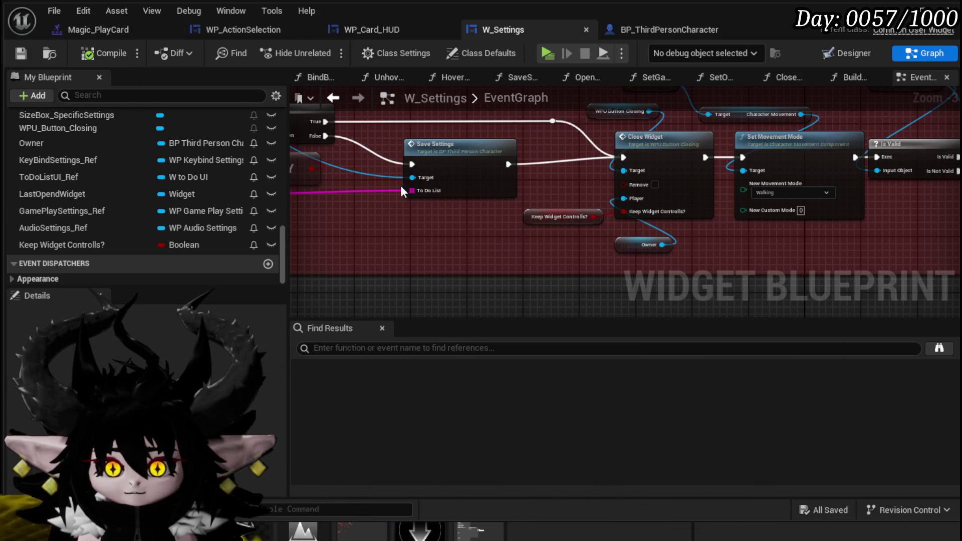
# - Make Keep Widget Controlls? instance editable, recompile, and reposition its getter node
pyautogui.click(75, 244)
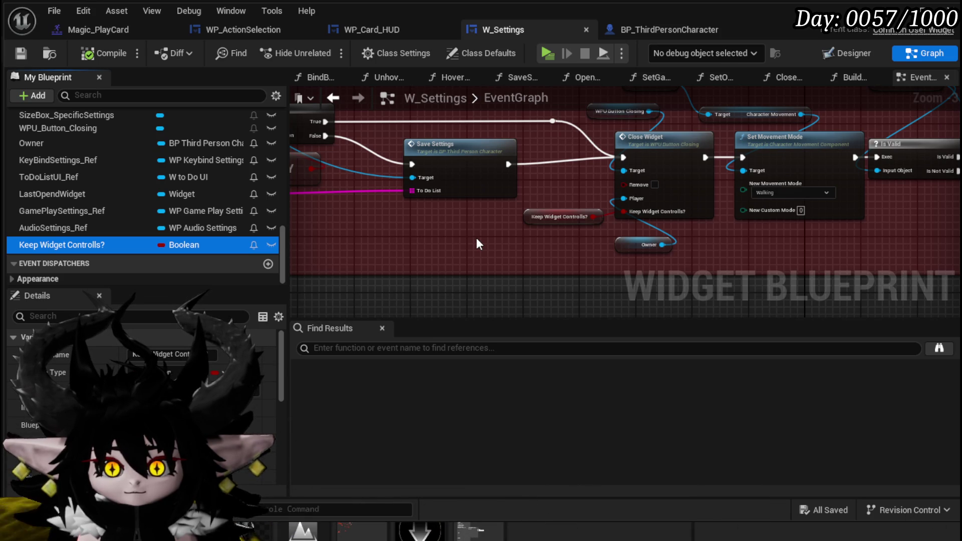
pyautogui.moveTo(283, 345)
pyautogui.mouseDown()
pyautogui.moveTo(274, 464)
pyautogui.moveTo(274, 358)
pyautogui.mouseUp()
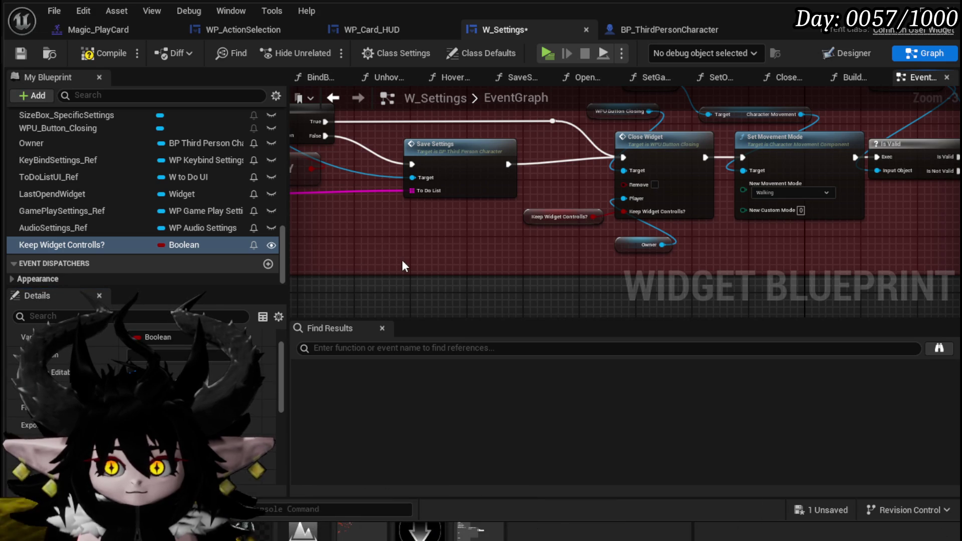
pyautogui.click(88, 56)
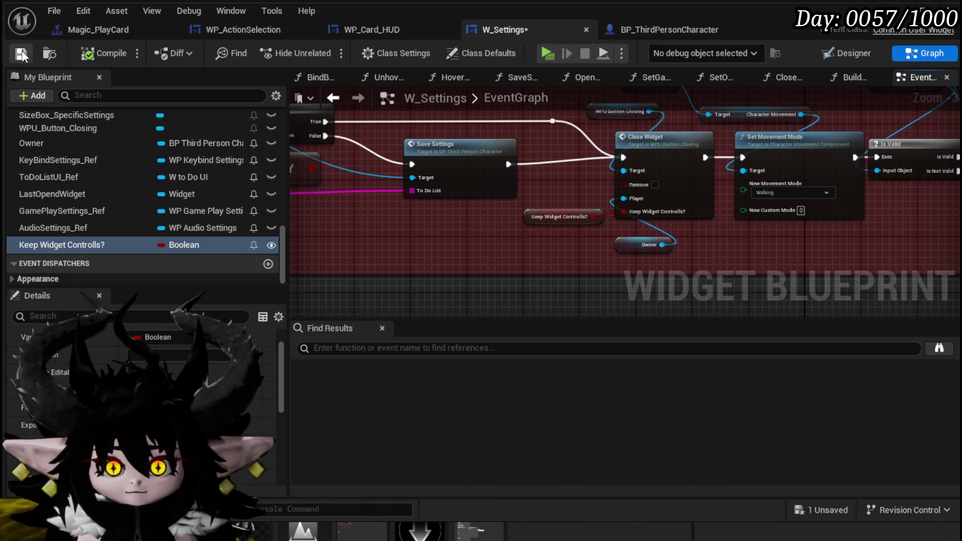
pyautogui.moveTo(582, 220); pyautogui.dragTo(555, 228)
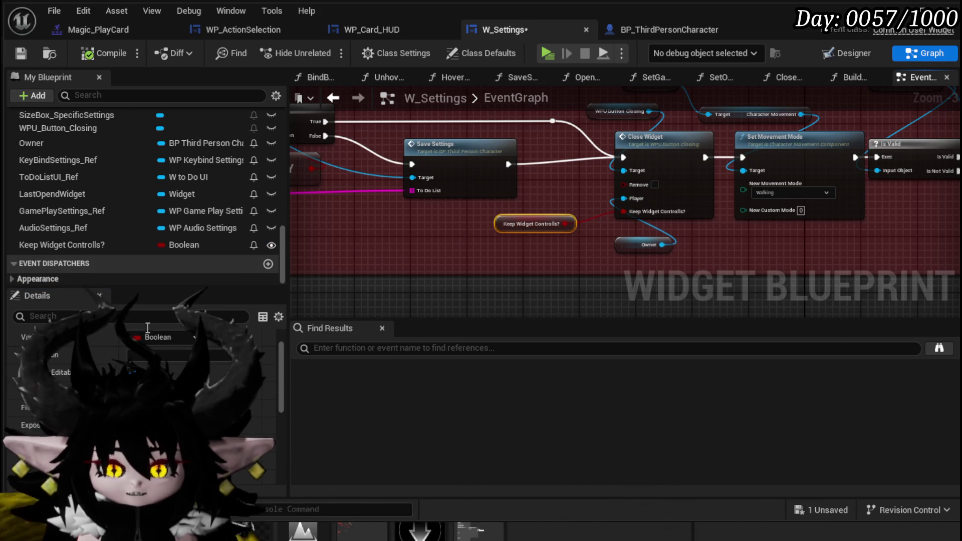
pyautogui.scroll(-5, 216, 374)
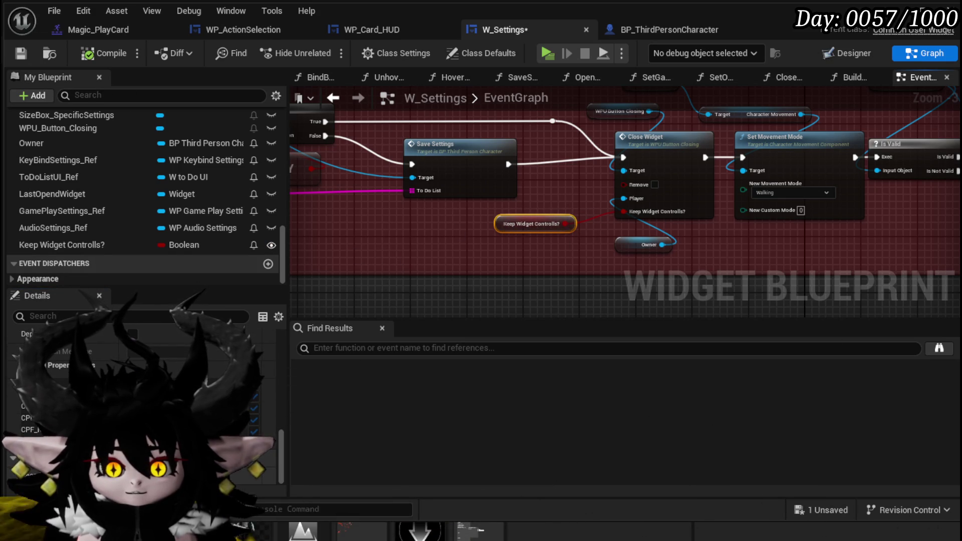
pyautogui.click(321, 251)
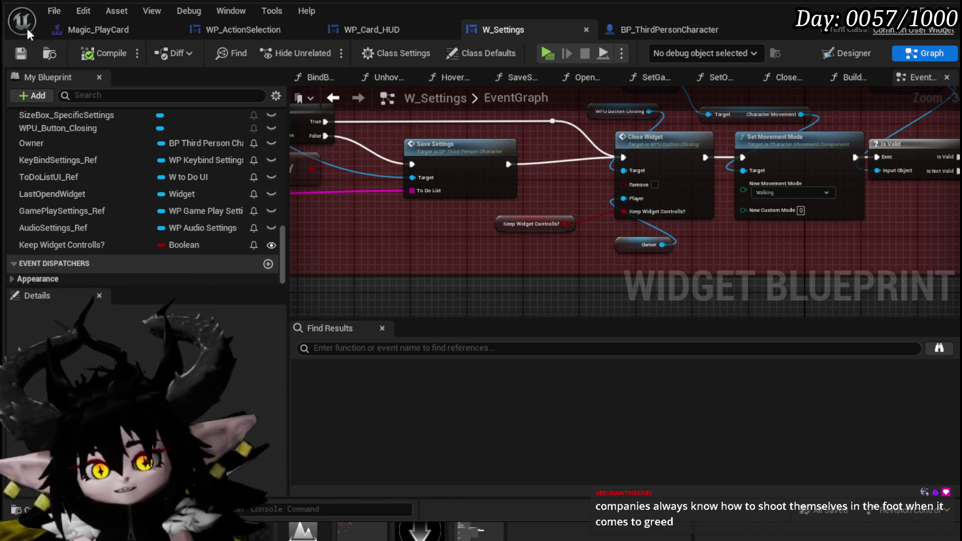
# - Align the Owner and Keep Widget Controlls? getters beside Close Widget's inputs and save W_Settings
pyautogui.click(22, 52)
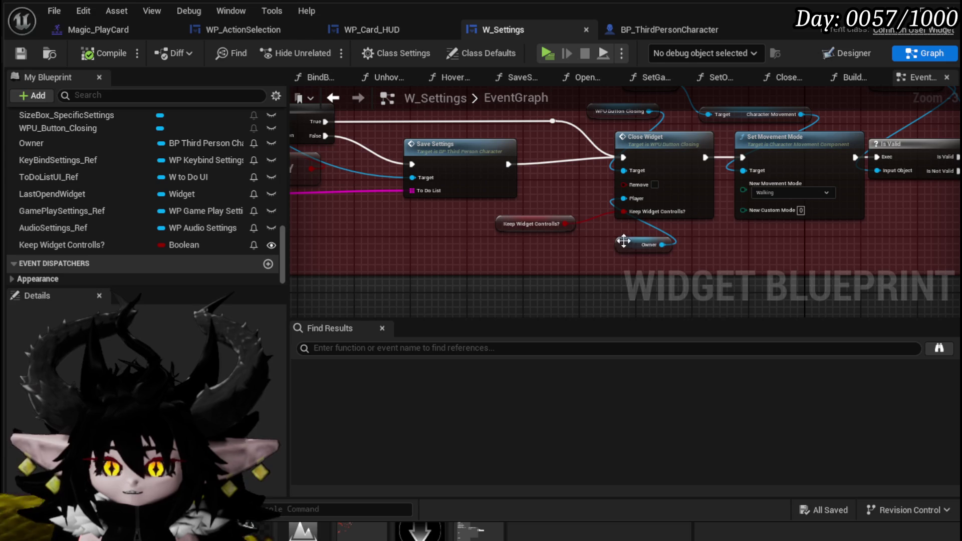
pyautogui.moveTo(626, 242); pyautogui.dragTo(540, 202)
pyautogui.moveTo(505, 250)
pyautogui.mouseDown()
pyautogui.moveTo(541, 204)
pyautogui.moveTo(552, 228)
pyautogui.mouseUp()
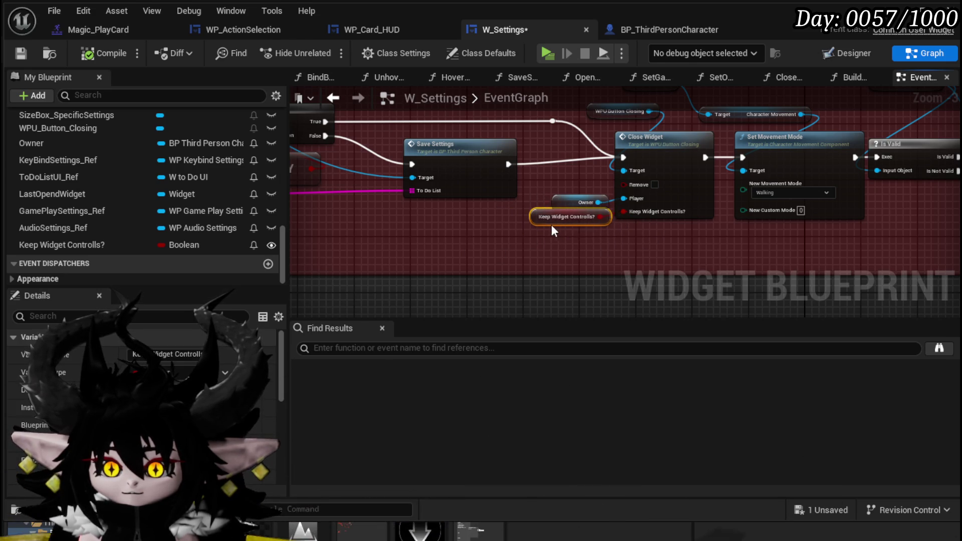
pyautogui.click(620, 259)
pyautogui.hotkey('ctrl', 's')
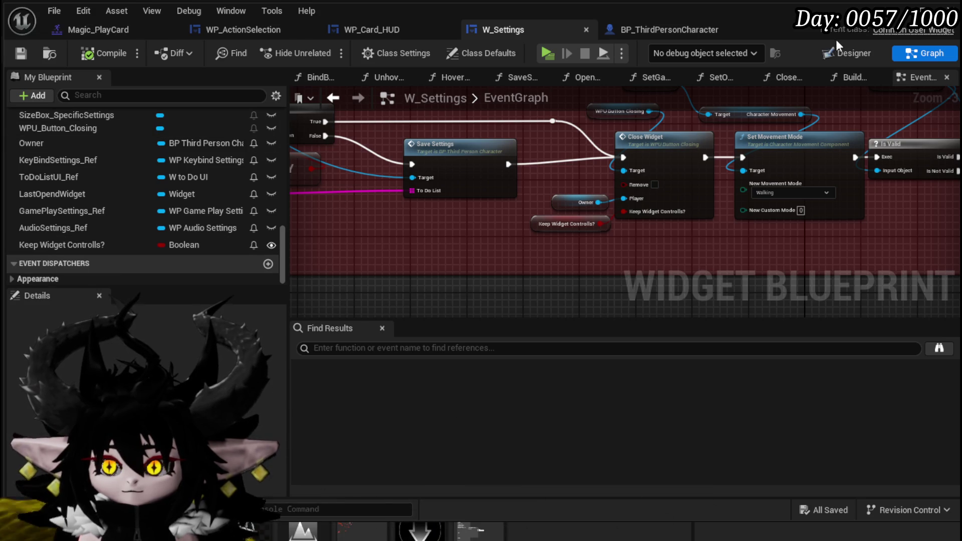
pyautogui.click(659, 29)
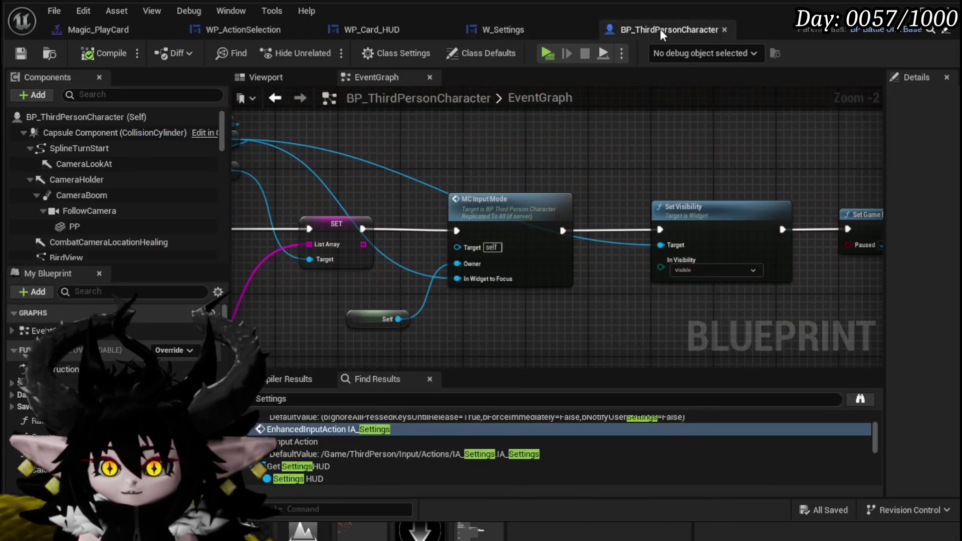
# - Pan BP_ThirdPersonCharacter's EventGraph to the IA_Settings event and save the blueprint
pyautogui.moveTo(252, 197)
pyautogui.mouseDown()
pyautogui.moveTo(651, 168)
pyautogui.moveTo(426, 186)
pyautogui.mouseUp()
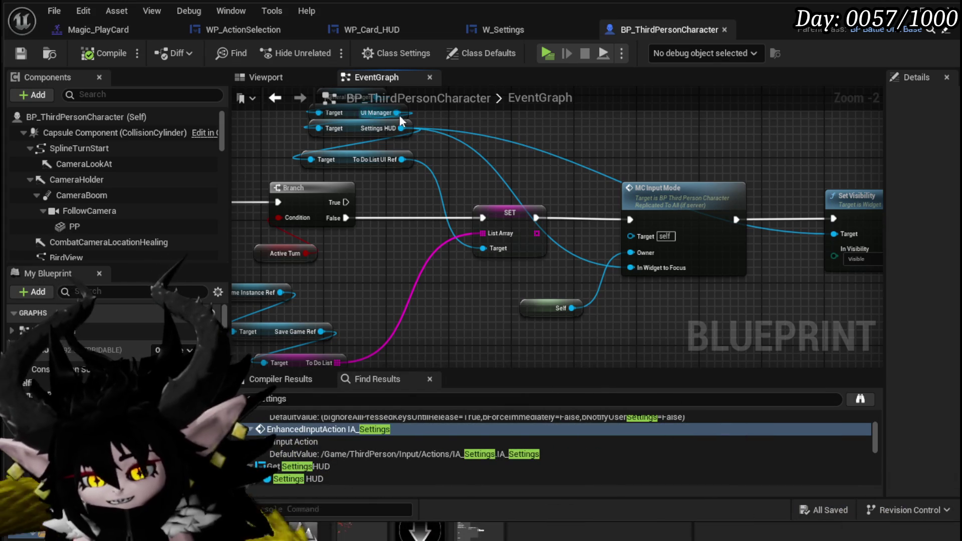
pyautogui.hotkey('ctrl', 's')
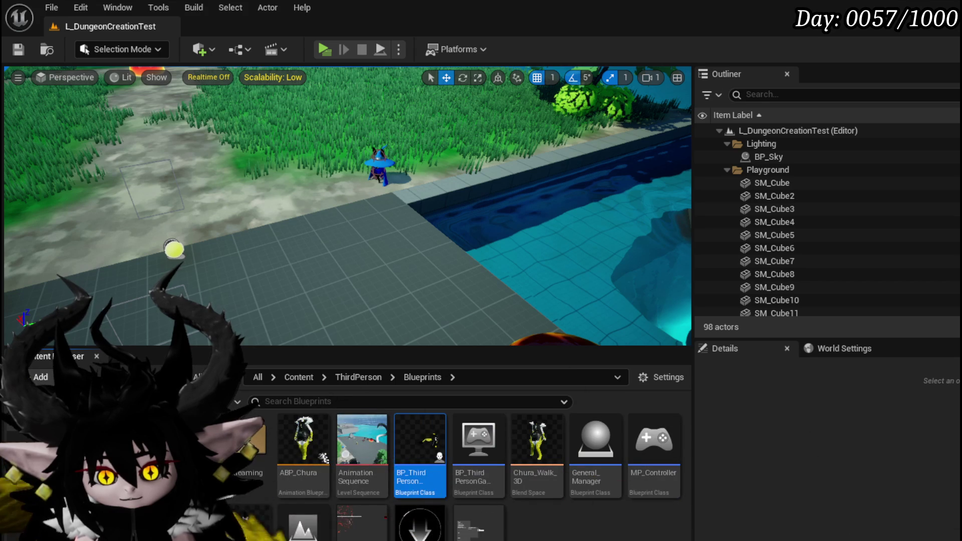
# - Open WP_StartMenuHUD from the content folders and refresh its Create W Settings Widget node
pyautogui.keyDown('ctrl'); pyautogui.click(24, 507); pyautogui.keyUp('ctrl')
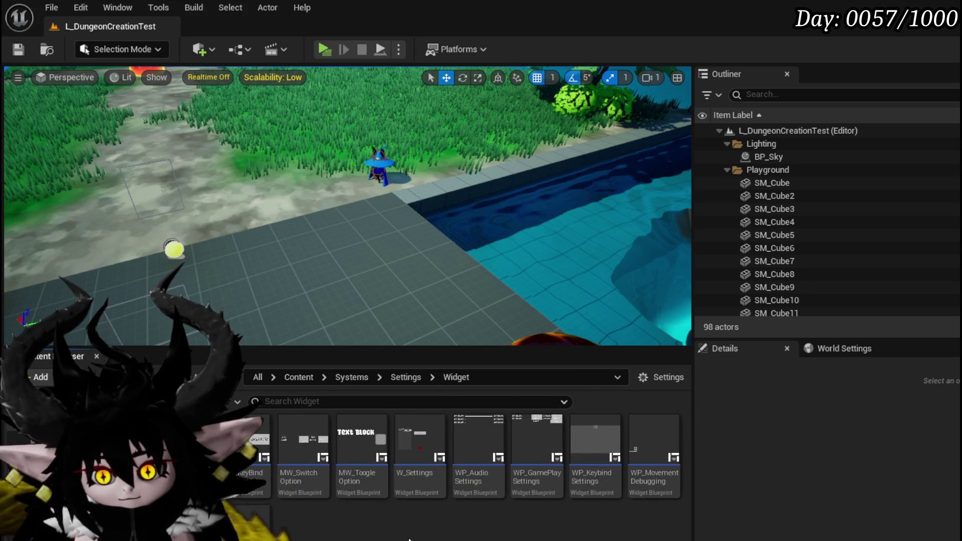
pyautogui.press('Up')
pyautogui.press('Up')
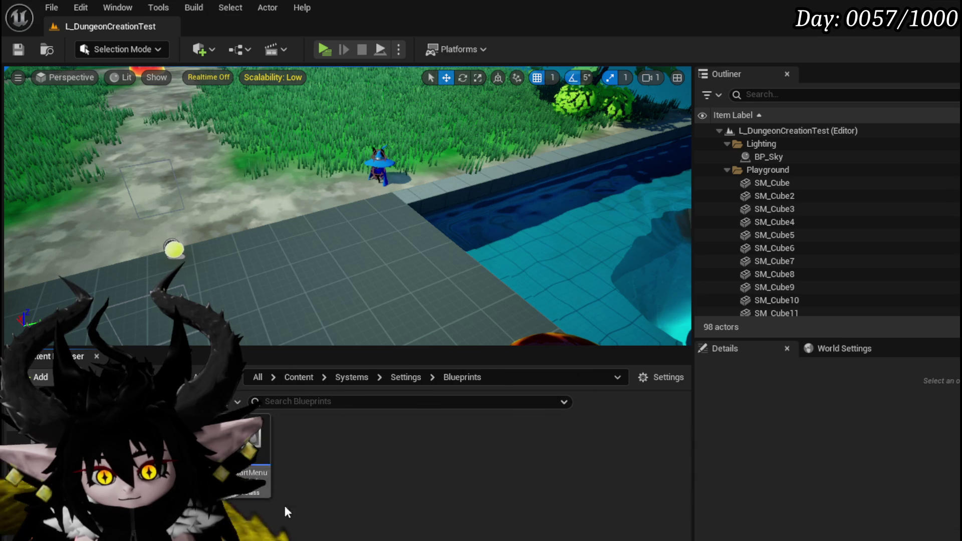
pyautogui.press('Down')
pyautogui.press('Down')
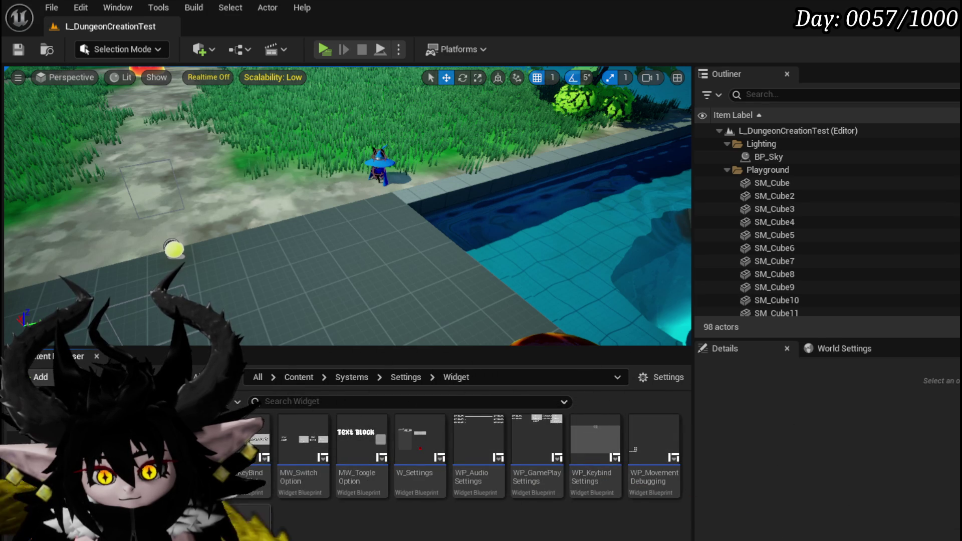
pyautogui.press('Return')
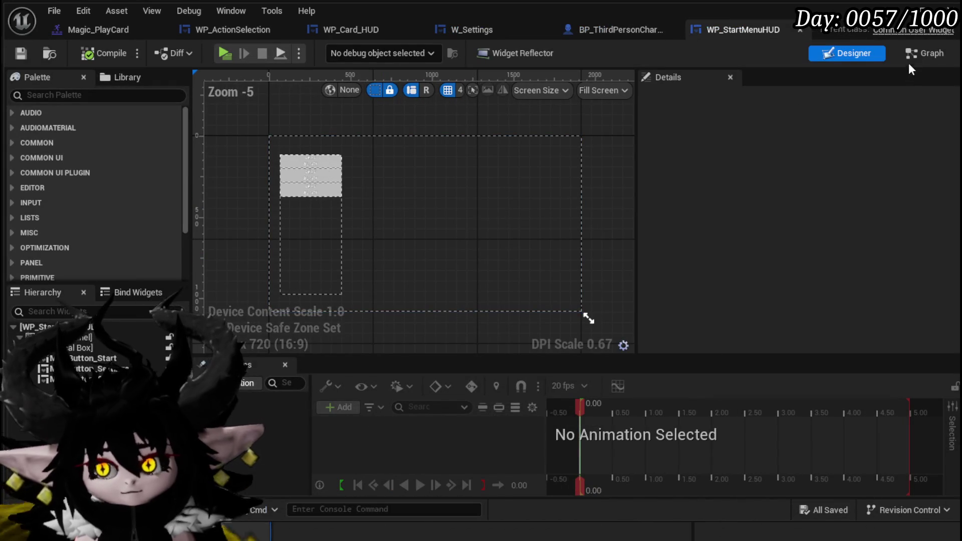
pyautogui.scroll(2, 641, 269)
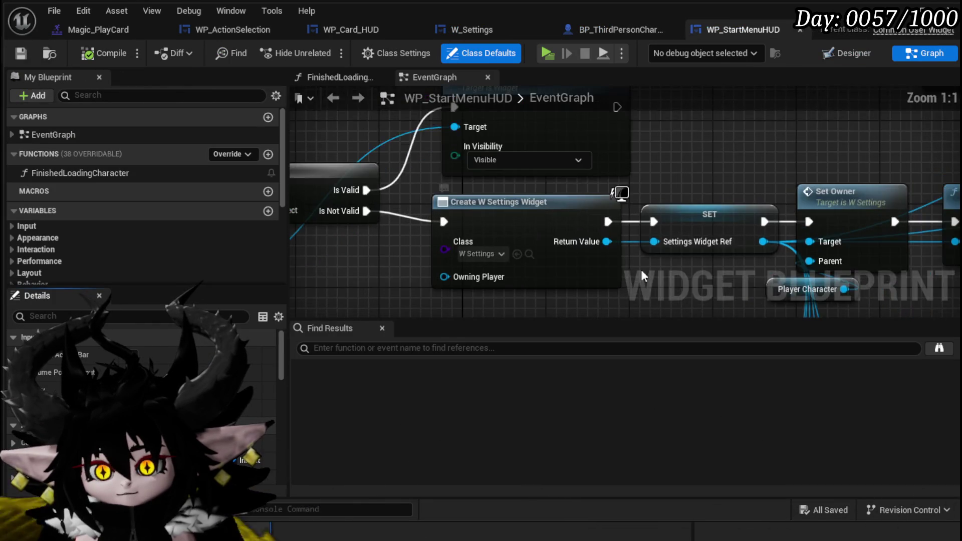
pyautogui.moveTo(525, 226); pyautogui.dragTo(733, 215)
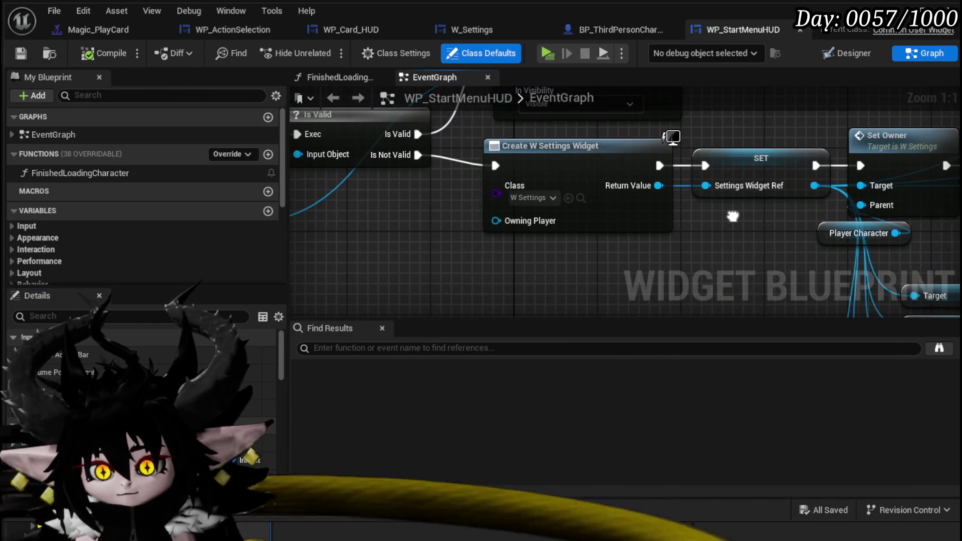
pyautogui.rightClick(606, 208)
pyautogui.click(664, 311)
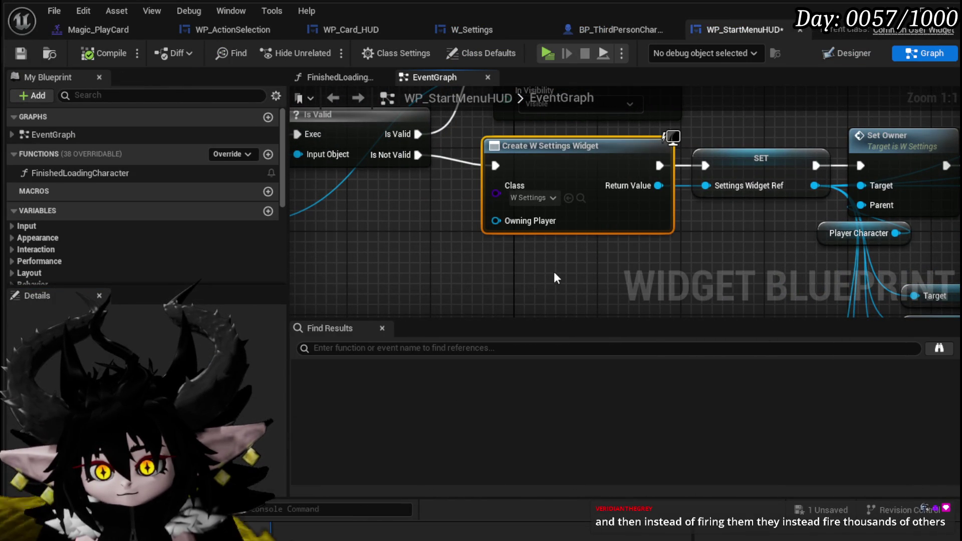
# - Save WP_StartMenuHUD, then move the Create W Settings Widget, SET and button press event nodes
pyautogui.click(21, 53)
pyautogui.click(575, 167)
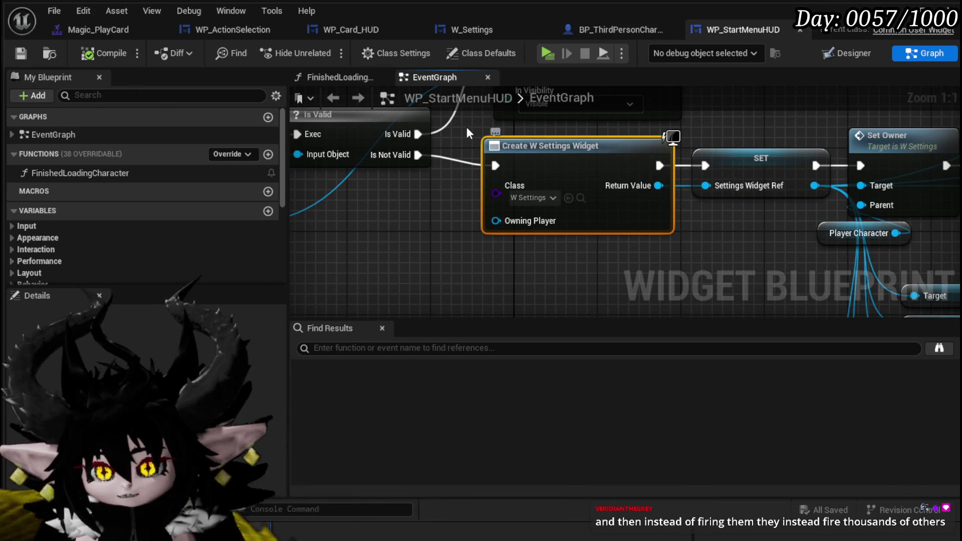
pyautogui.moveTo(467, 133); pyautogui.dragTo(699, 260)
pyautogui.scroll(-4, 626, 251)
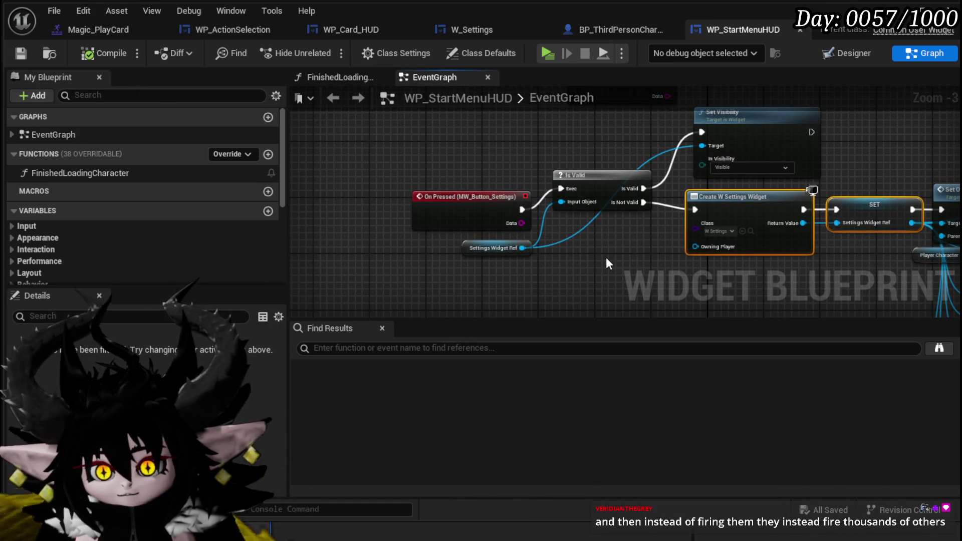
pyautogui.moveTo(452, 200); pyautogui.dragTo(402, 179)
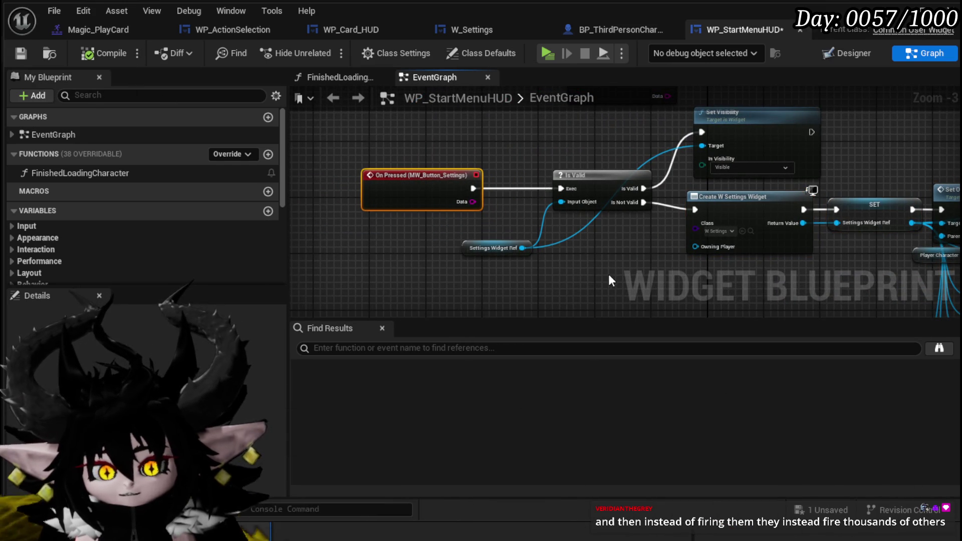
pyautogui.moveTo(608, 279); pyautogui.dragTo(475, 257)
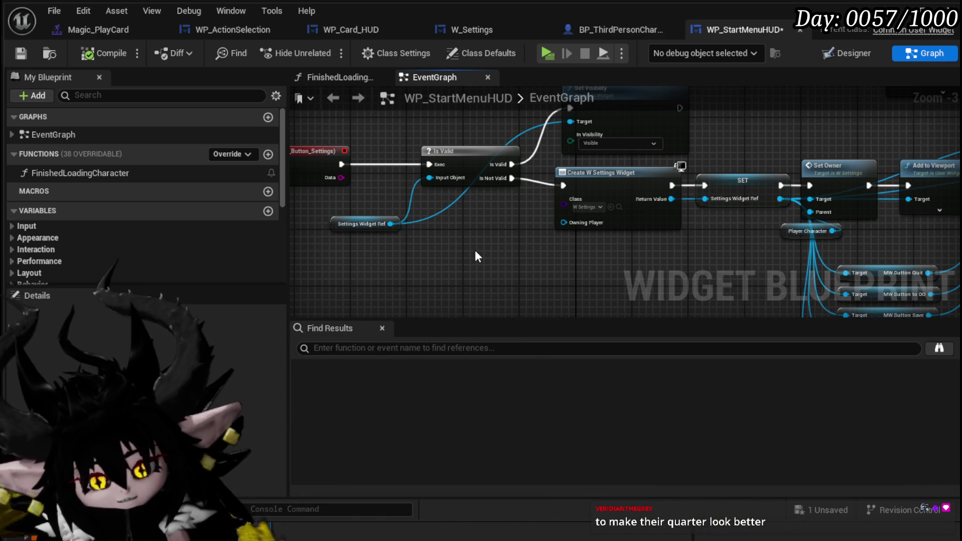
pyautogui.moveTo(563, 244)
pyautogui.mouseDown()
pyautogui.moveTo(507, 234)
pyautogui.moveTo(462, 192)
pyautogui.mouseUp()
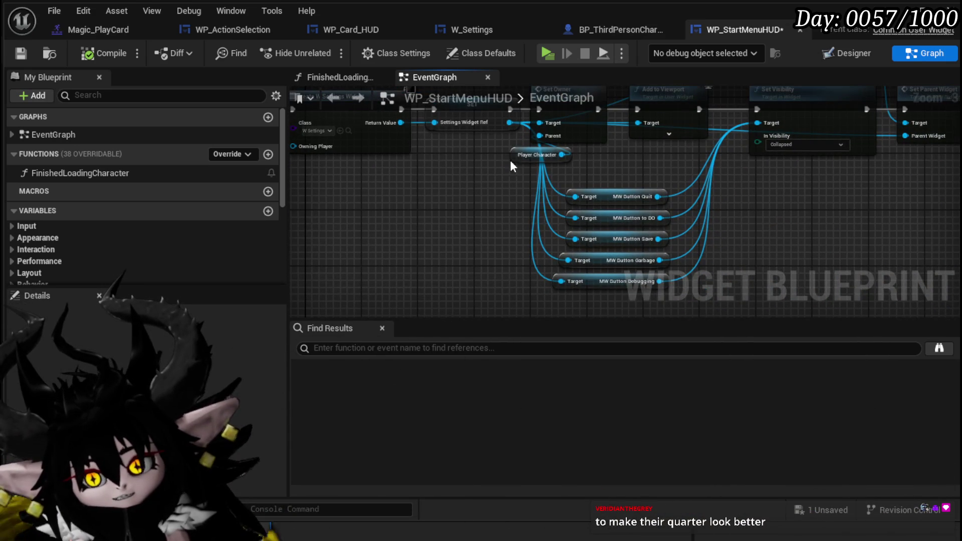
# - Move the Player Character node and five button reference nodes, then review Is Valid and Set Parent Widget
pyautogui.moveTo(521, 155); pyautogui.dragTo(464, 172)
pyautogui.moveTo(462, 265)
pyautogui.mouseDown()
pyautogui.moveTo(549, 163)
pyautogui.moveTo(570, 158)
pyautogui.mouseUp()
pyautogui.moveTo(676, 165); pyautogui.dragTo(606, 231)
pyautogui.click(606, 231)
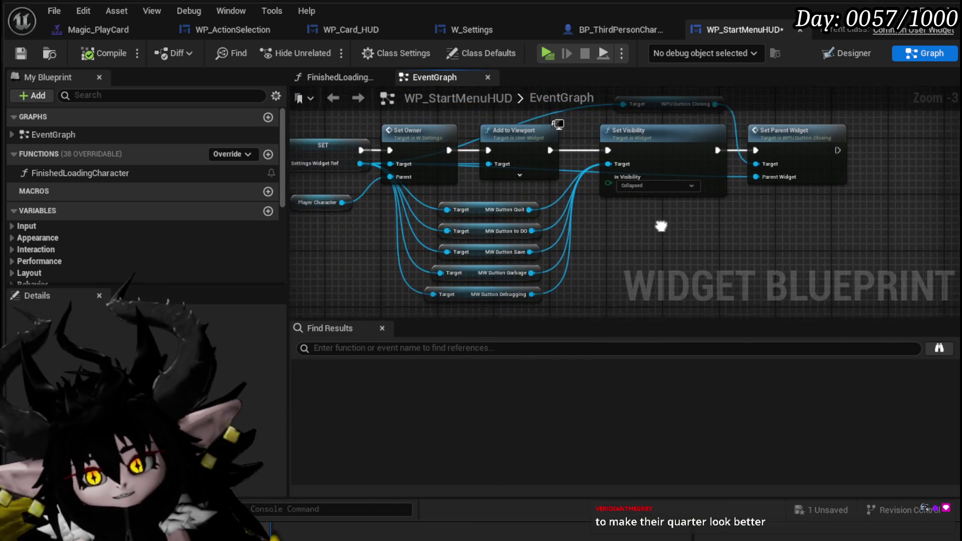
pyautogui.moveTo(436, 269); pyautogui.dragTo(605, 255)
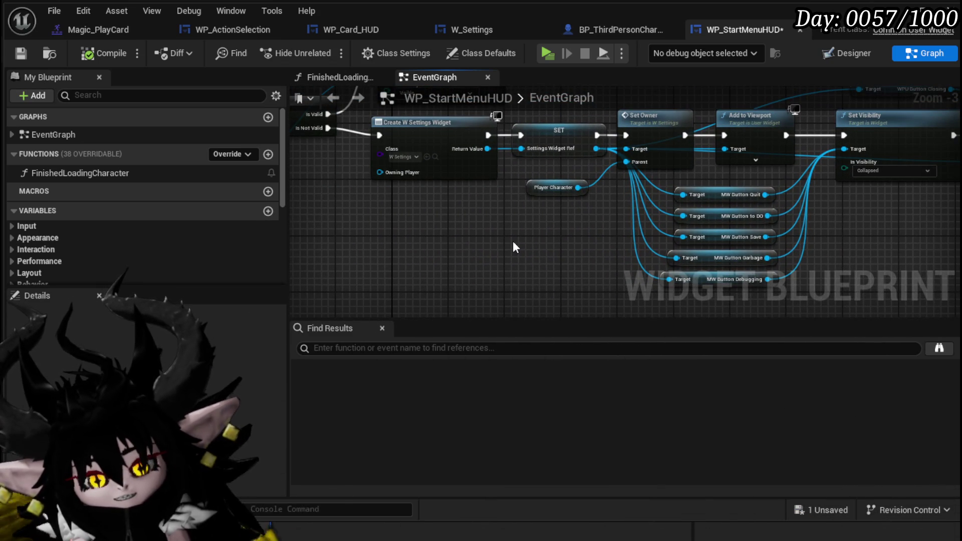
pyautogui.moveTo(489, 241); pyautogui.dragTo(539, 269)
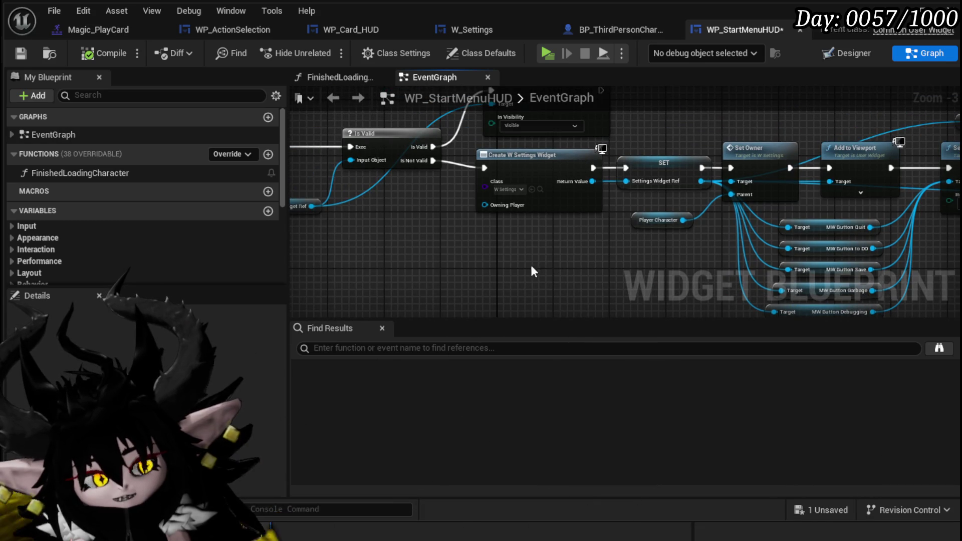
pyautogui.moveTo(461, 248)
pyautogui.mouseDown()
pyautogui.moveTo(644, 239)
pyautogui.moveTo(527, 244)
pyautogui.moveTo(575, 249)
pyautogui.moveTo(431, 230)
pyautogui.moveTo(456, 221)
pyautogui.mouseUp()
pyautogui.scroll(3, 457, 221)
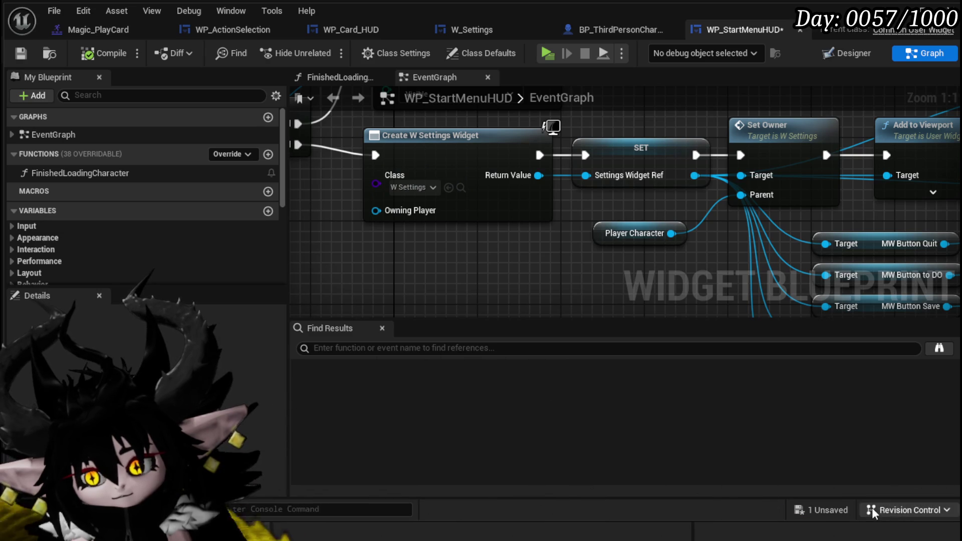
# - Save WP_StartMenuHUD, inspect W_Settings' Keep Widget Controlls? variable, and save W_Settings
pyautogui.click(824, 510)
pyautogui.click(727, 490)
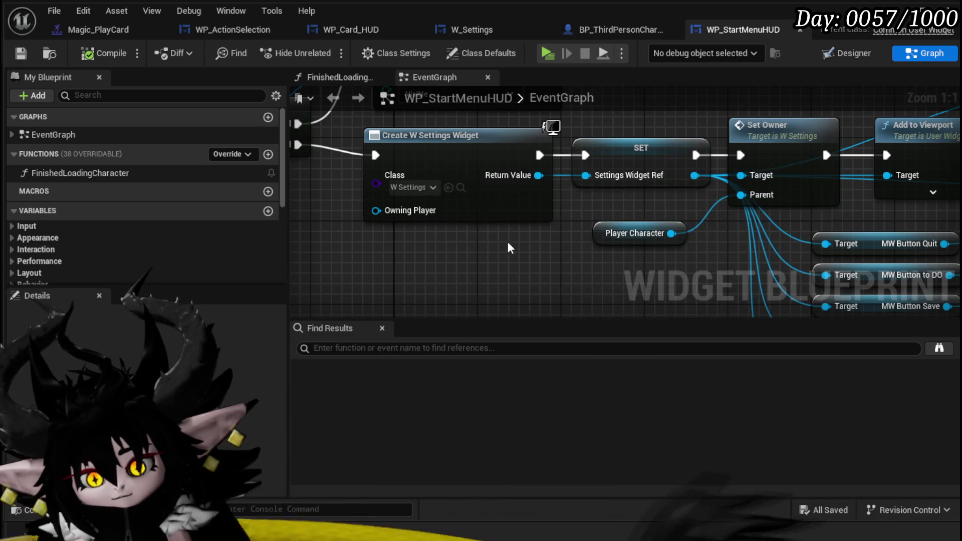
pyautogui.click(492, 22)
pyautogui.click(119, 246)
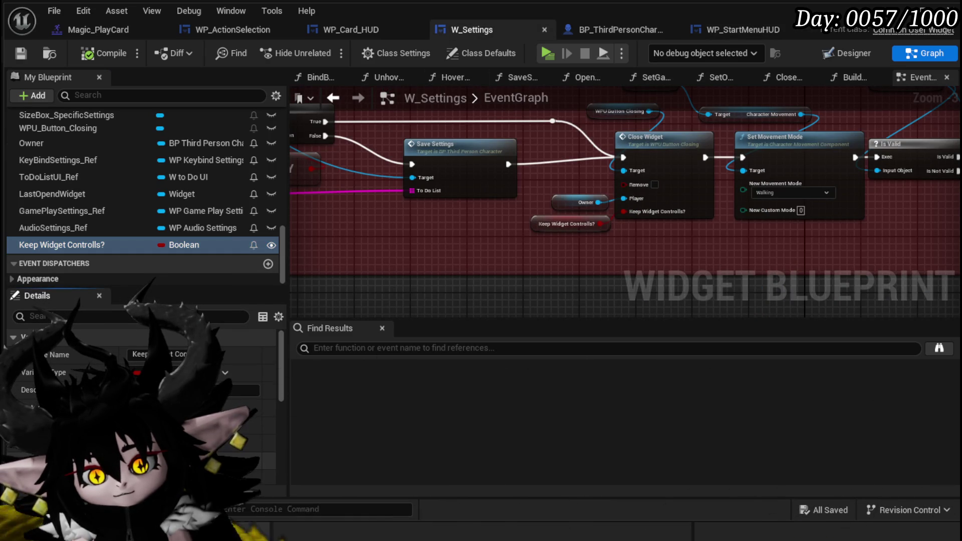
pyautogui.click(20, 53)
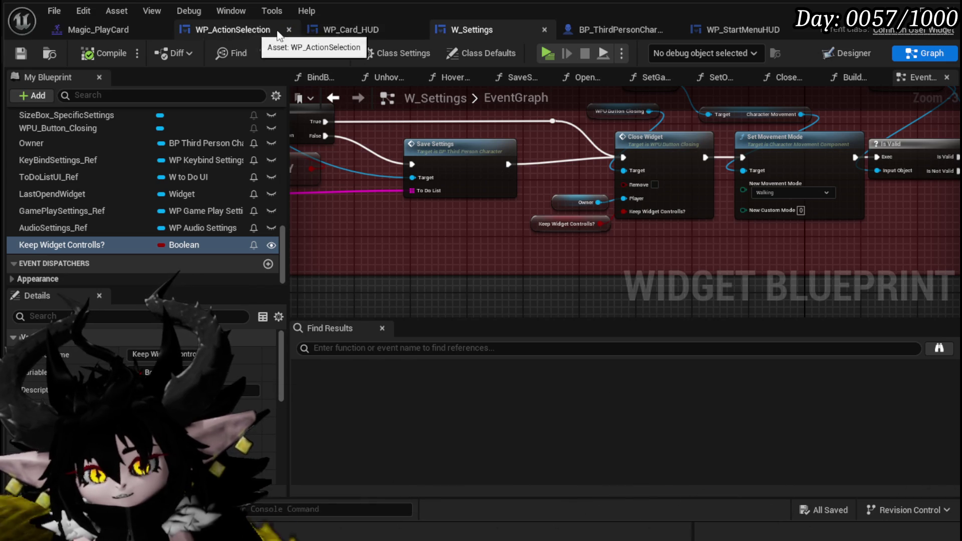
# - Tick Keep Widget Controlls? on WP_StartMenuHUD's Create W Settings Widget node and save
pyautogui.click(746, 30)
pyautogui.moveTo(466, 228); pyautogui.dragTo(575, 196)
pyautogui.click(584, 200)
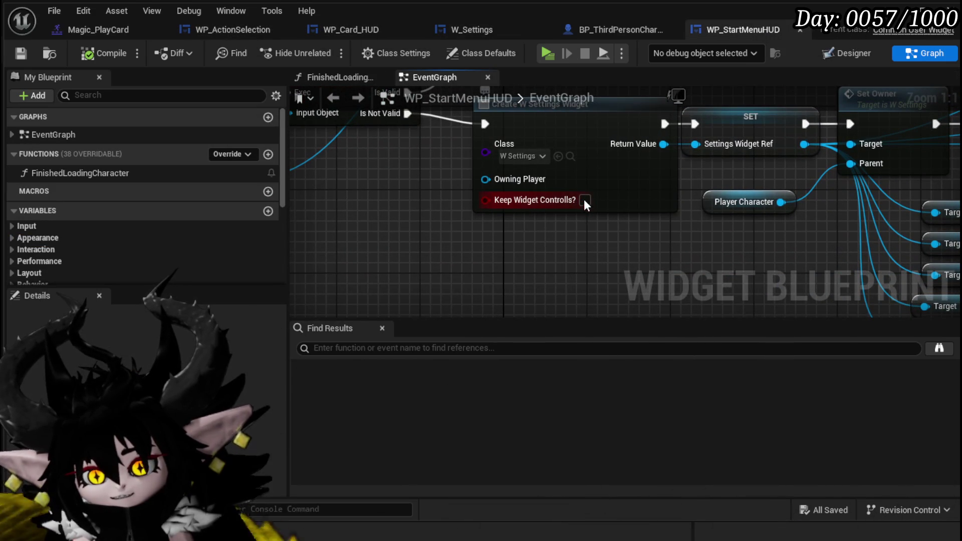
pyautogui.click(17, 59)
pyautogui.scroll(-2, 390, 194)
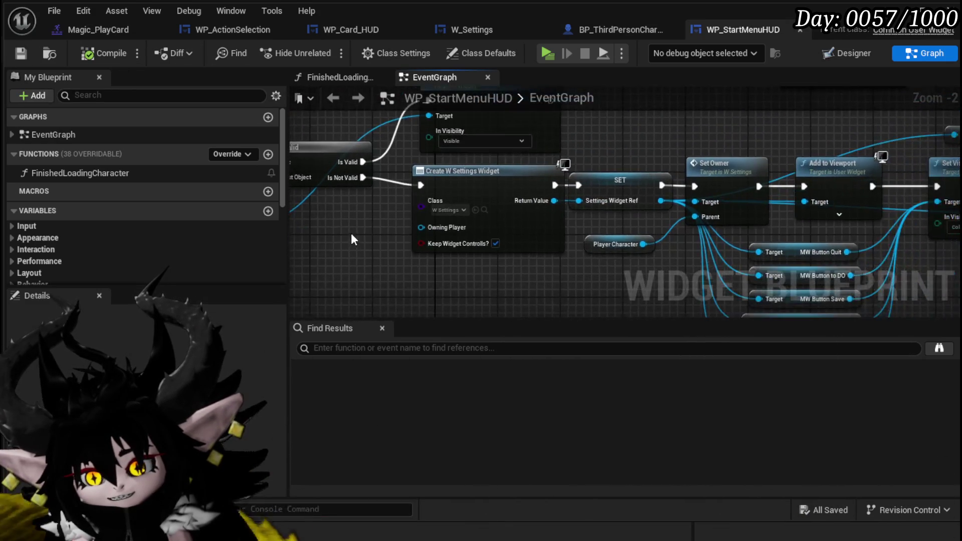
pyautogui.scroll(-2, 352, 239)
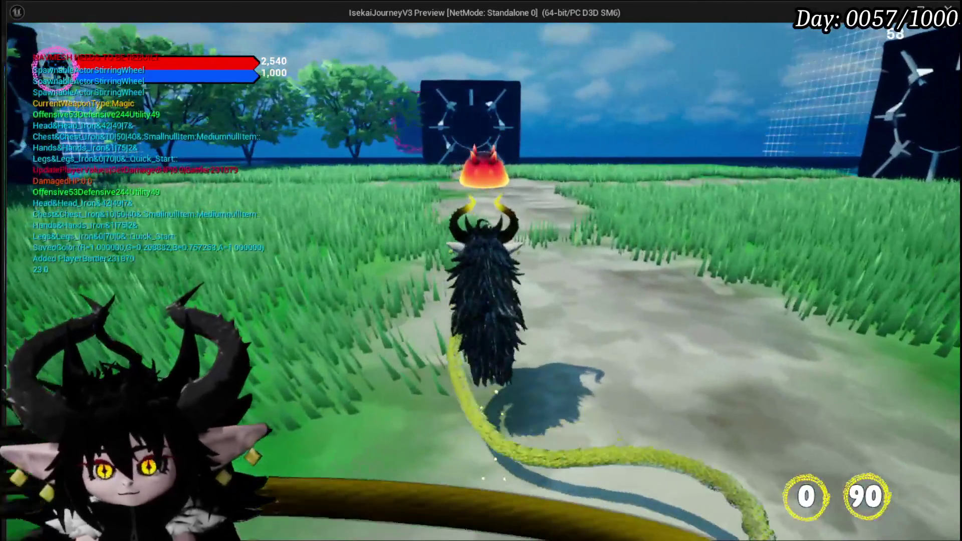
# - Open and close the in-game settings menu with Escape three times to check it works
pyautogui.press('Escape')
pyautogui.click(485, 446)
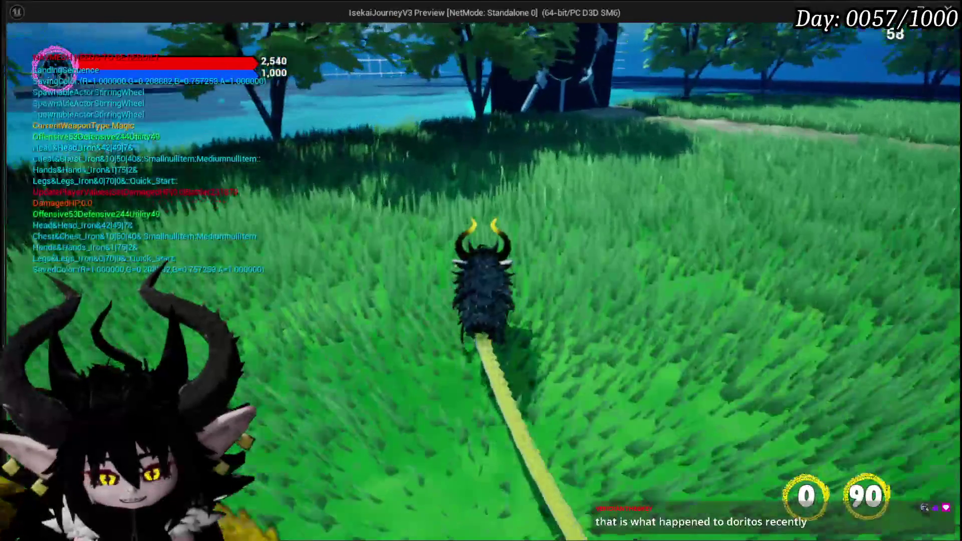
pyautogui.press('Escape')
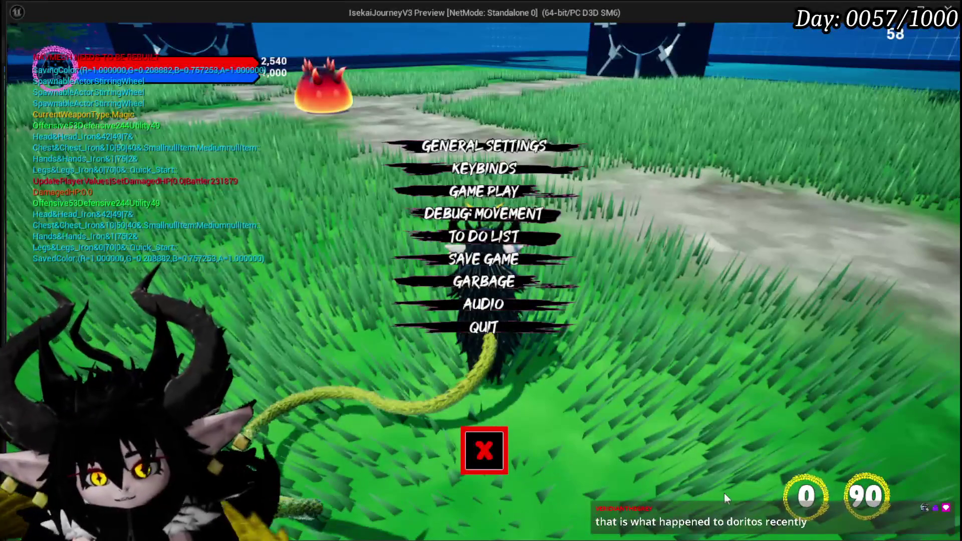
pyautogui.click(476, 453)
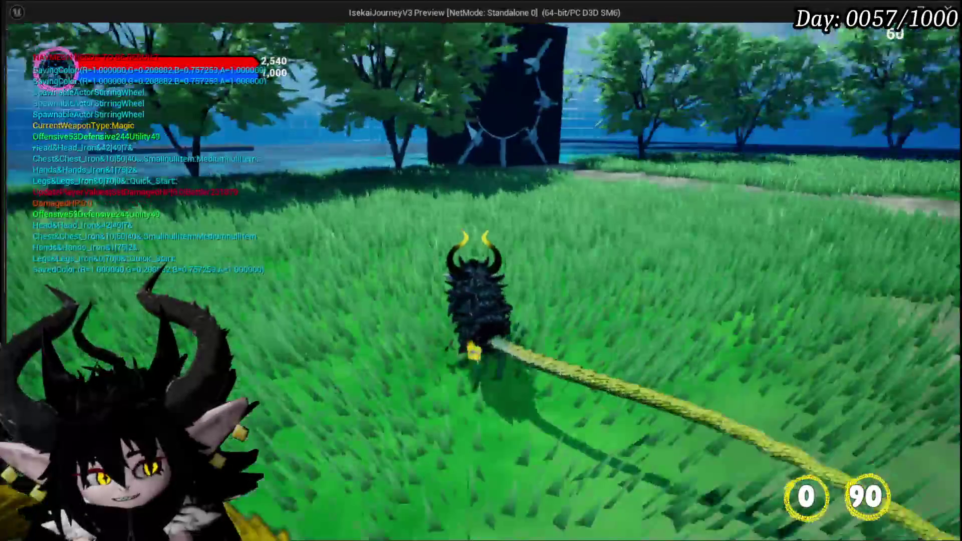
pyautogui.press('Escape')
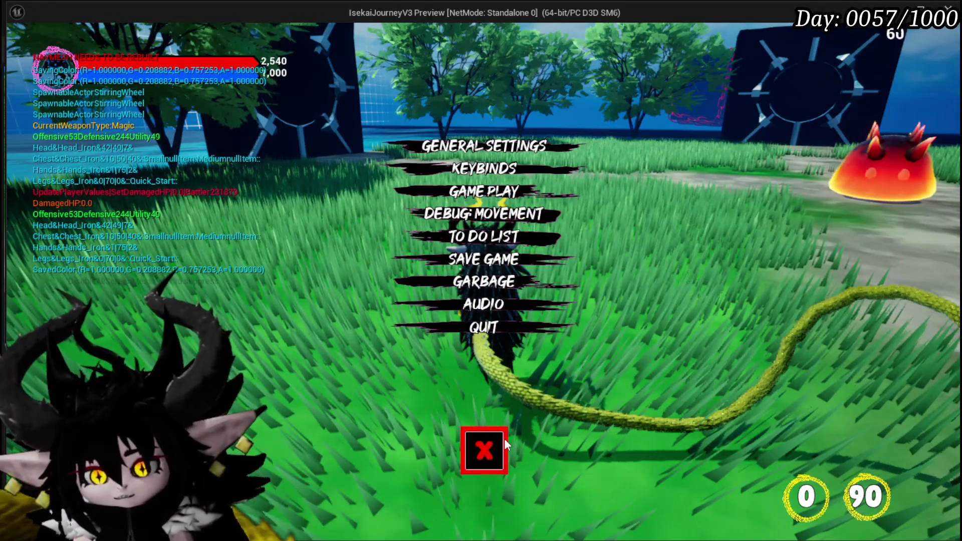
pyautogui.click(496, 442)
# - Toggle the equipment and inventory menu with Tab, then quit from the settings menu
pyautogui.press('Tab')
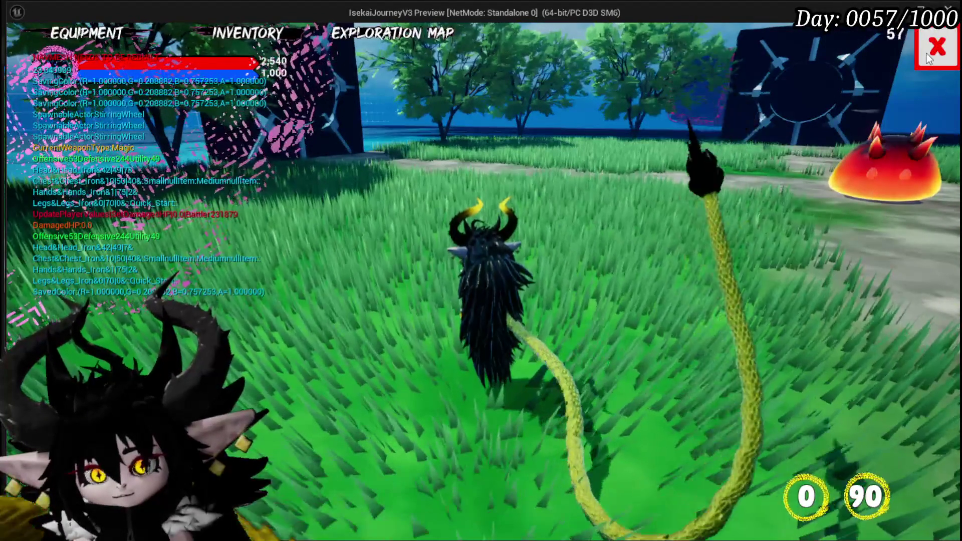
pyautogui.press('Tab')
pyautogui.press('Escape')
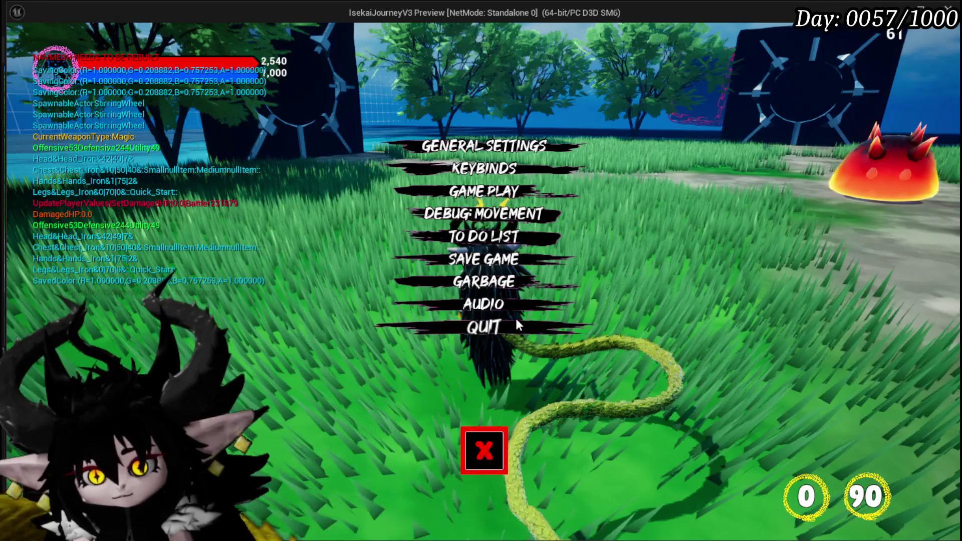
pyautogui.click(515, 316)
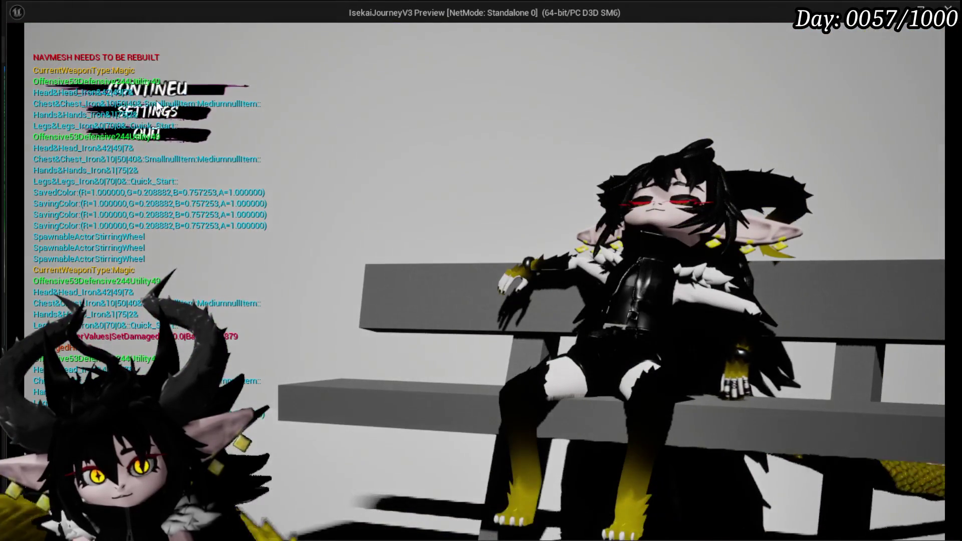
# - Open the Settings panel from the start menu and close it with the red X
pyautogui.click(154, 115)
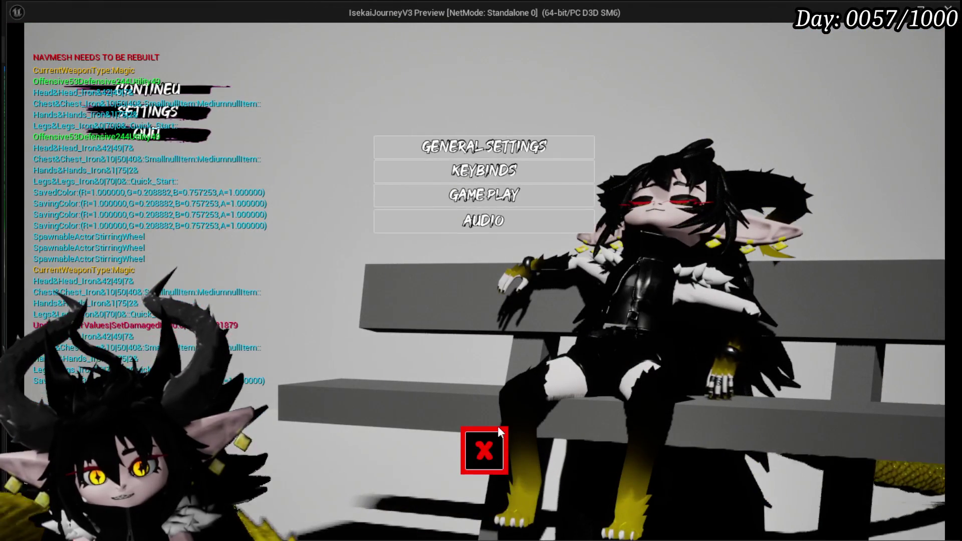
pyautogui.click(493, 444)
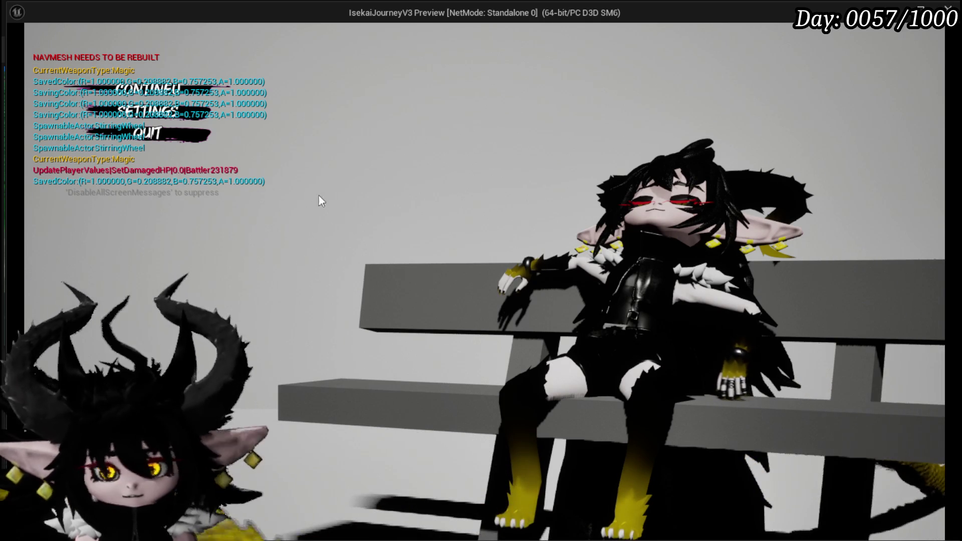
# - Continue the game, walk the character across the level to the slimes, then stop play
pyautogui.click(138, 91)
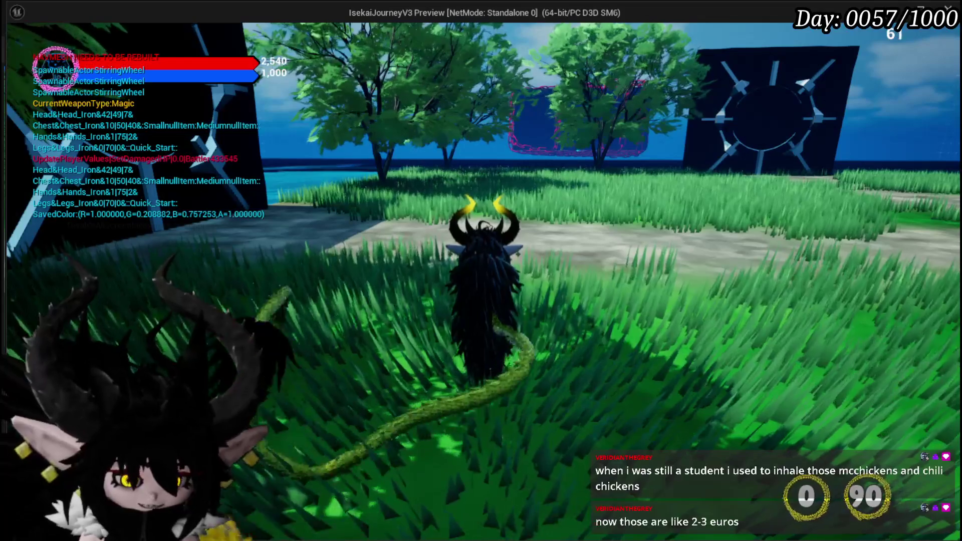
pyautogui.press('w')
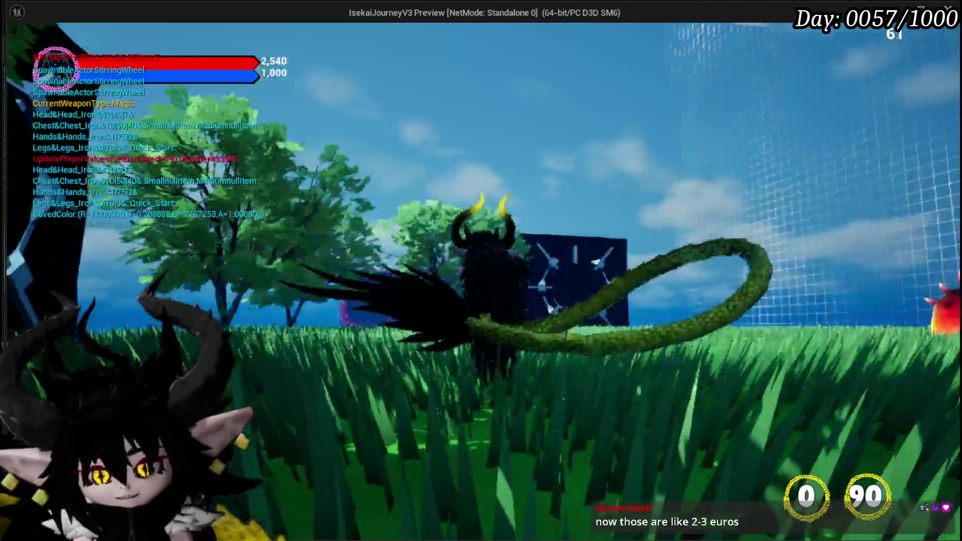
pyautogui.press('w')
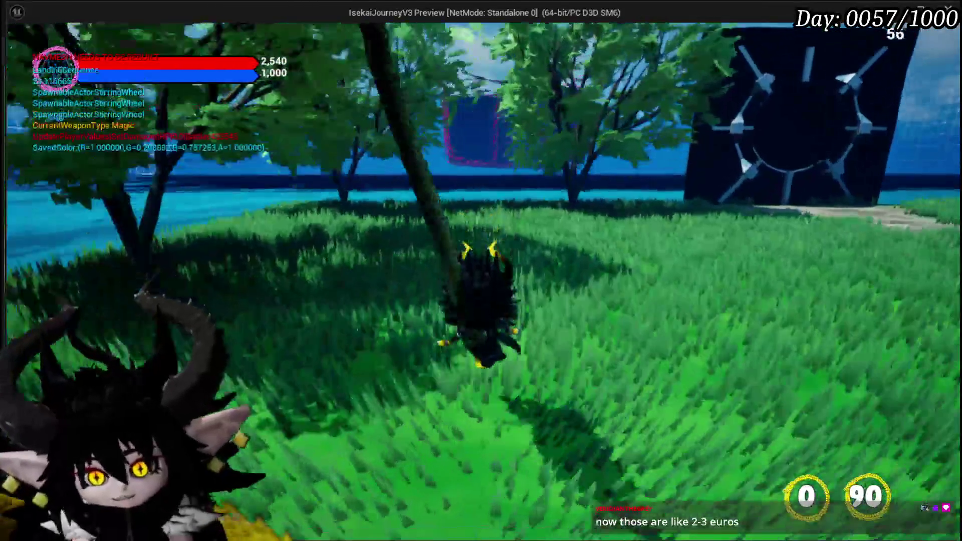
pyautogui.press('w')
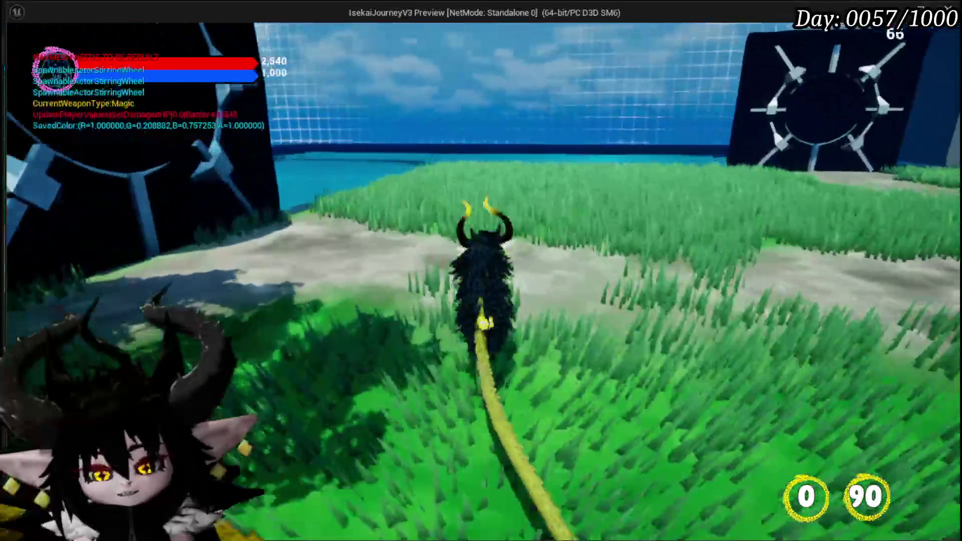
pyautogui.press('w')
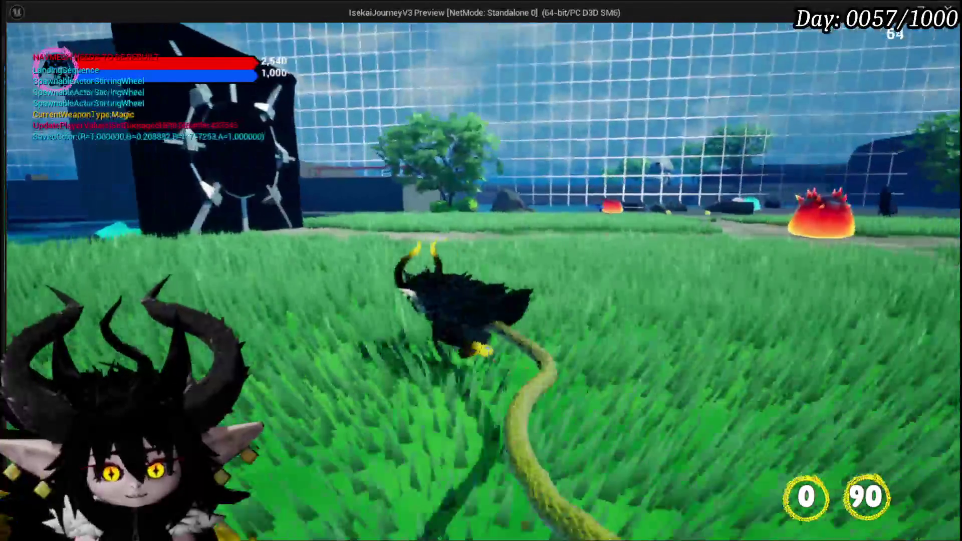
pyautogui.press('w')
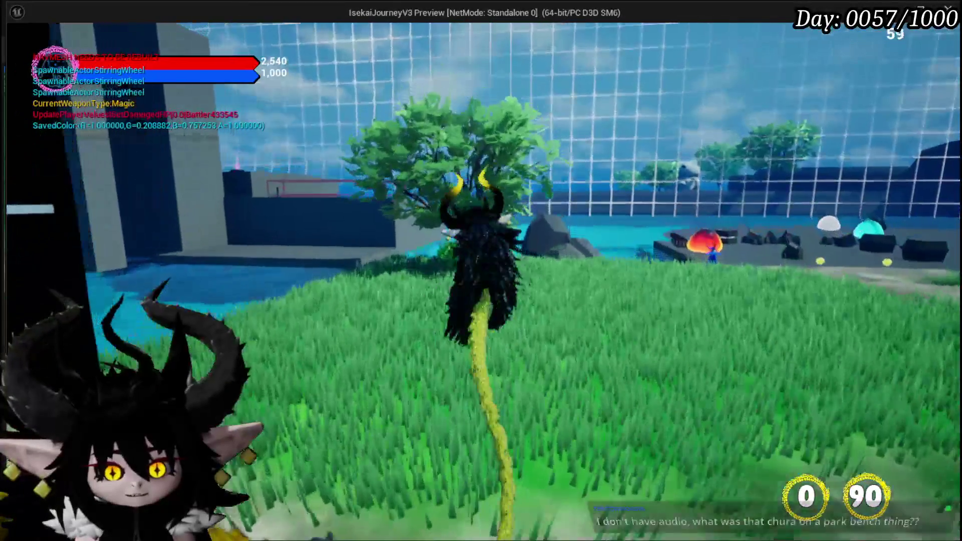
pyautogui.press('w')
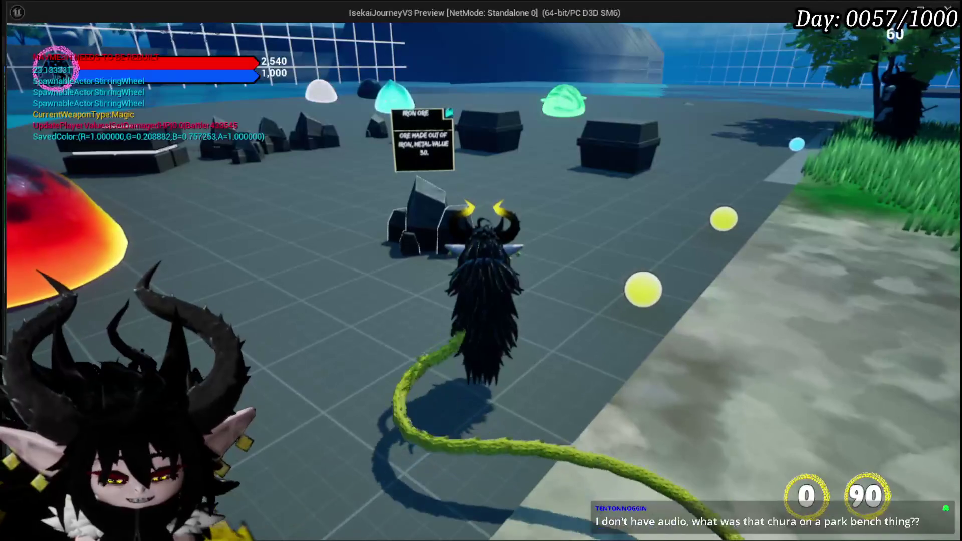
pyautogui.press('Escape')
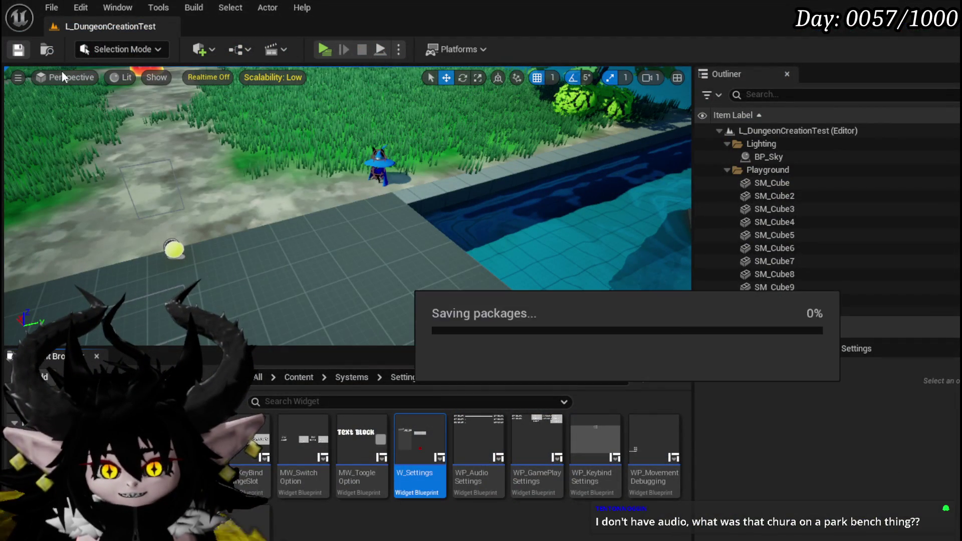
# - Load the L_StartGameHUD level from File > Recent Levels
pyautogui.click(52, 8)
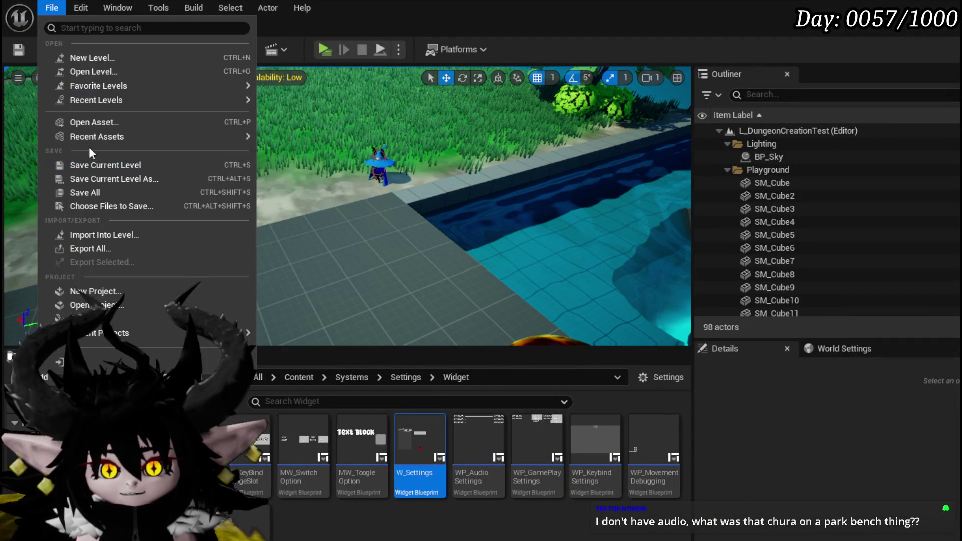
pyautogui.moveTo(241, 99)
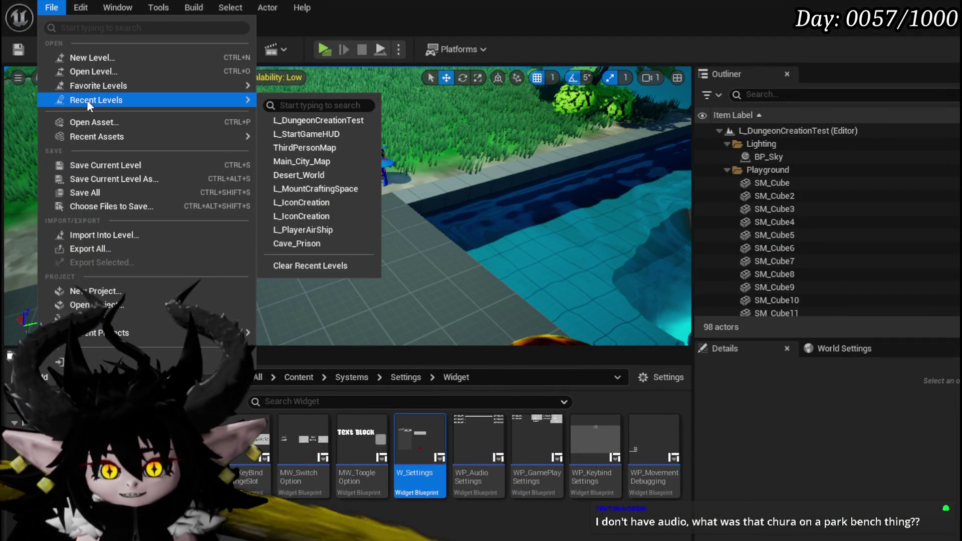
pyautogui.click(324, 122)
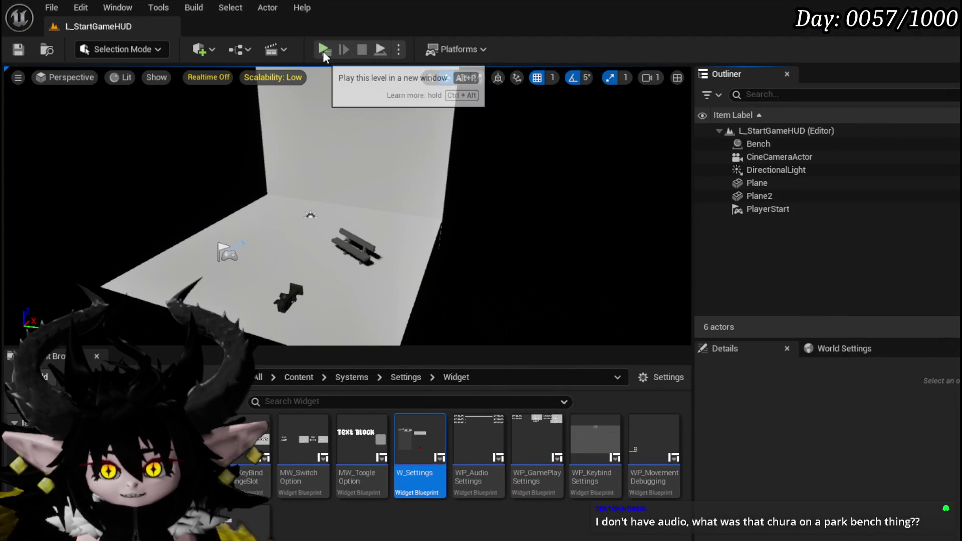
# - Play L_StartGameHUD in a new window and bring the game preview to the front
pyautogui.click(322, 51)
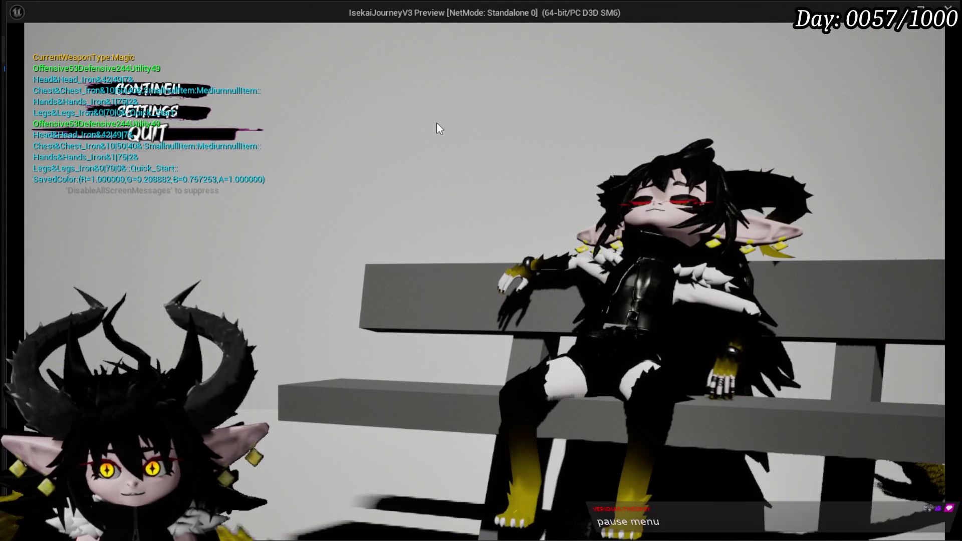
pyautogui.press('Escape')
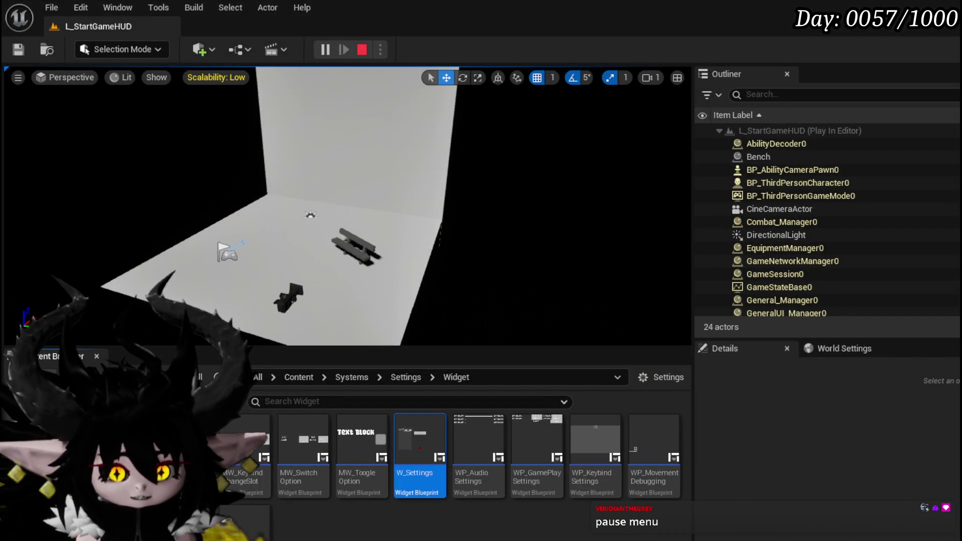
pyautogui.hotkey('alt', 'Tab')
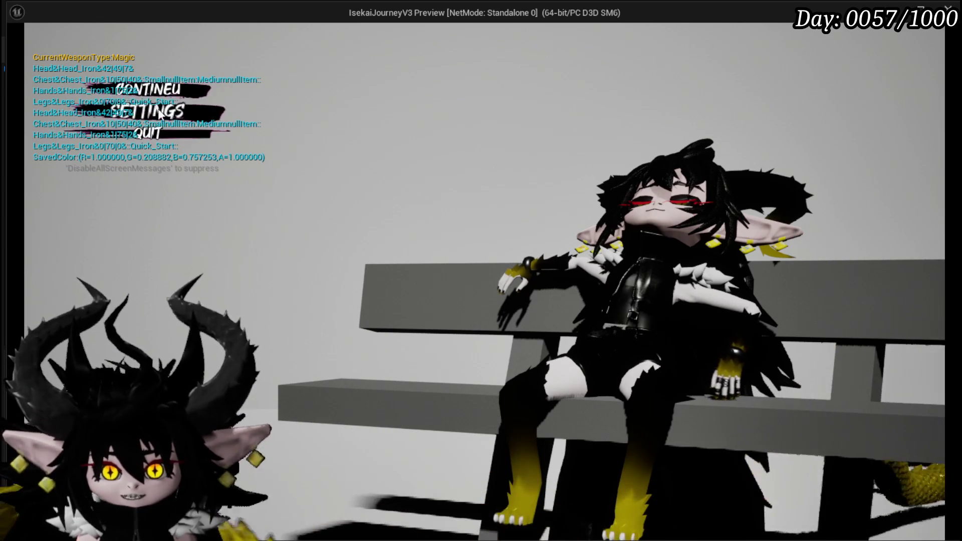
pyautogui.click(153, 123)
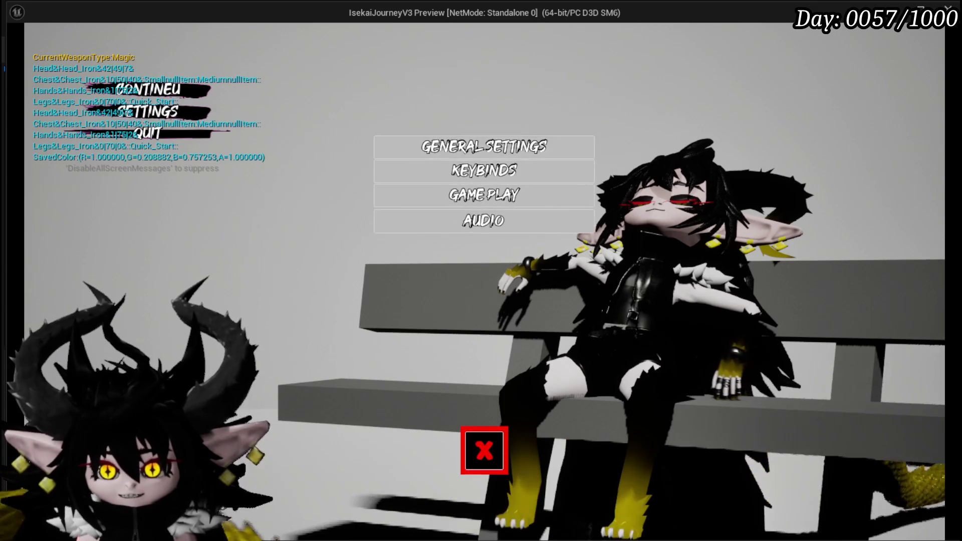
pyautogui.click(488, 448)
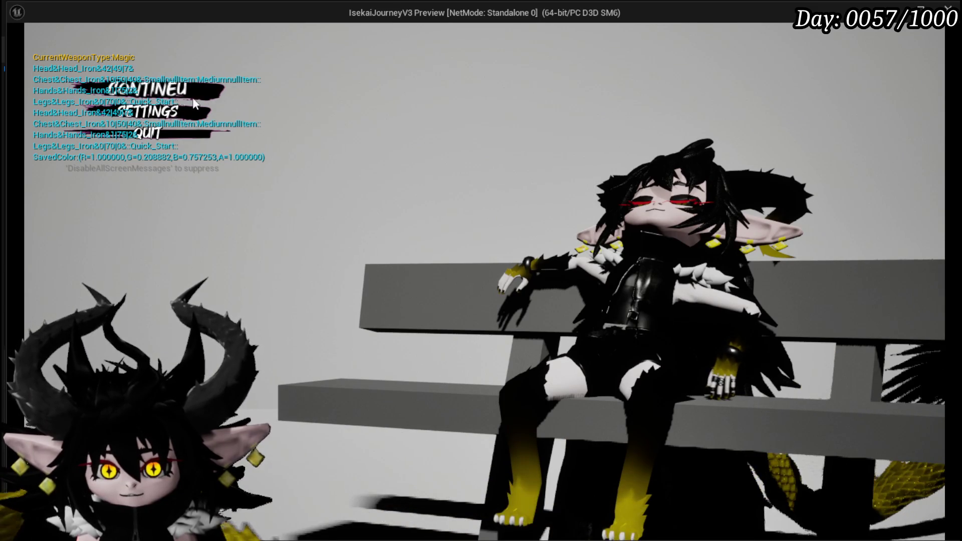
pyautogui.click(150, 90)
pyautogui.press('w')
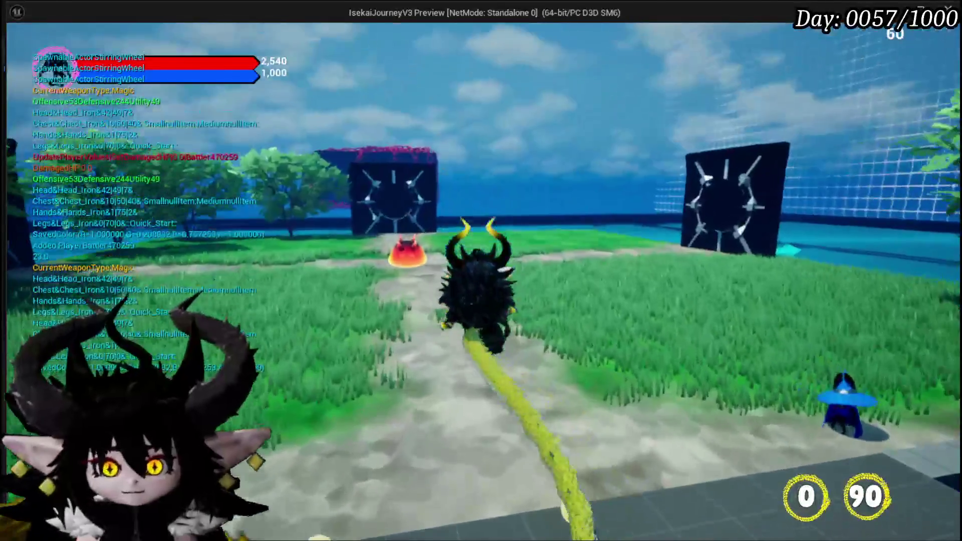
pyautogui.press('w')
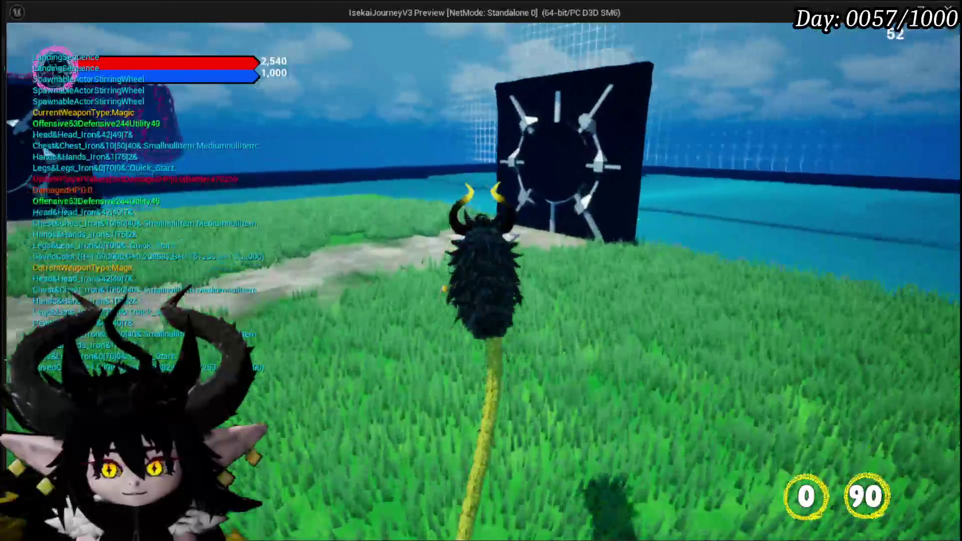
pyautogui.press('w')
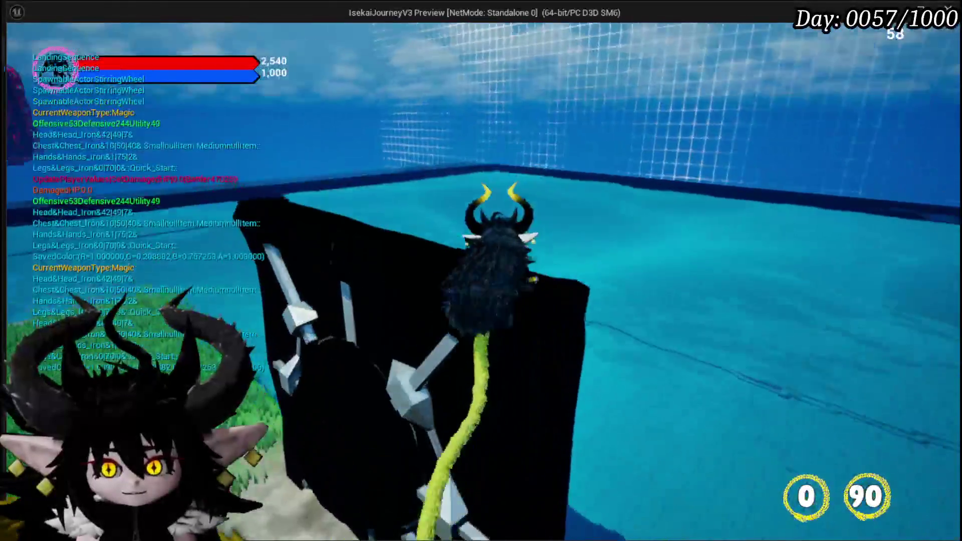
pyautogui.press('w')
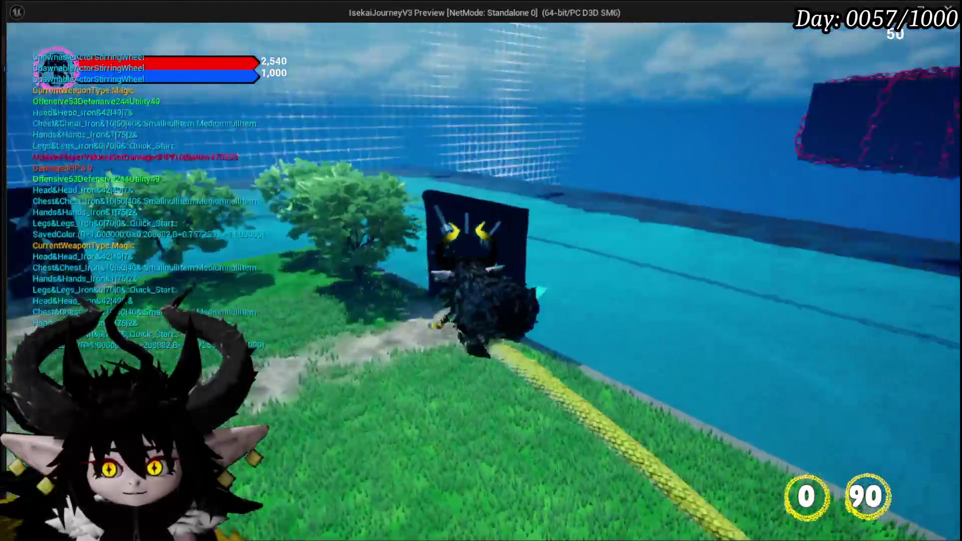
pyautogui.press('w')
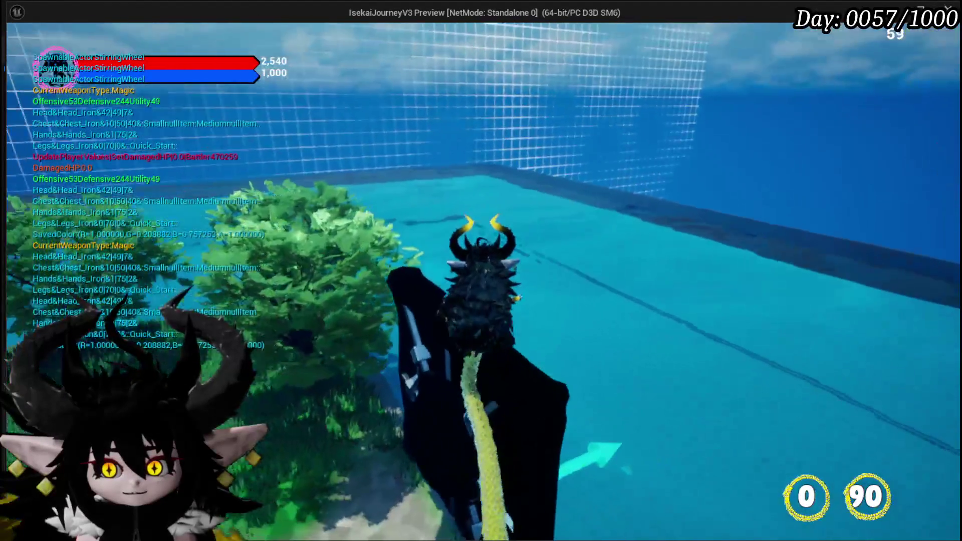
pyautogui.press('space')
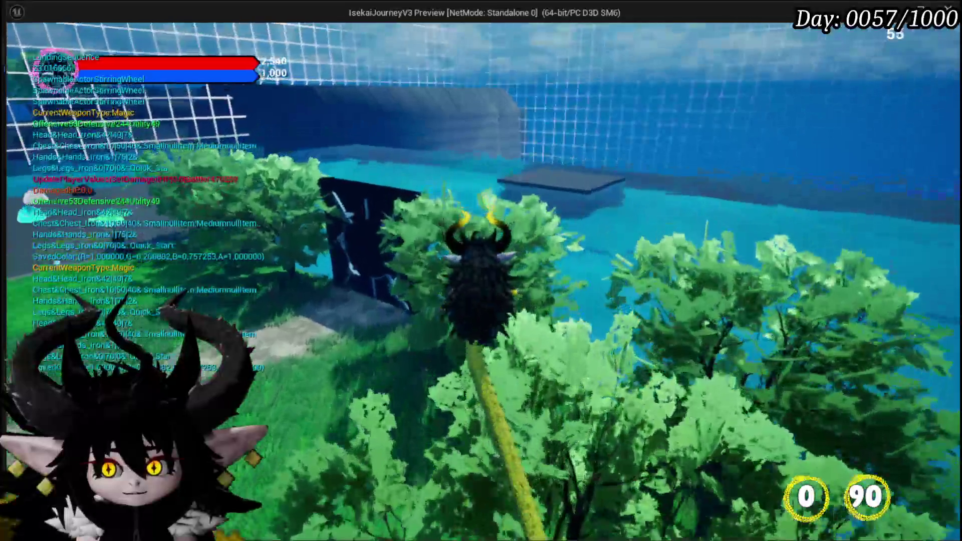
pyautogui.press('w')
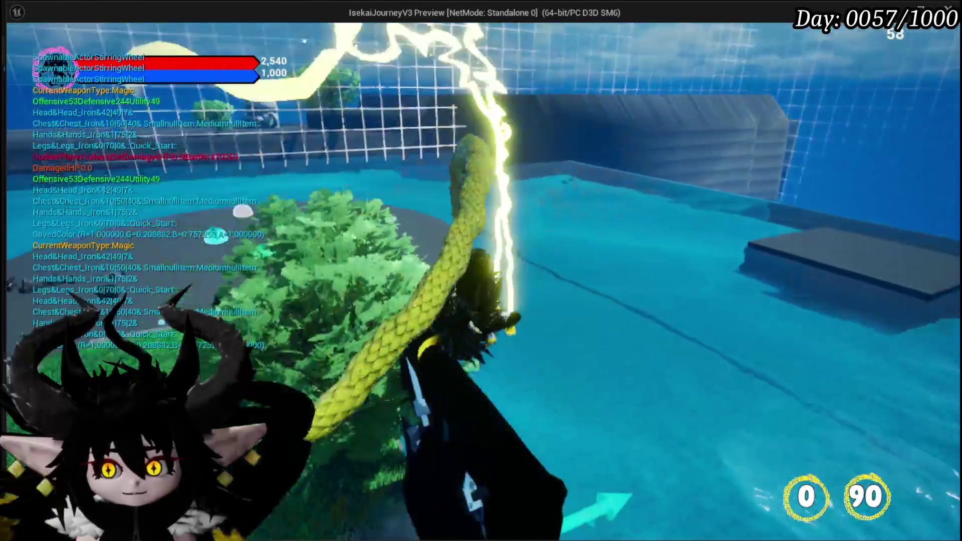
pyautogui.press('w')
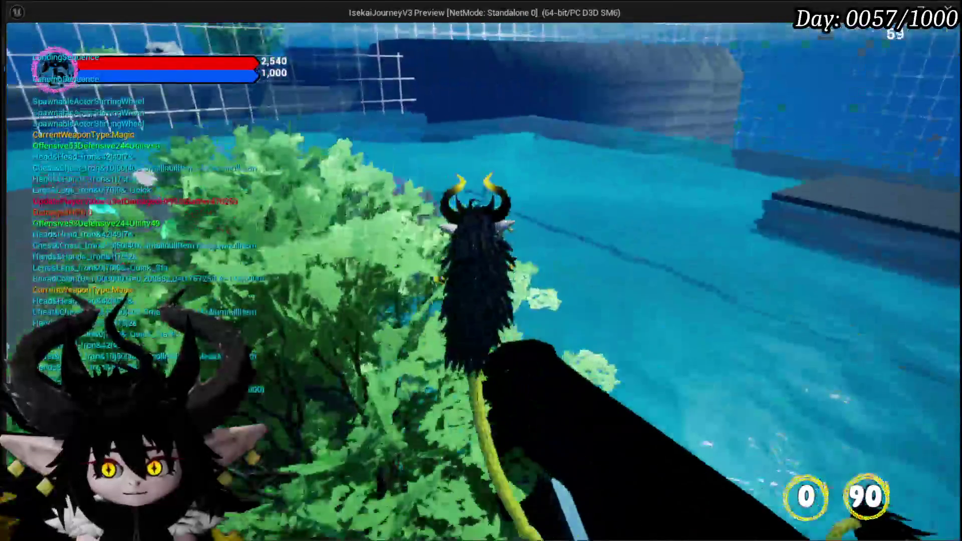
pyautogui.press('w')
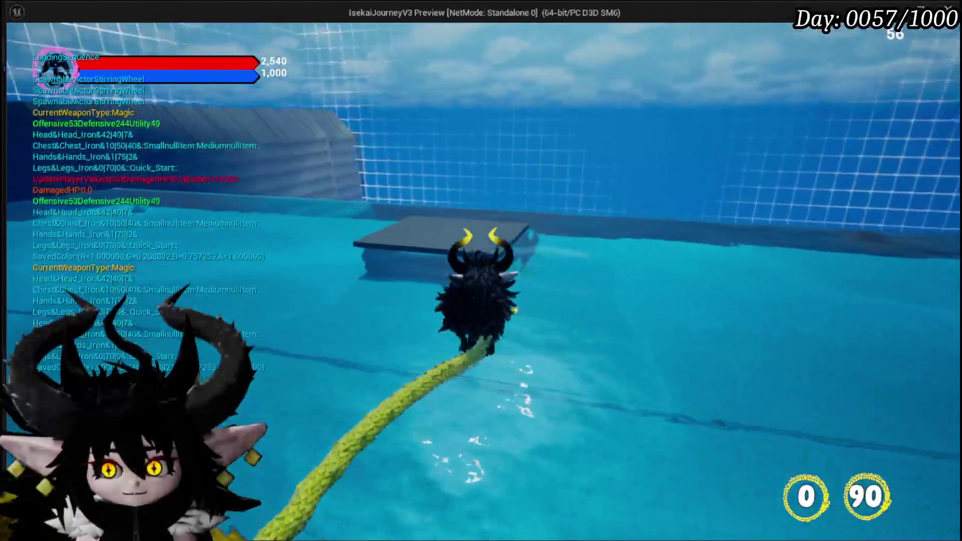
pyautogui.press('w')
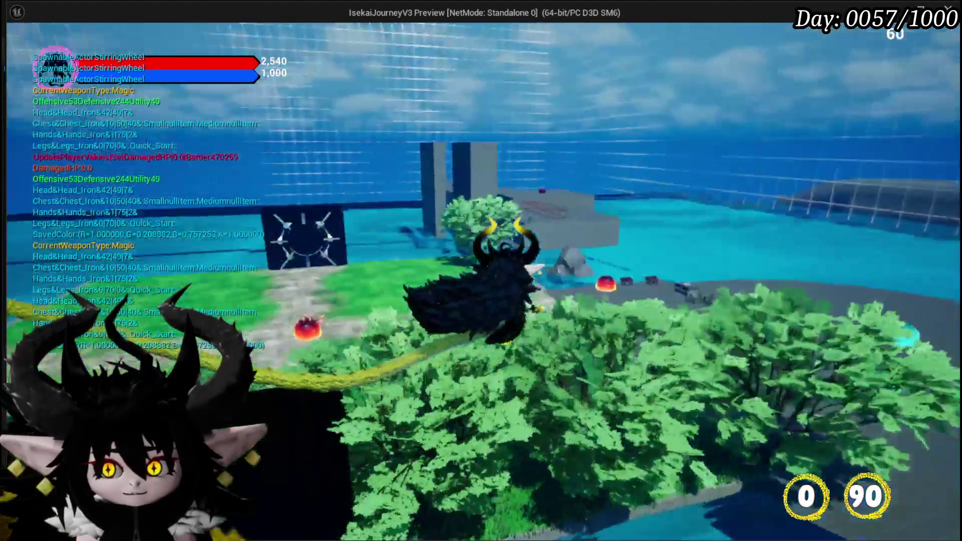
pyautogui.press('w')
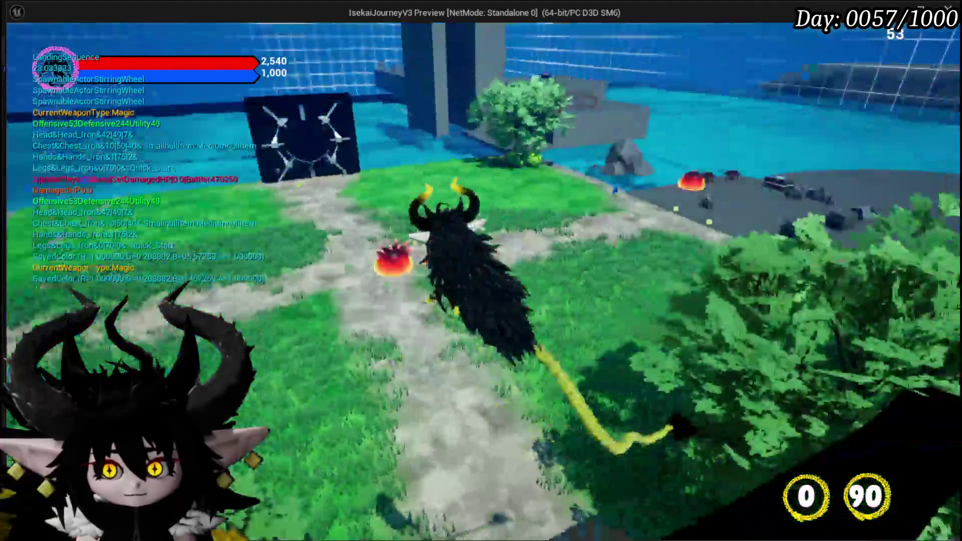
pyautogui.press('w')
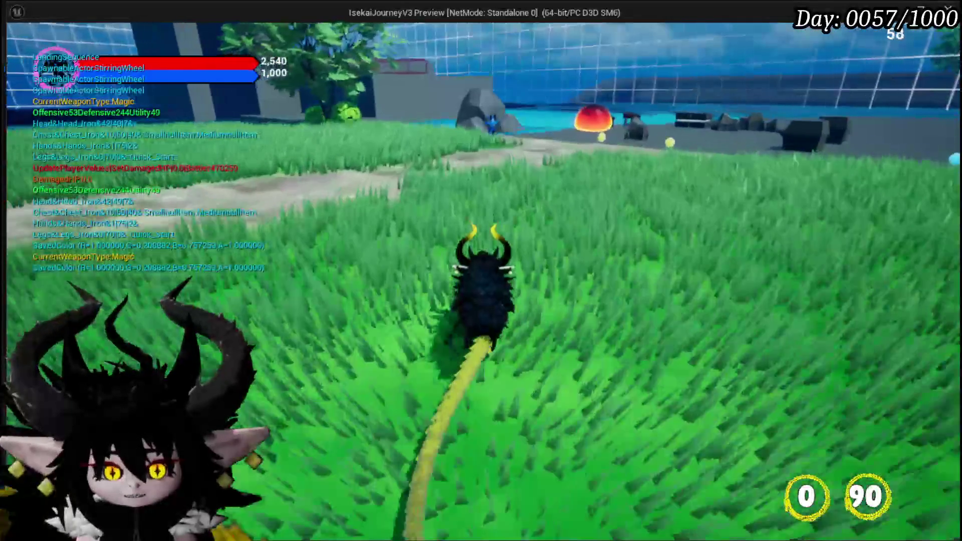
pyautogui.press('w')
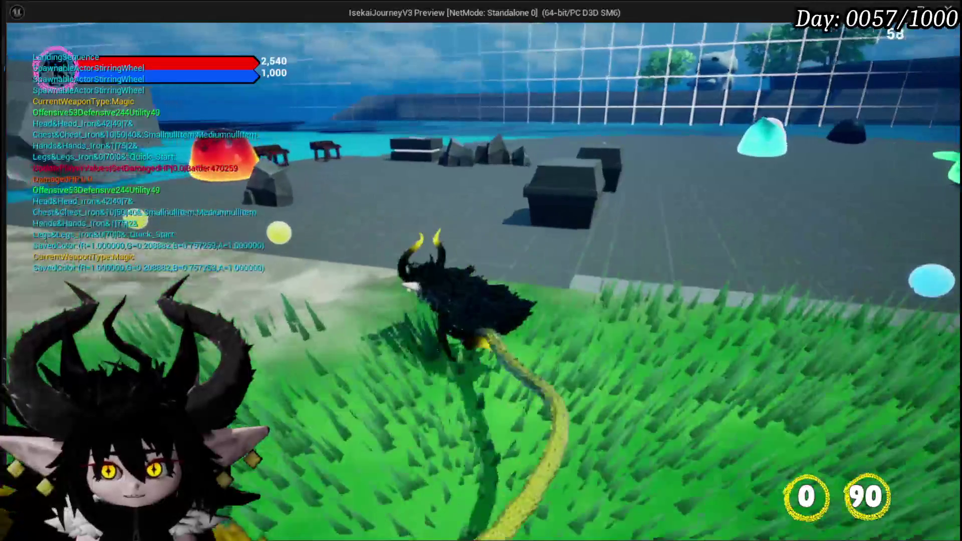
pyautogui.press('w')
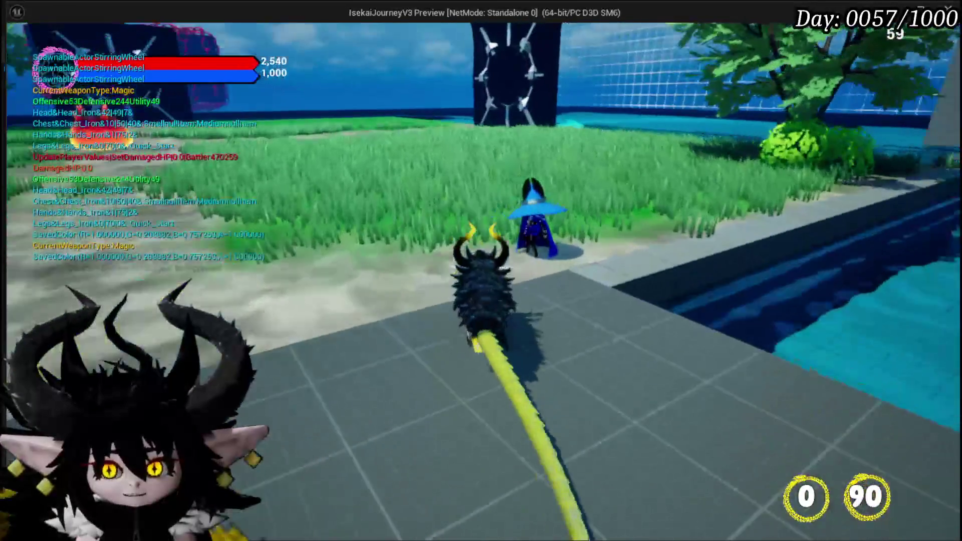
pyautogui.press('w')
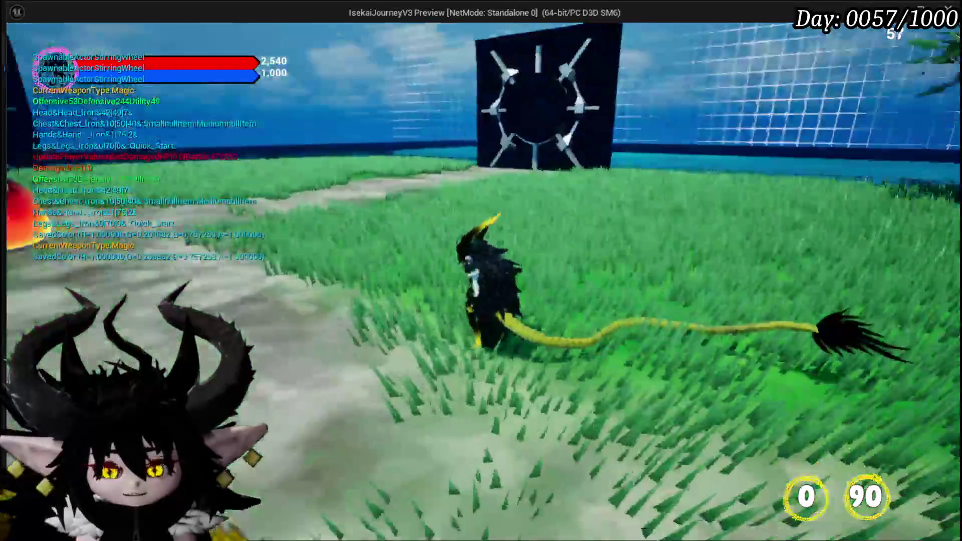
pyautogui.press('Tab')
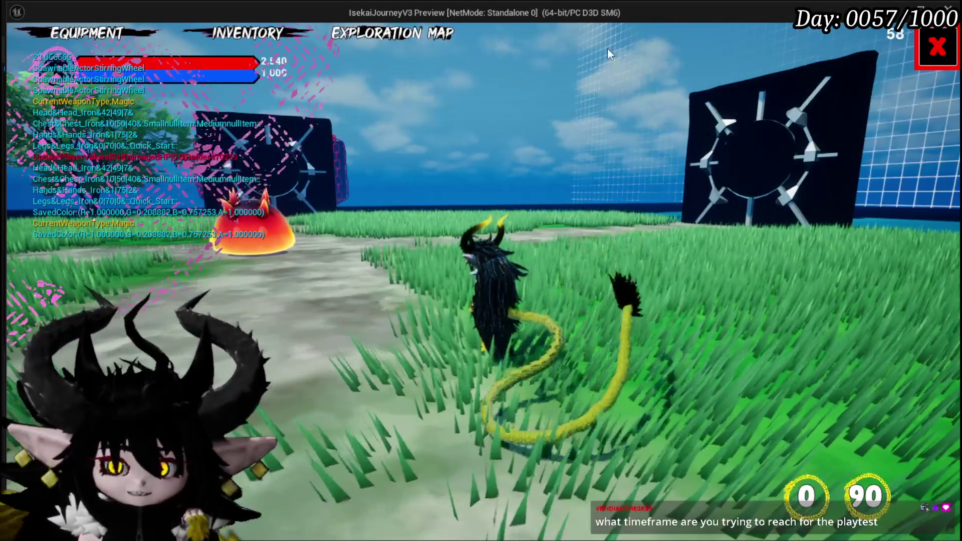
pyautogui.click(937, 47)
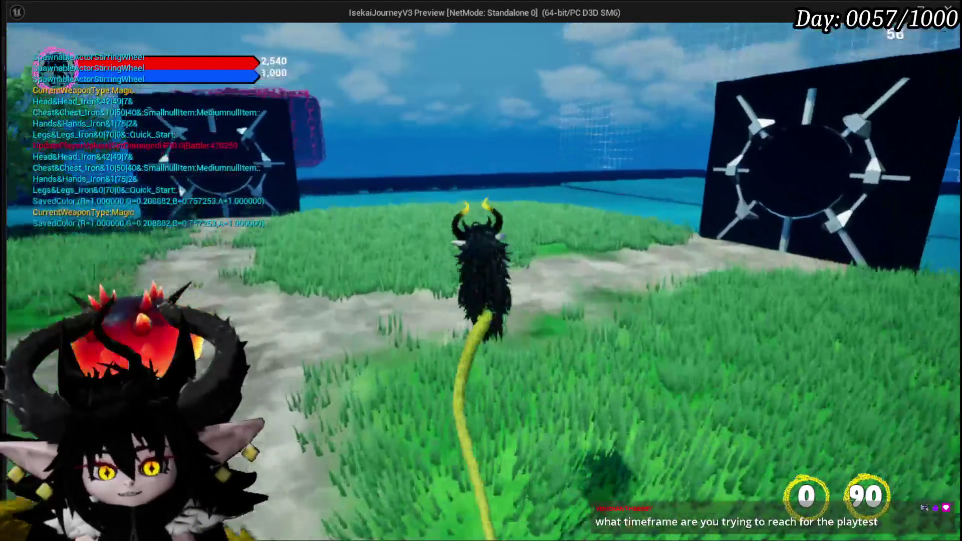
pyautogui.press('w')
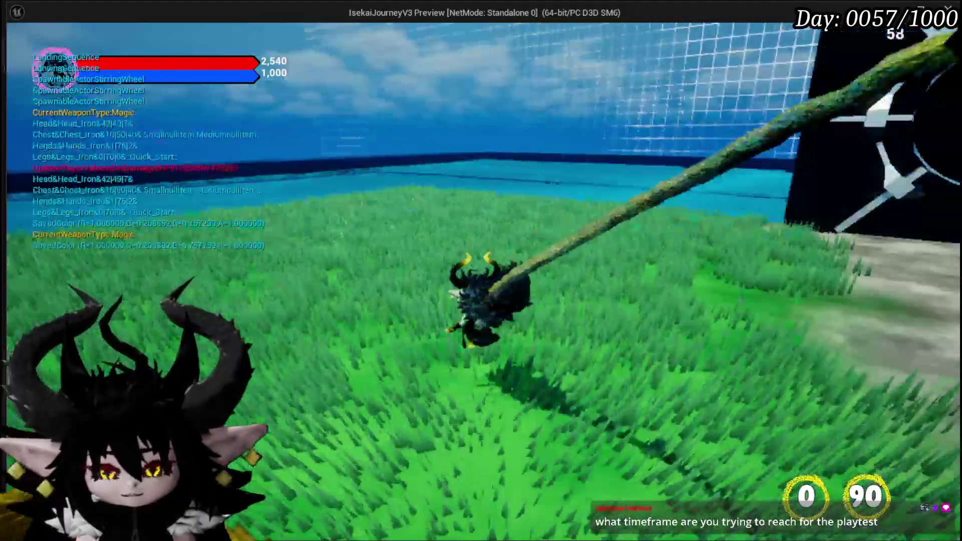
pyautogui.press('w')
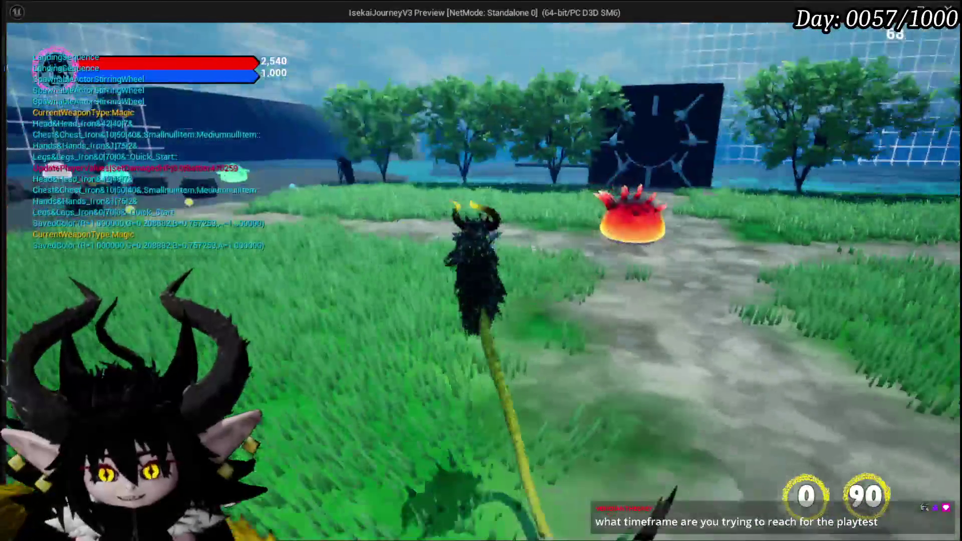
pyautogui.press('w')
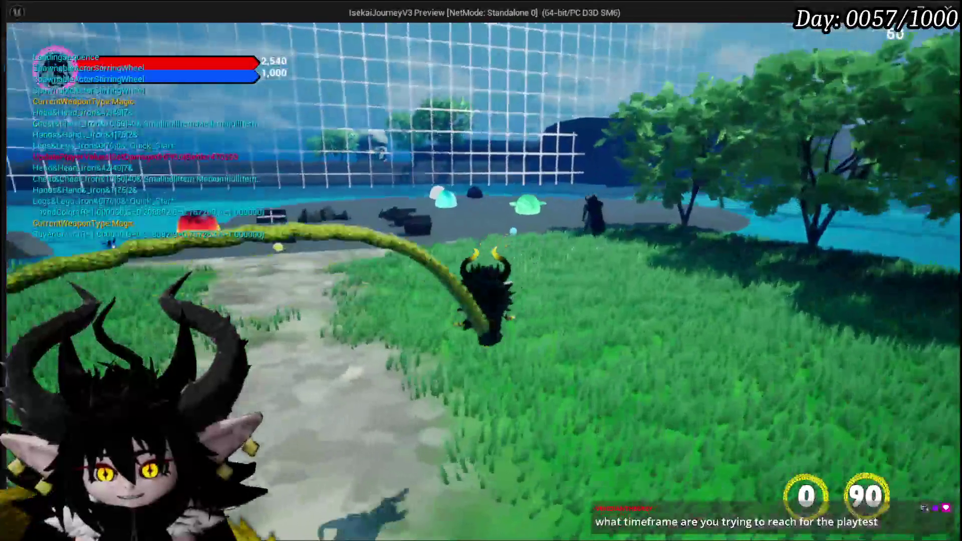
pyautogui.press('w')
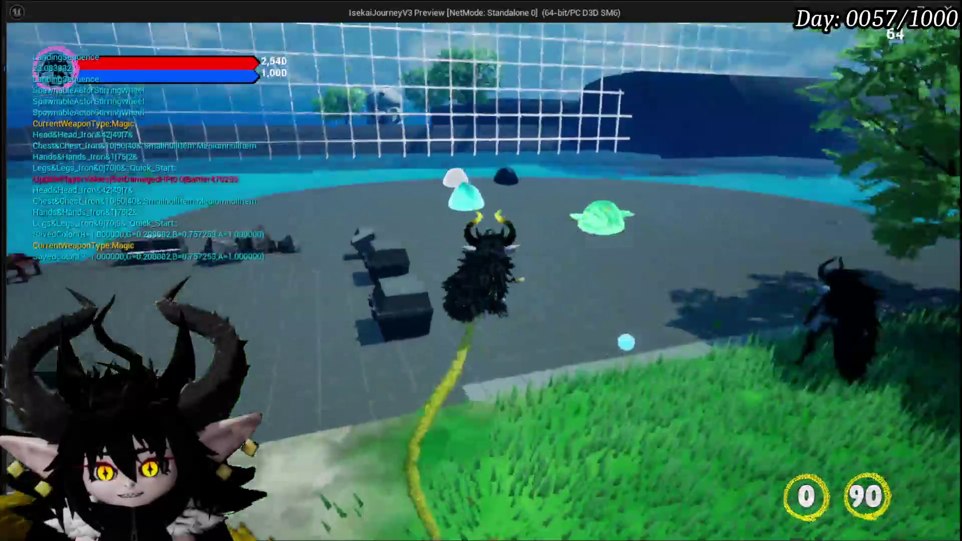
pyautogui.press('w')
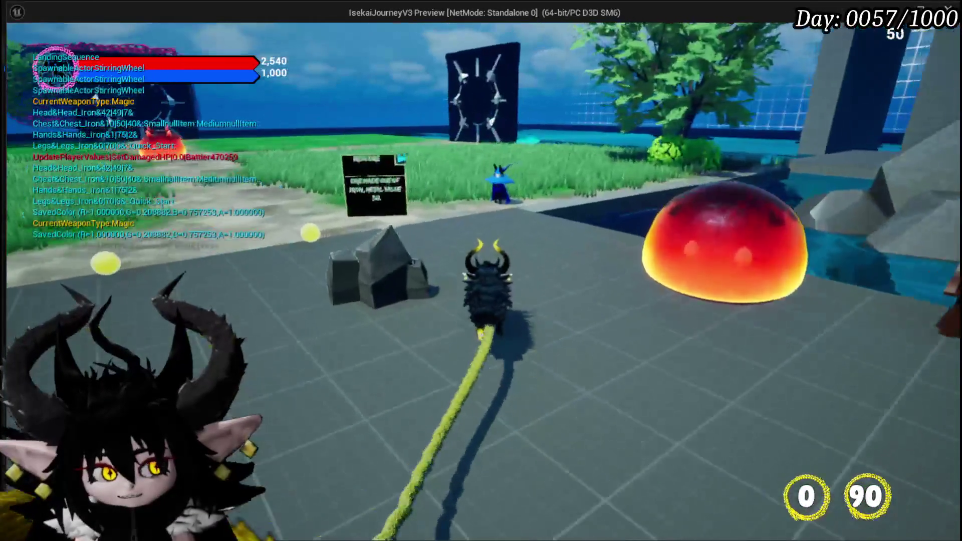
pyautogui.press('w')
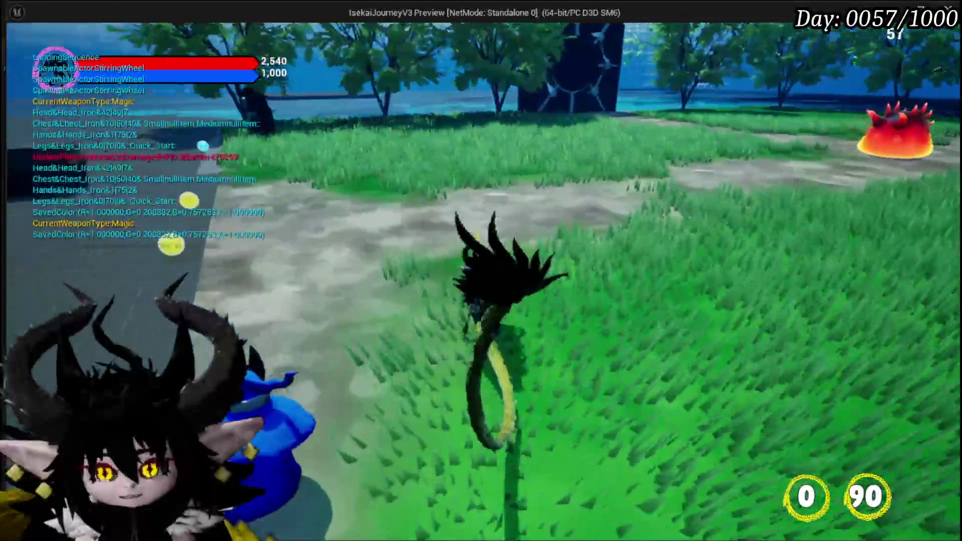
pyautogui.press('w')
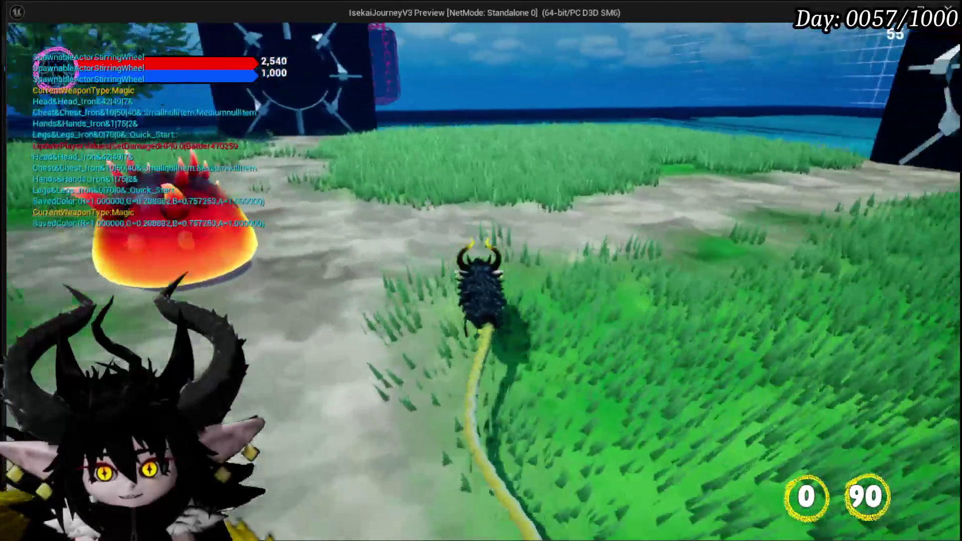
pyautogui.press('w')
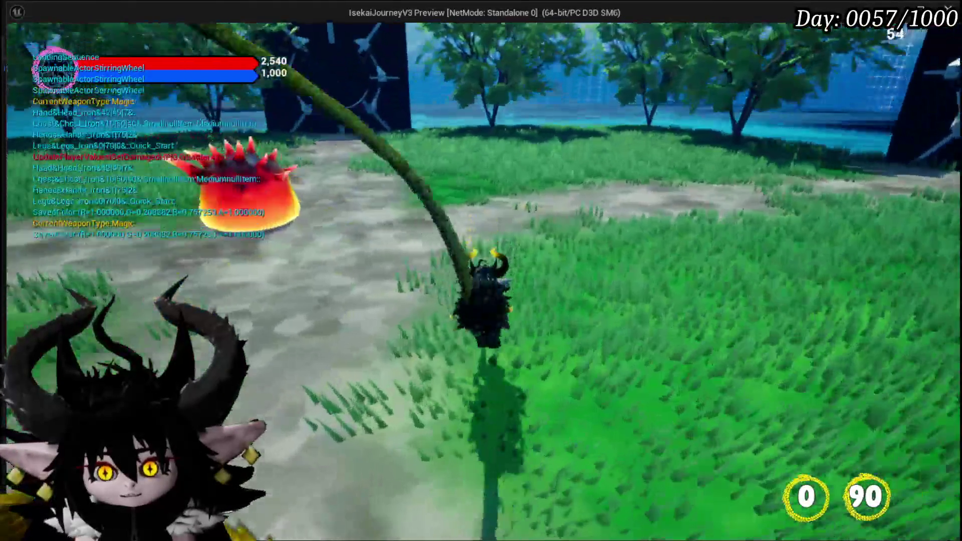
pyautogui.press('w')
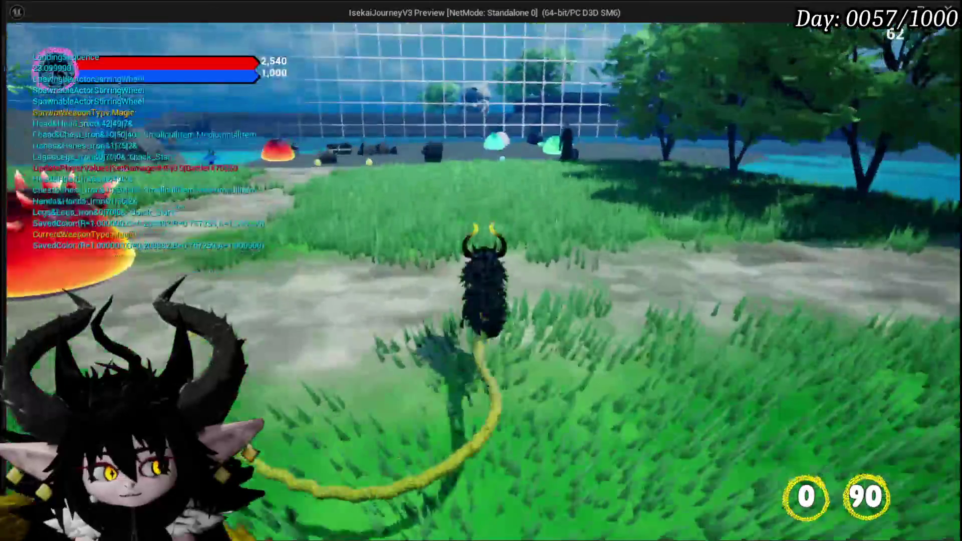
pyautogui.press('w')
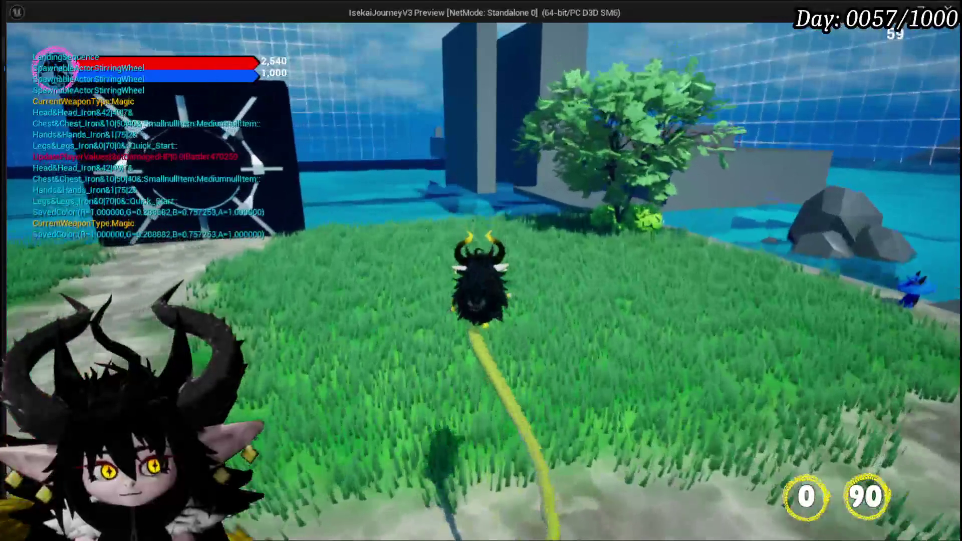
pyautogui.press('w')
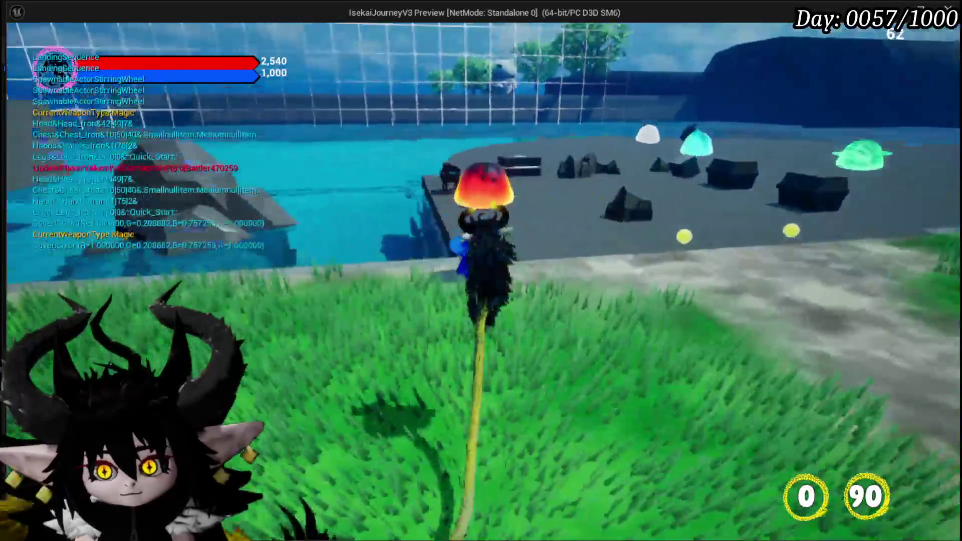
pyautogui.press('w')
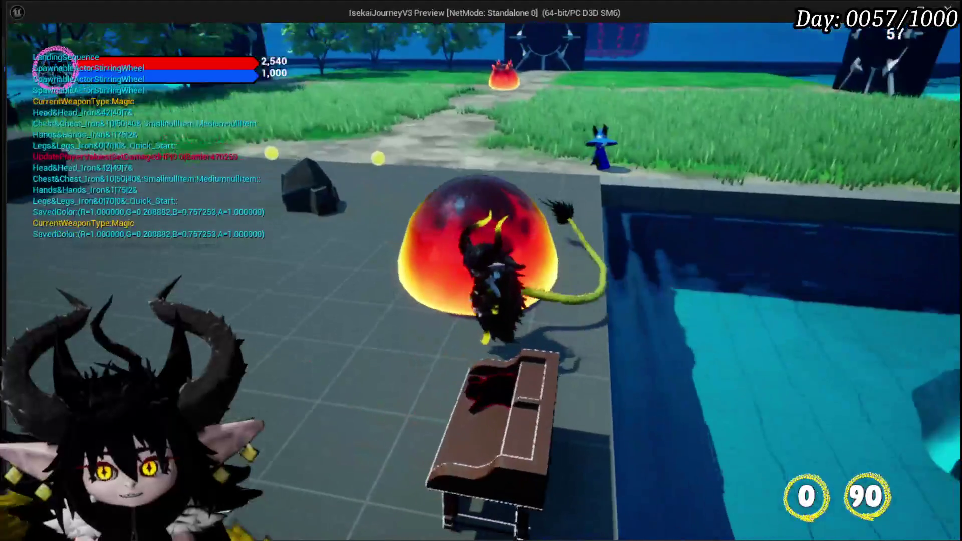
pyautogui.click(552, 103)
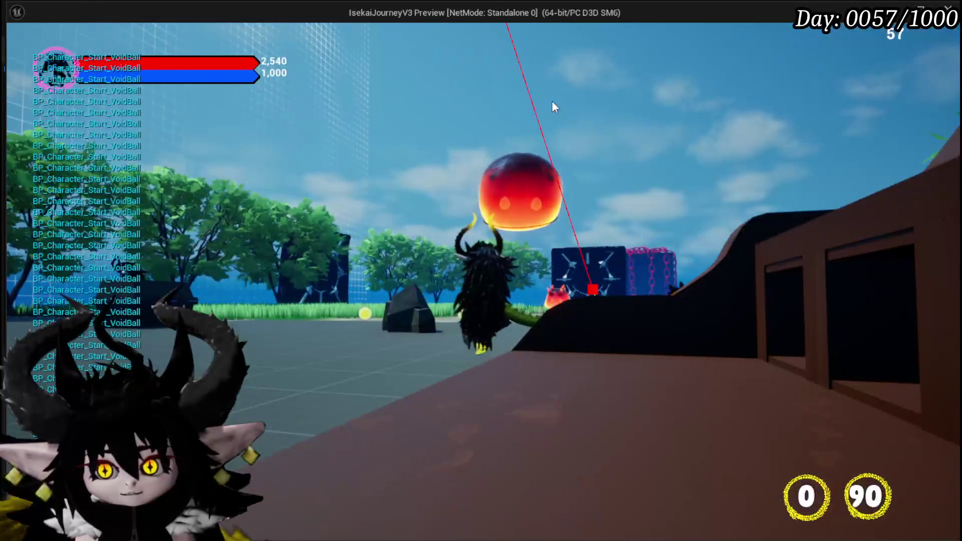
pyautogui.press('w')
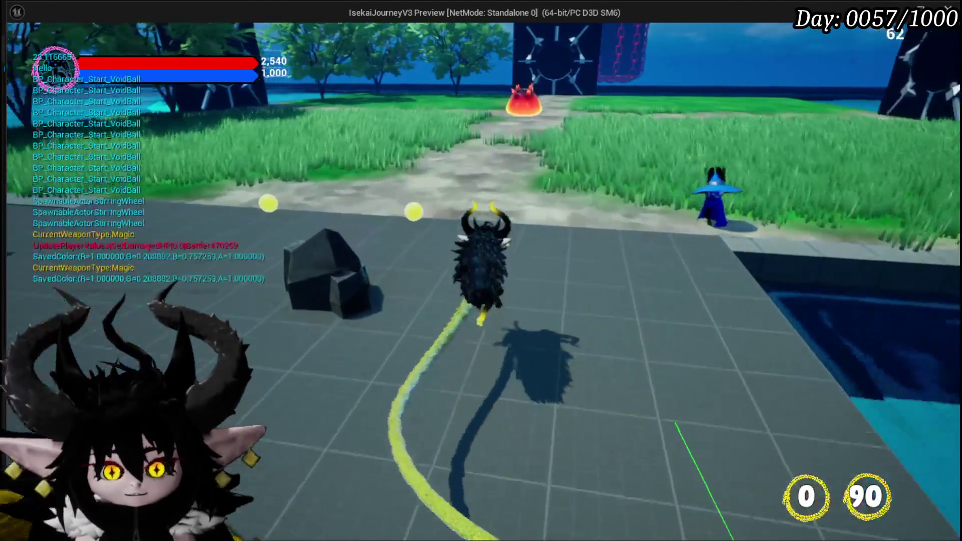
pyautogui.press('w')
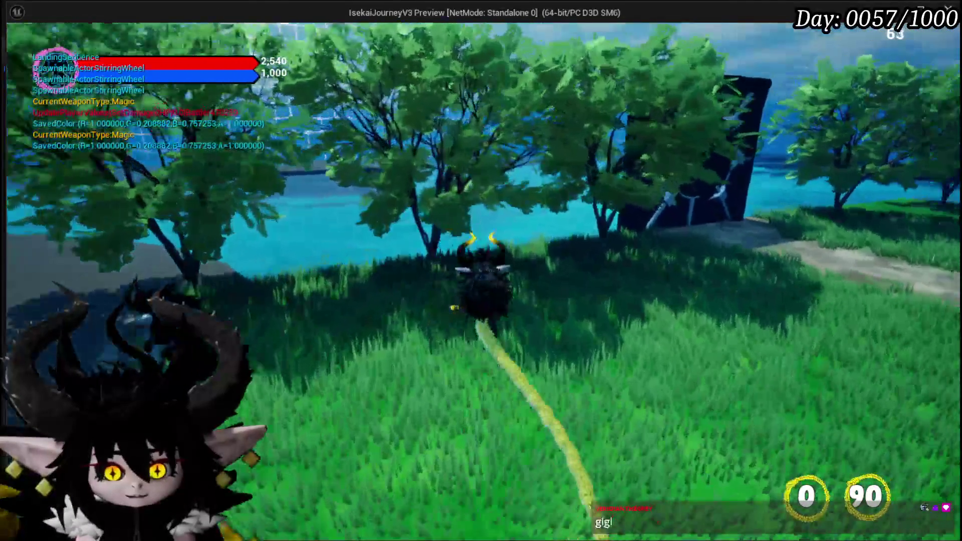
pyautogui.press('w')
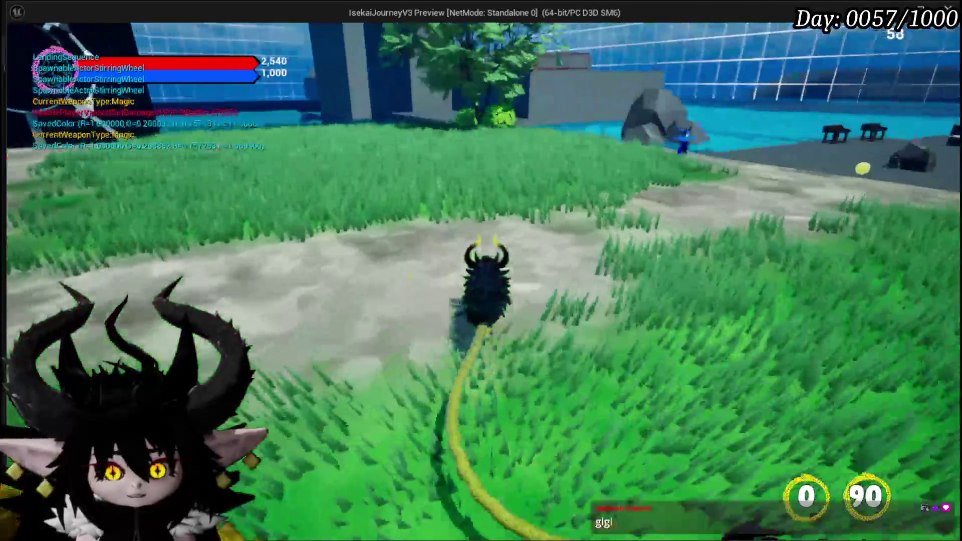
pyautogui.press('w')
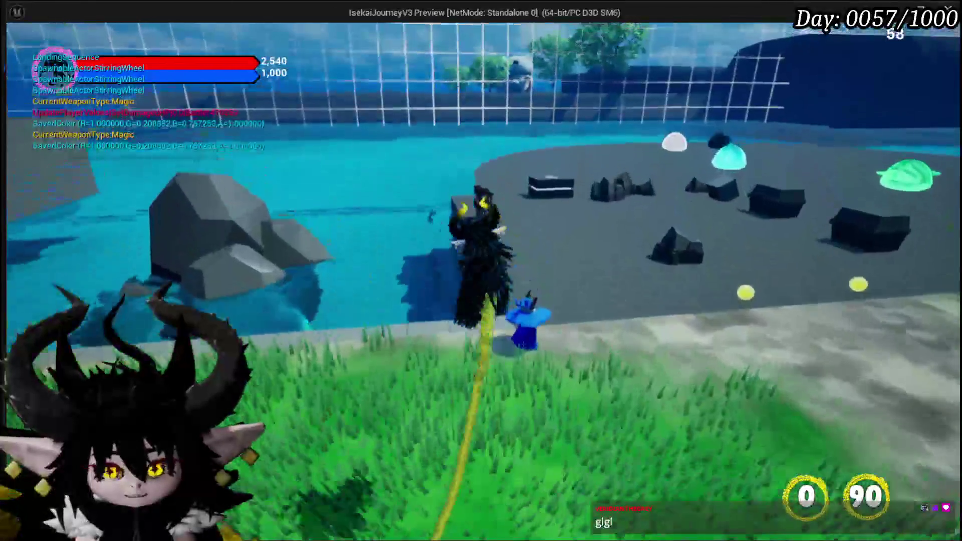
pyautogui.hotkey('alt', 'Tab')
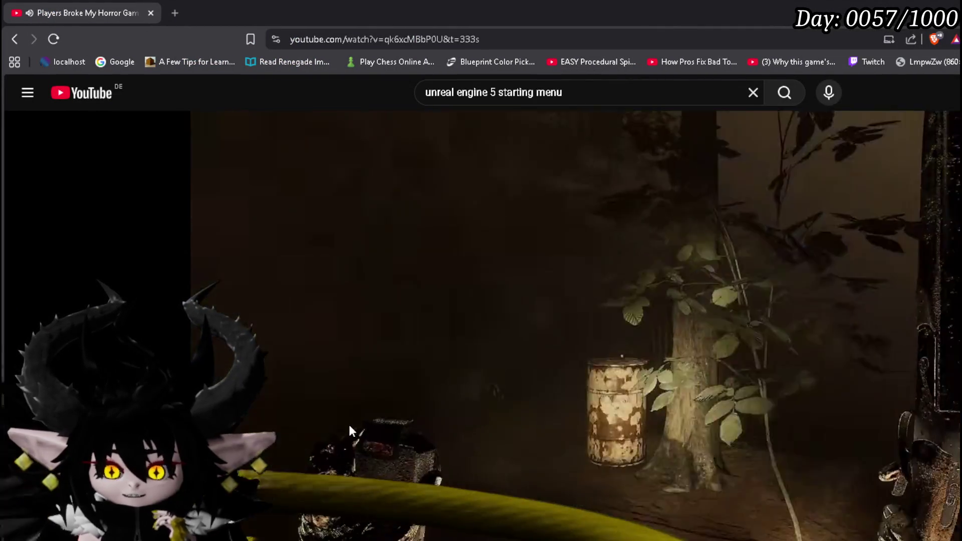
# - Pause the horror-game video and skip ahead to the item-card menu scene
pyautogui.click(348, 425)
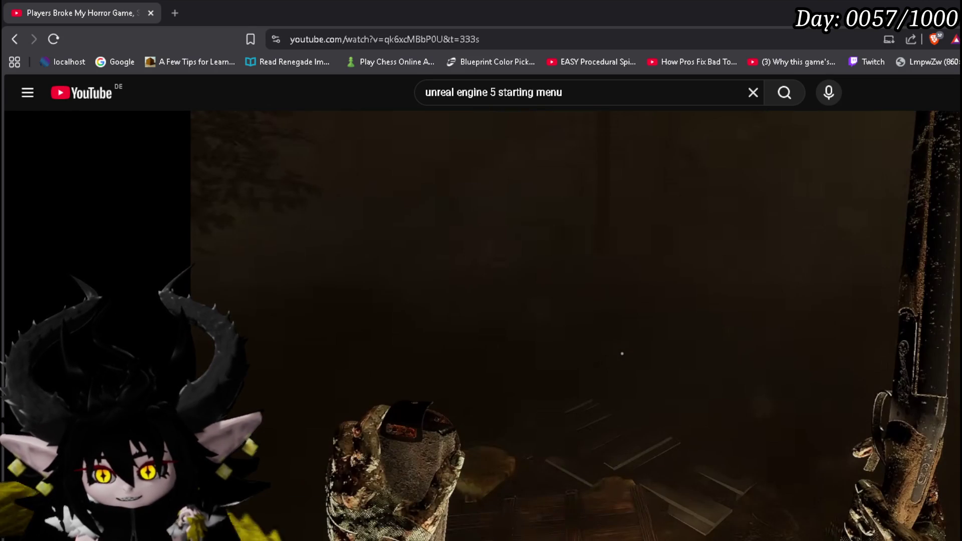
pyautogui.moveTo(370, 502); pyautogui.dragTo(430, 502)
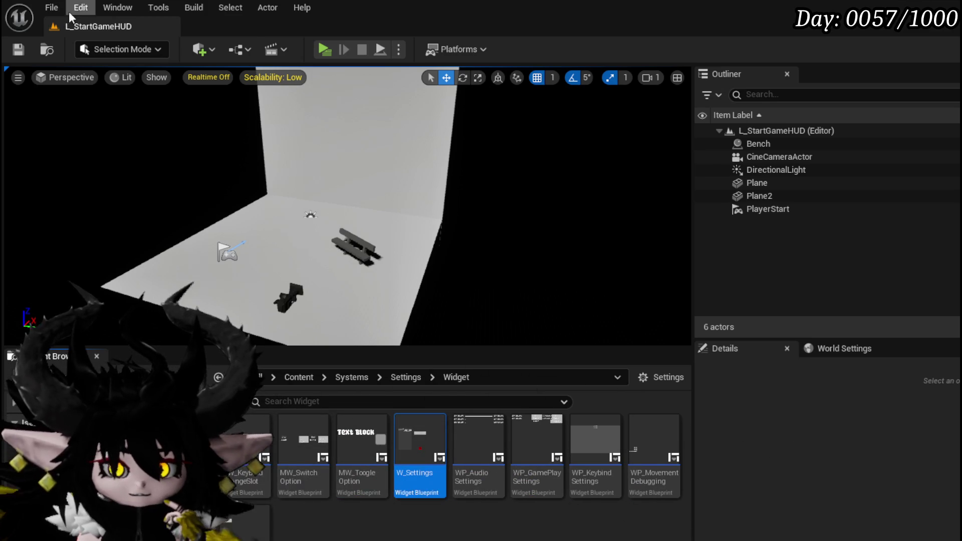
# - Load L_DungeonCreationTest from Recent Levels and fly the viewport camera forward and left
pyautogui.click(52, 8)
pyautogui.moveTo(108, 96)
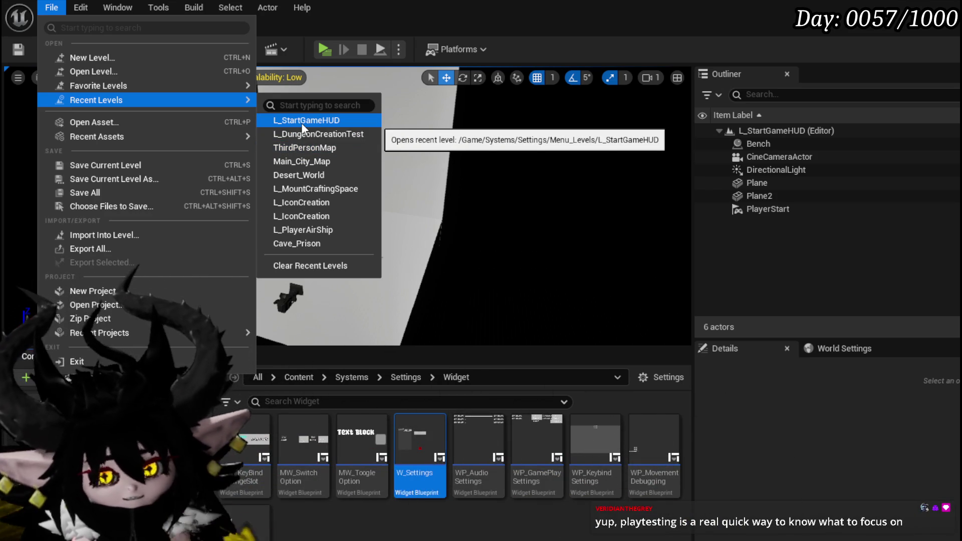
pyautogui.click(307, 134)
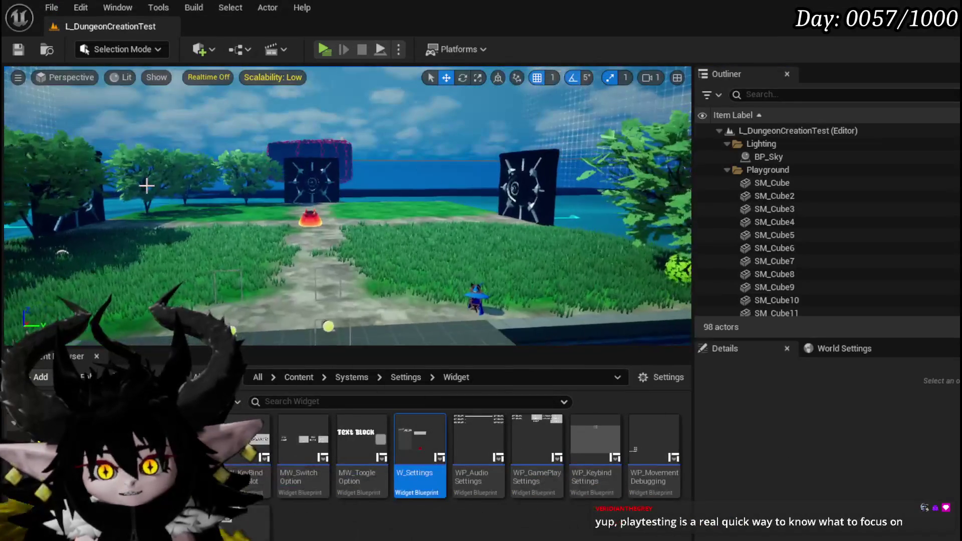
pyautogui.moveTo(287, 230)
pyautogui.mouseDown()
pyautogui.moveTo(284, 213)
pyautogui.moveTo(255, 211)
pyautogui.moveTo(331, 210)
pyautogui.mouseUp()
# - Launch the dungeon test level as a standalone game preview
pyautogui.click(333, 48)
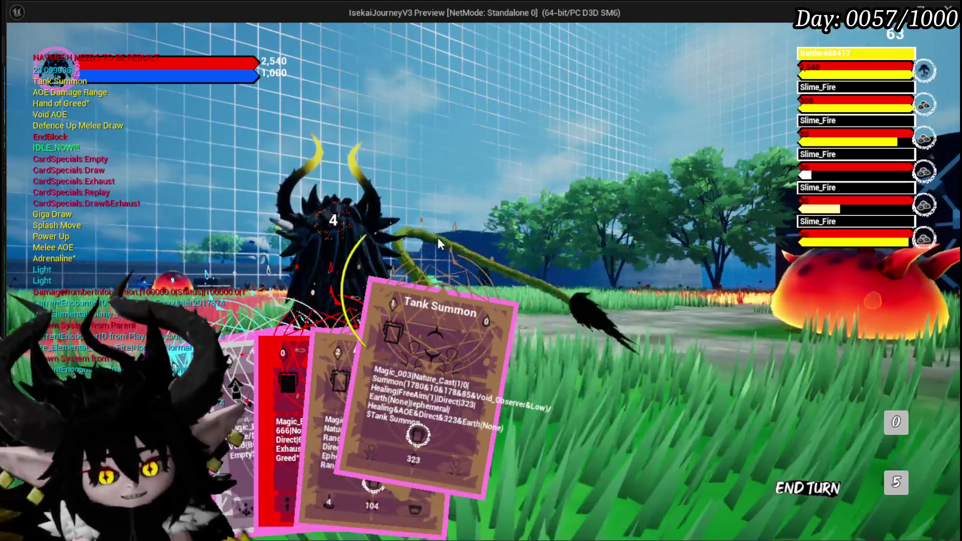
# - Put Tank Summon back, play Hand of Greed on a fire slime for 708, then aim AOE Damage Range
pyautogui.rightClick(437, 232)
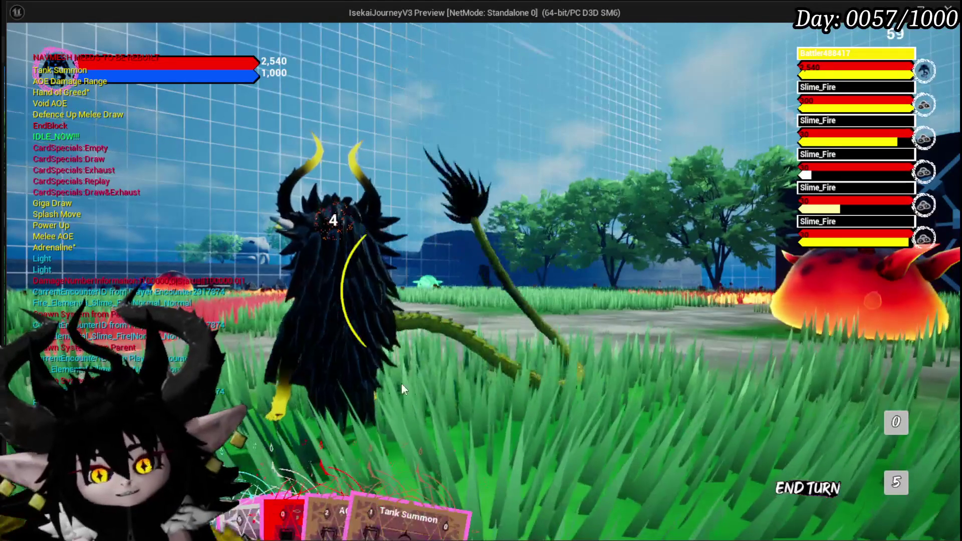
pyautogui.moveTo(382, 471)
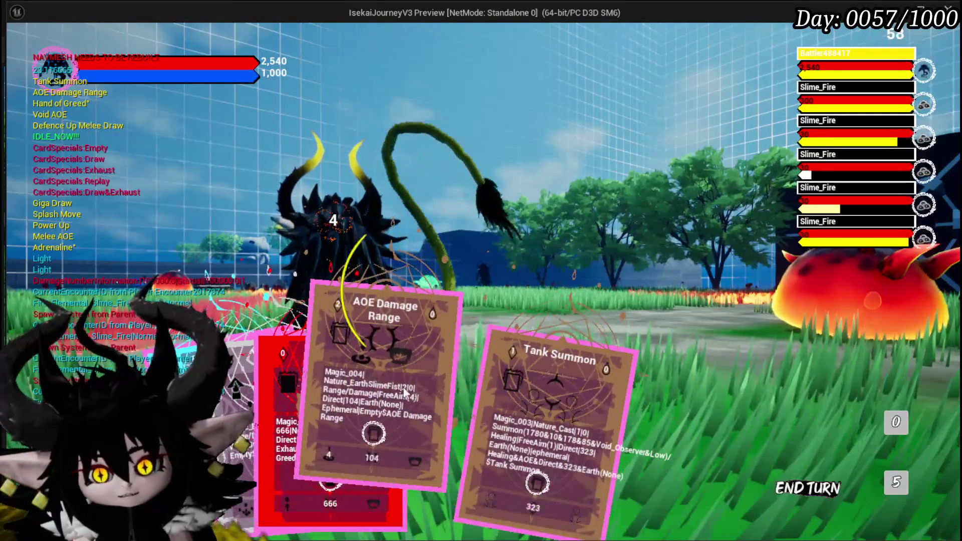
pyautogui.click(302, 388)
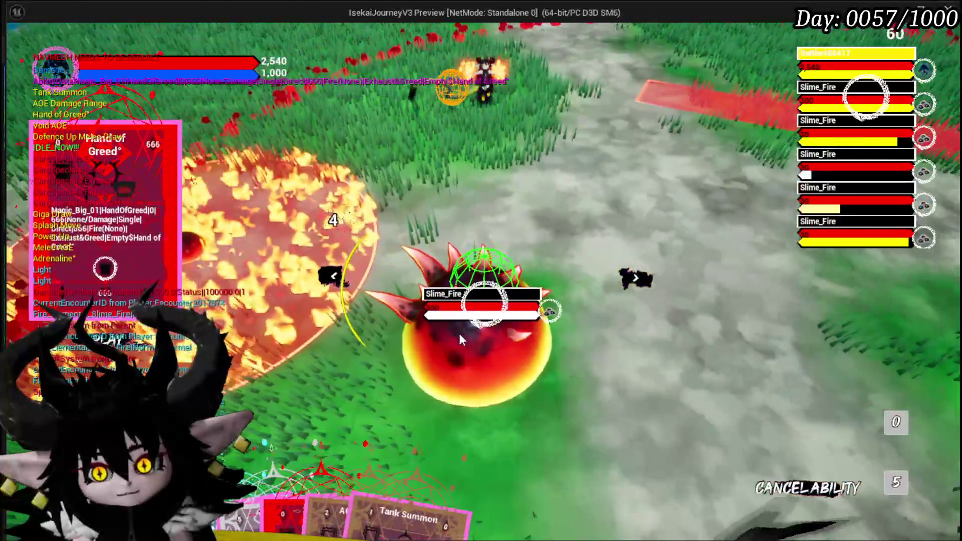
pyautogui.click(460, 339)
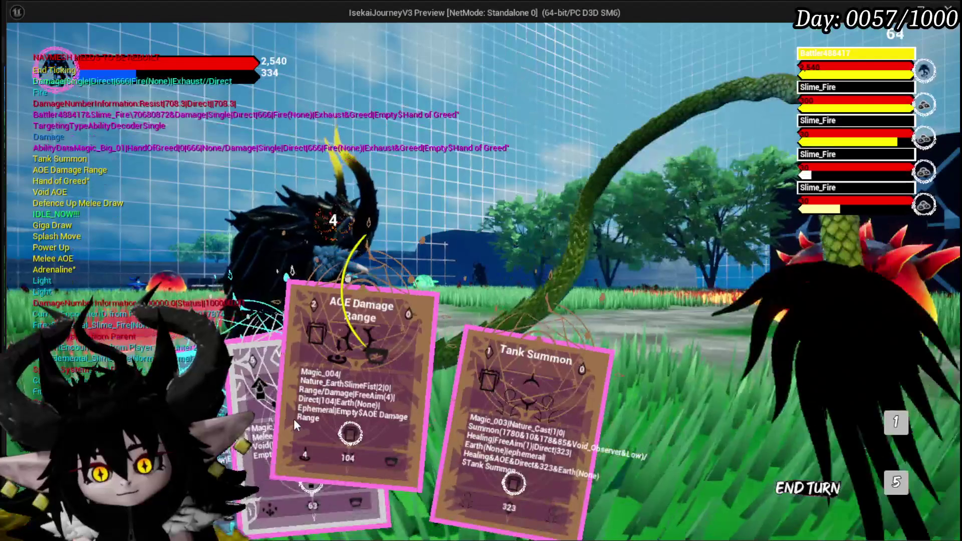
pyautogui.click(294, 419)
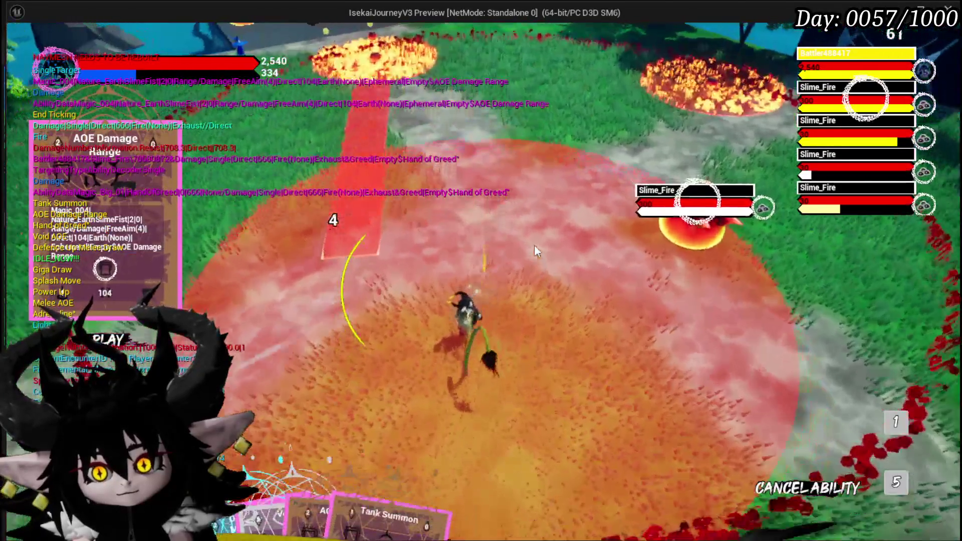
pyautogui.click(534, 245)
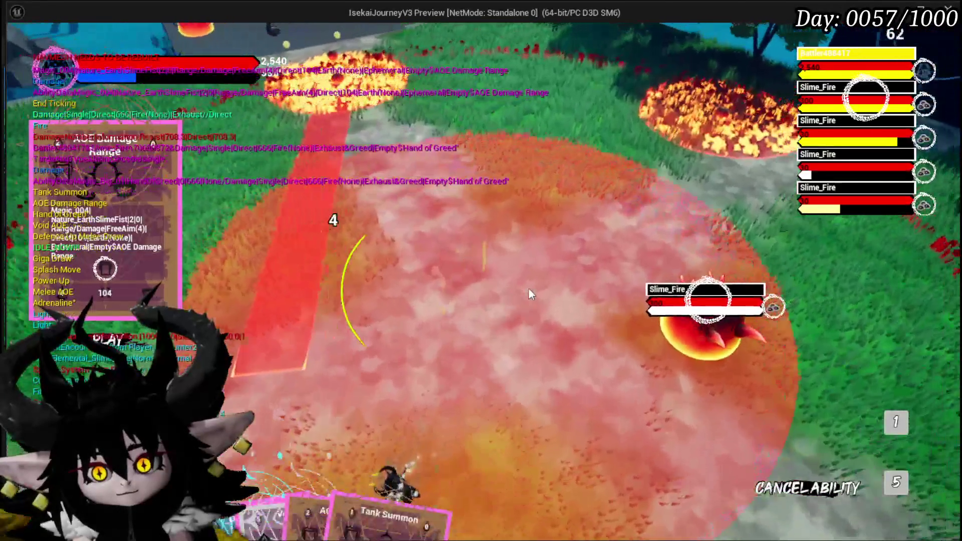